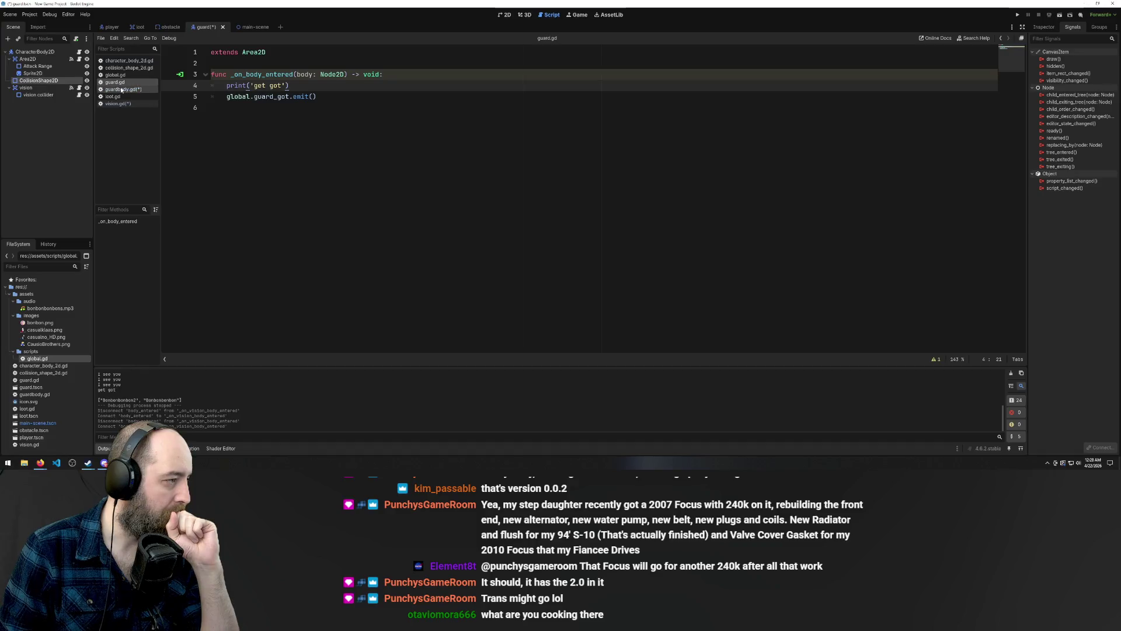
Look through the guard script and the signals of the vision, collision shape, Attack Range and Area2D nodes
click(121, 89)
click(120, 82)
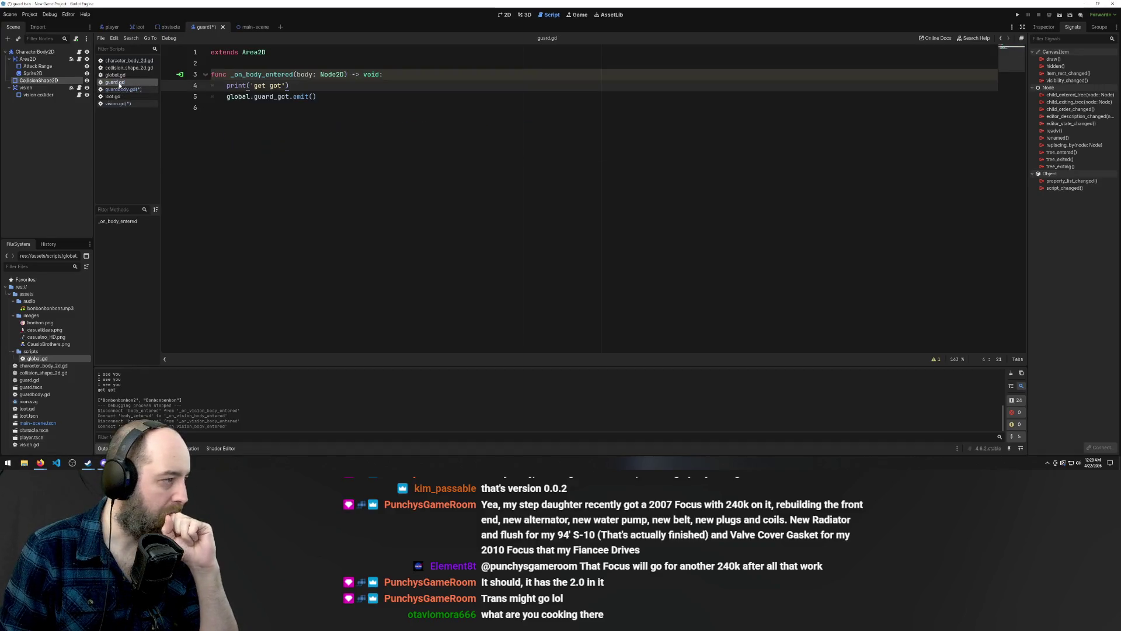
click(52, 88)
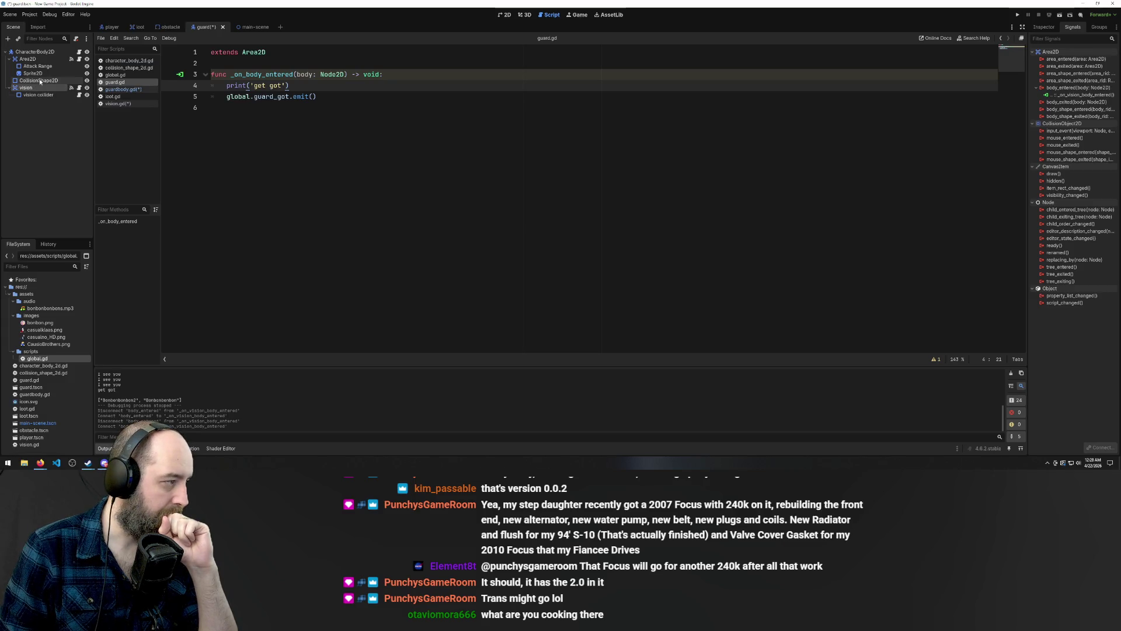
click(40, 81)
click(36, 73)
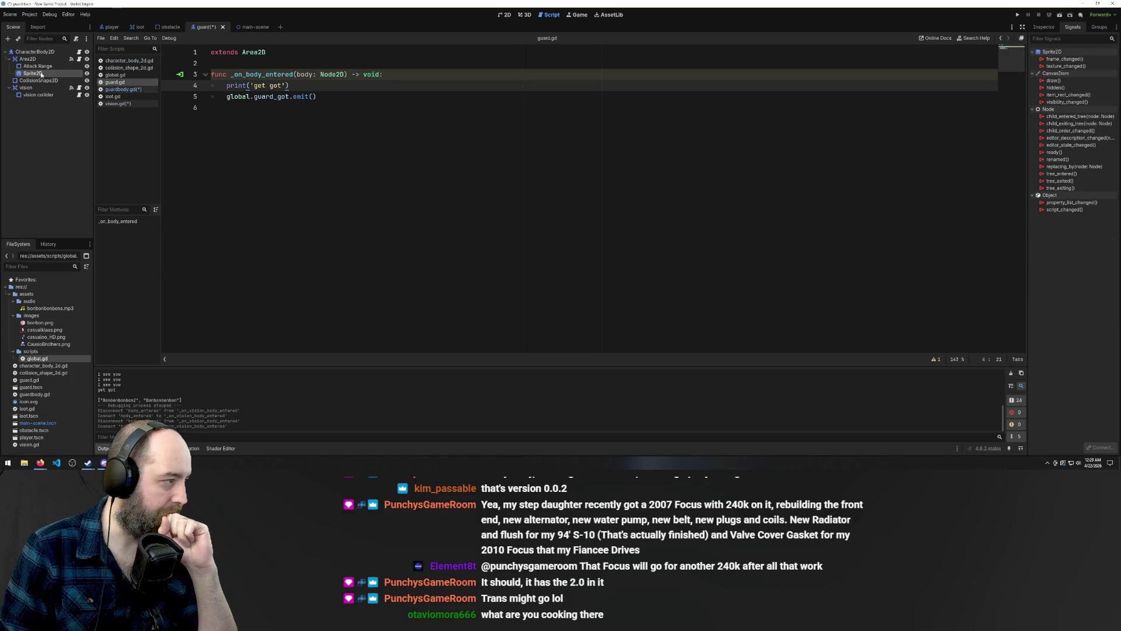
click(42, 67)
click(42, 60)
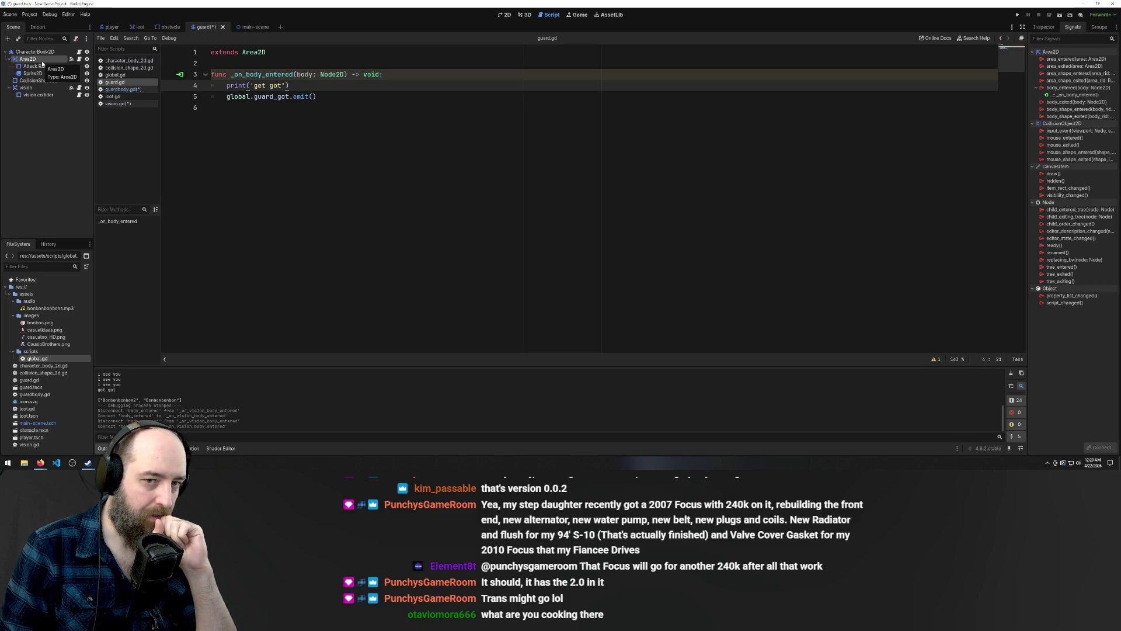
Select the vision node's body_entered connection and ask to remove all its connections
click(34, 89)
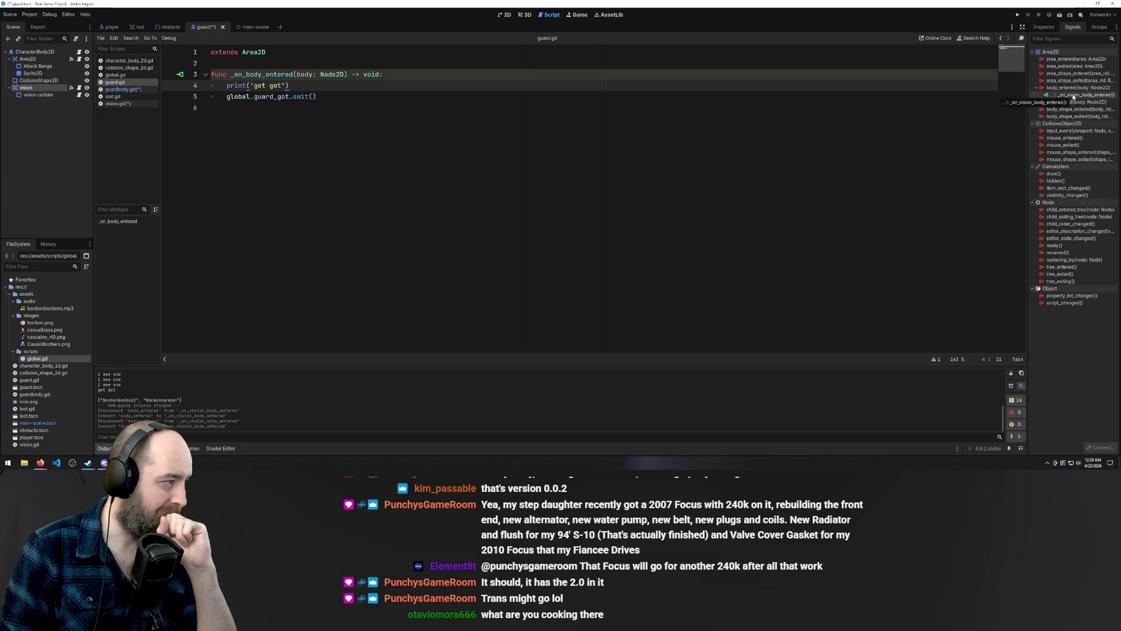
click(1073, 95)
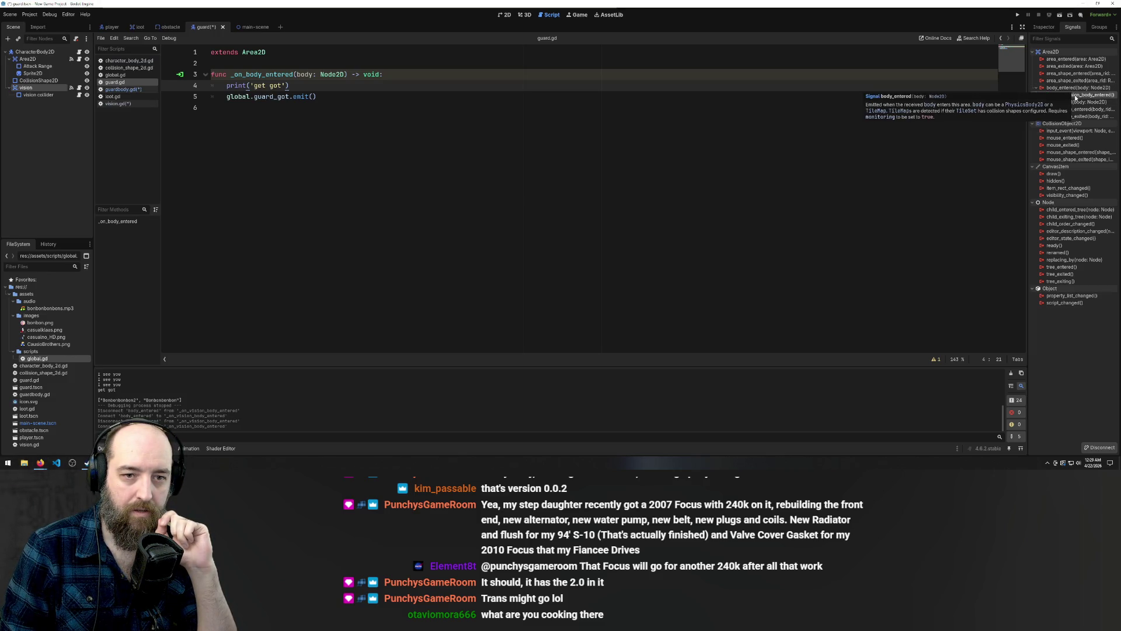
click(1078, 88)
Remove body_entered's connections, then reconnect it to a new _on_vision_body_entered in guardBody.gd
key(Delete)
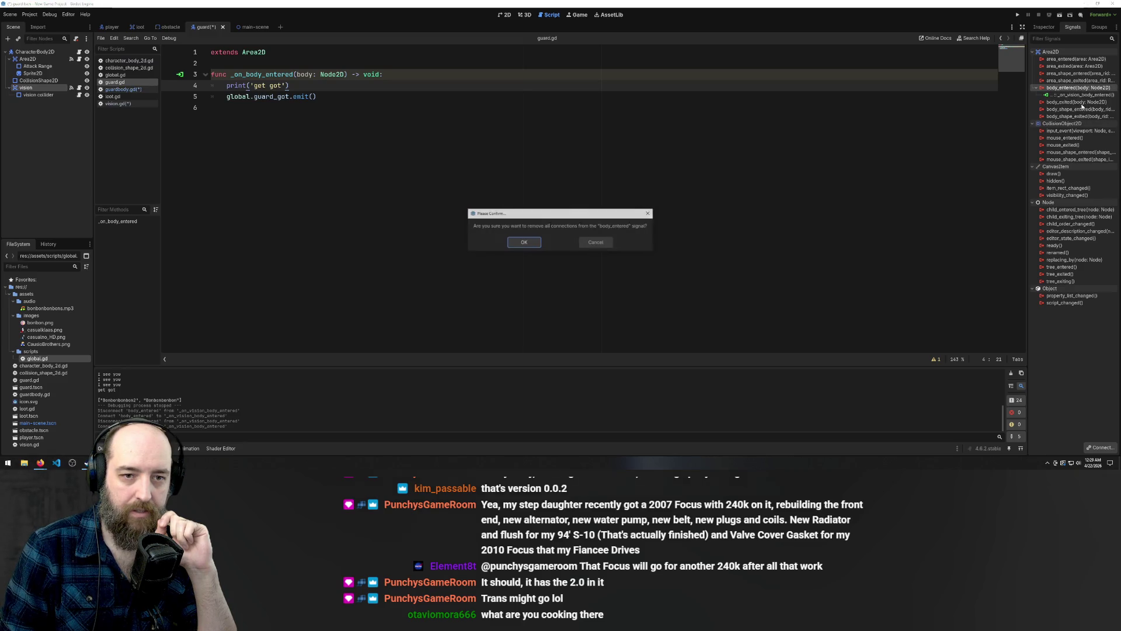
click(522, 242)
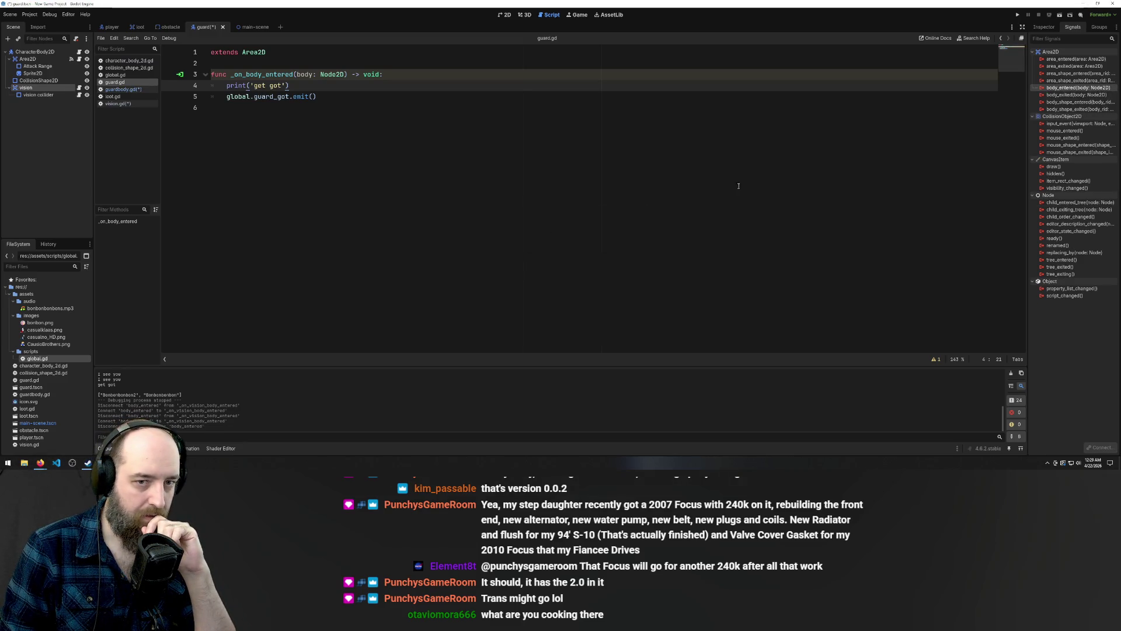
right_click(1063, 89)
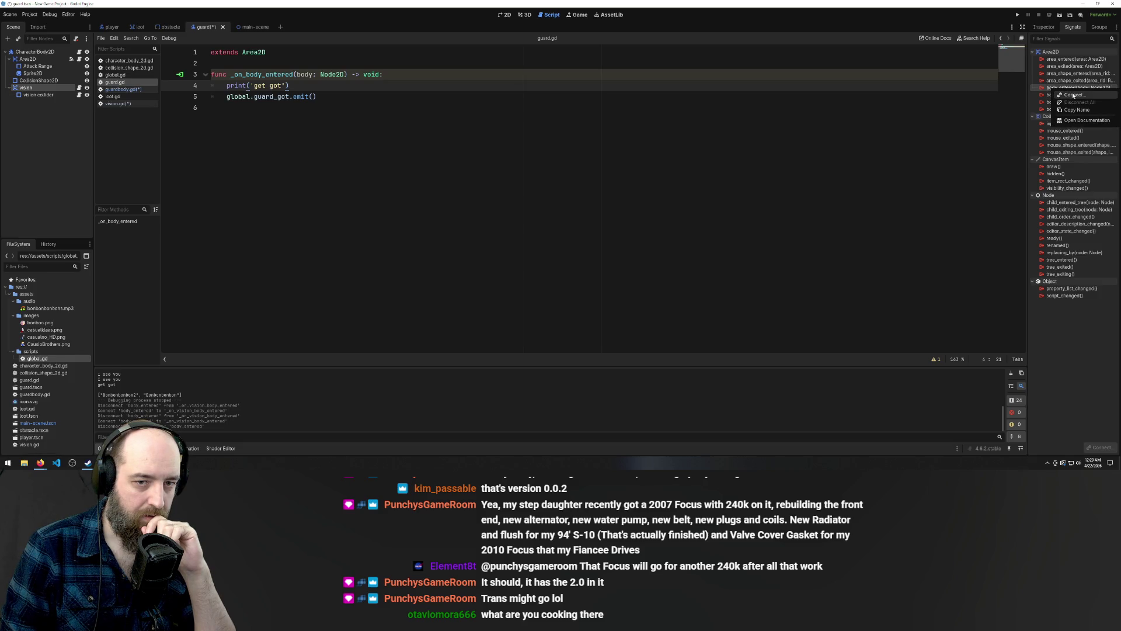
click(1073, 95)
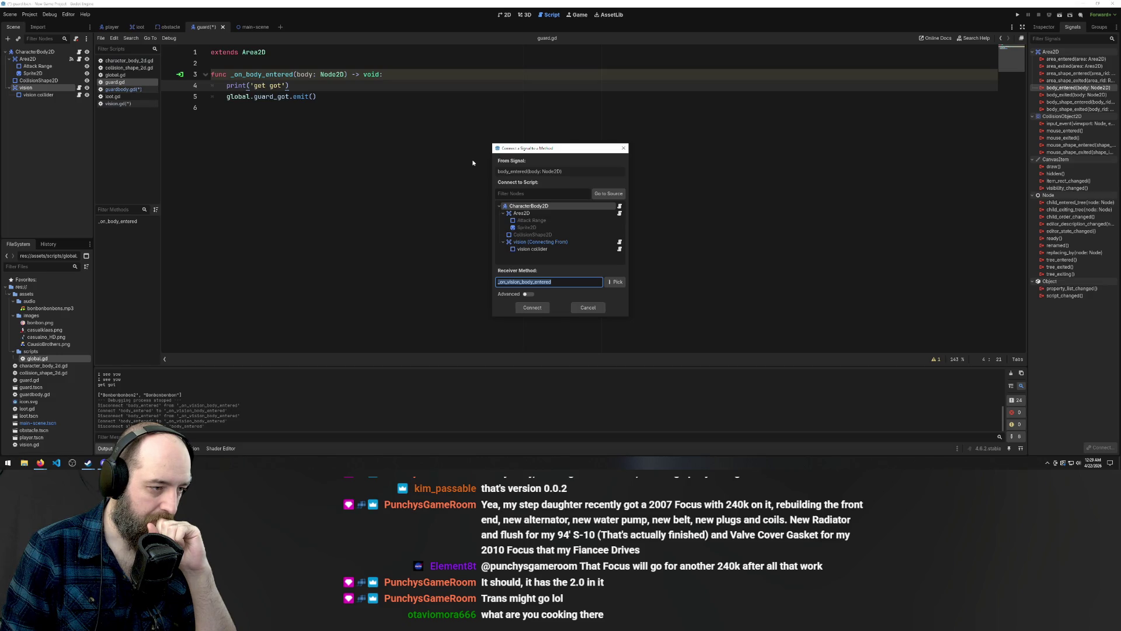
click(523, 208)
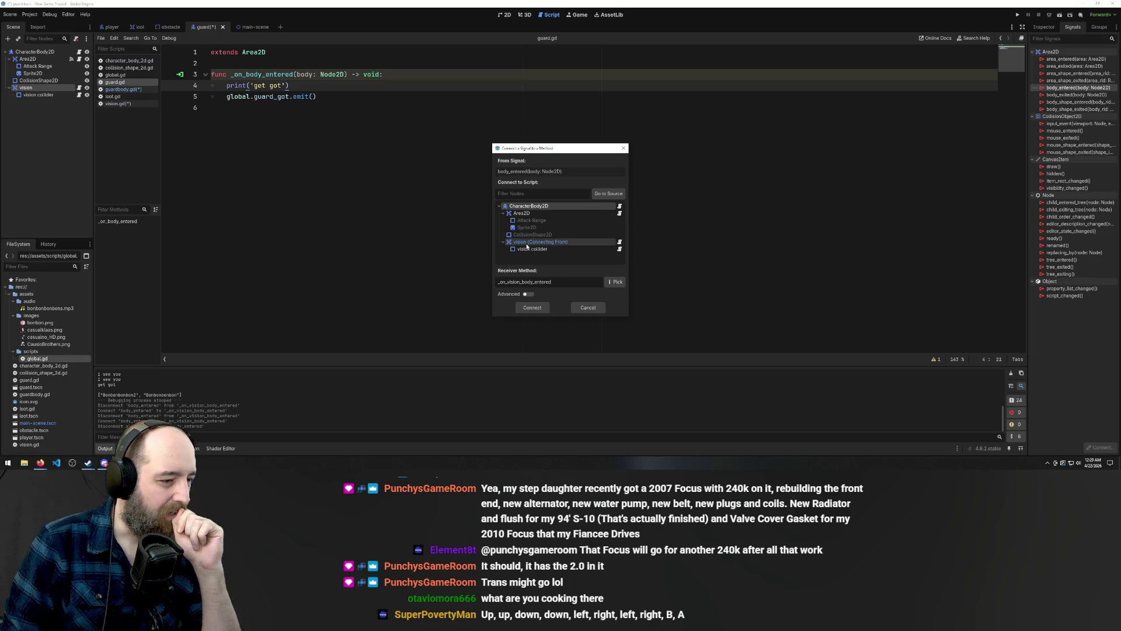
click(532, 308)
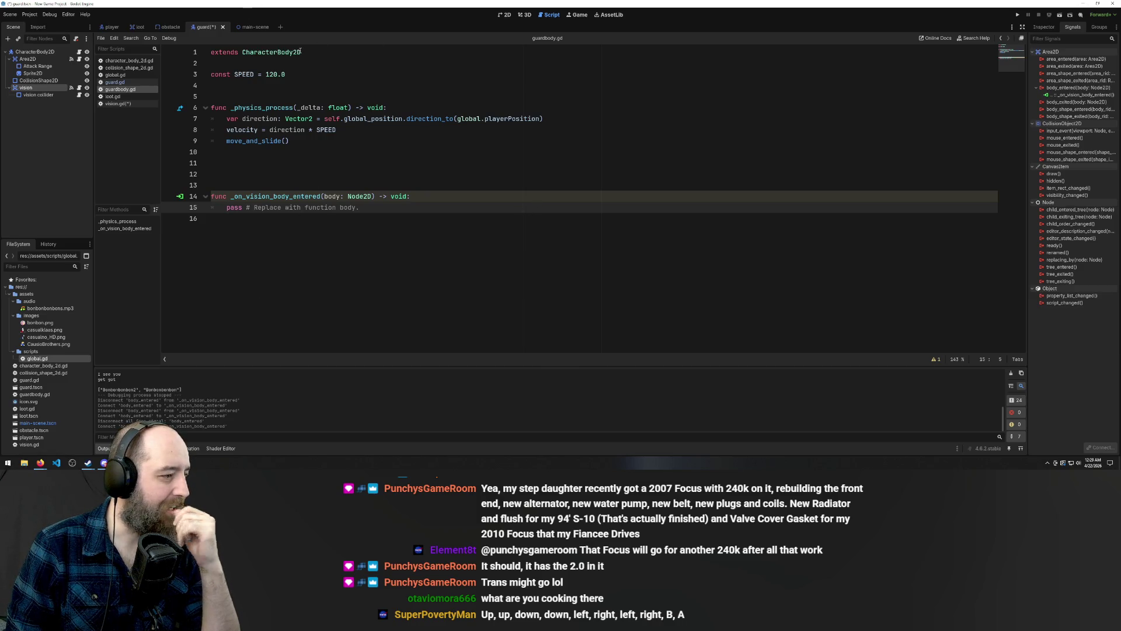
click(280, 149)
click(286, 284)
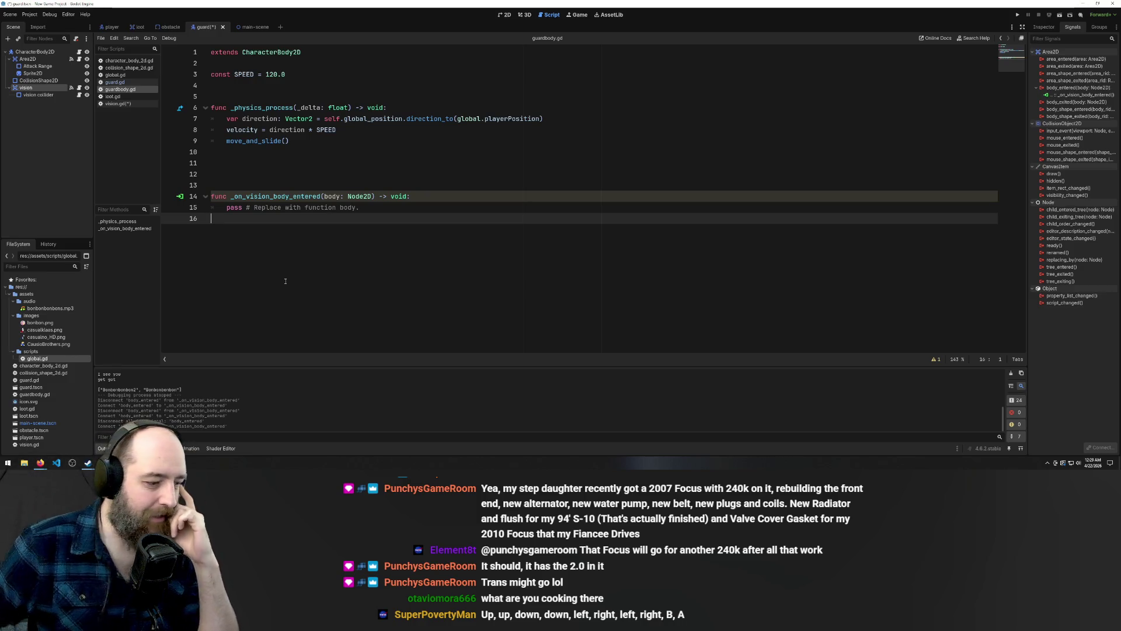
Run the game and walk the player over the bonbons and off the right edge
key(F5)
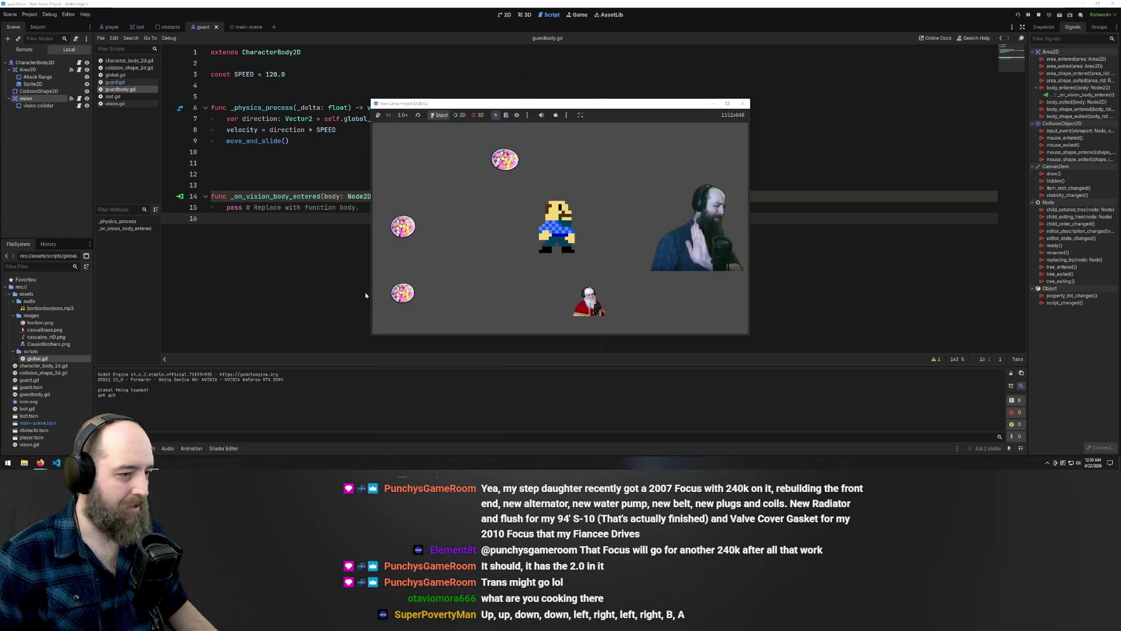
key(Left)
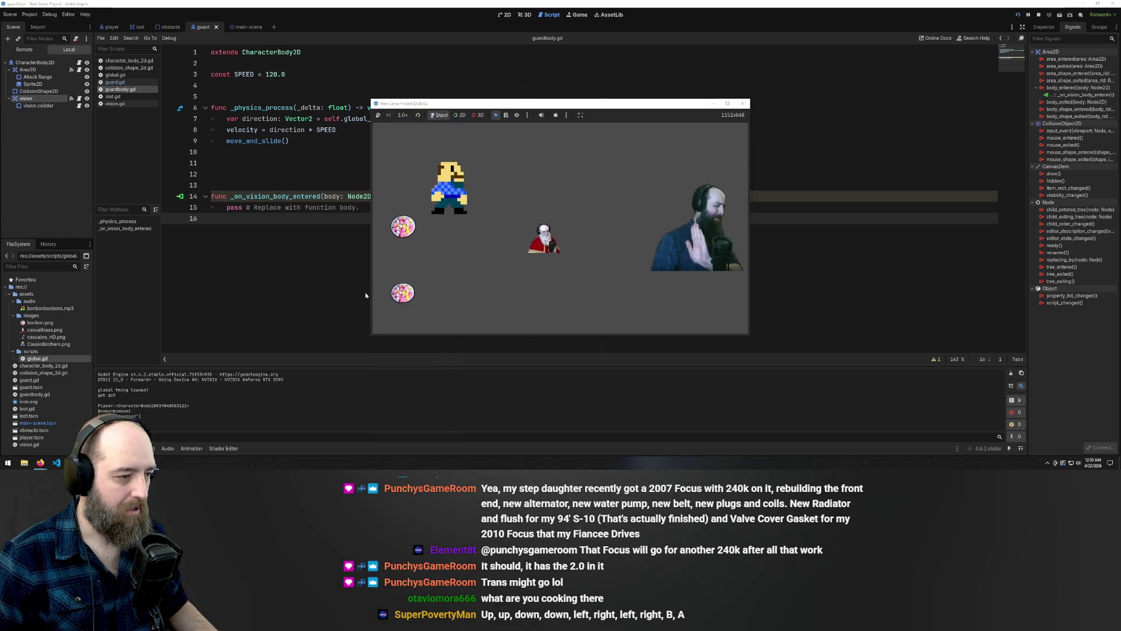
key(Down)
key(Up)
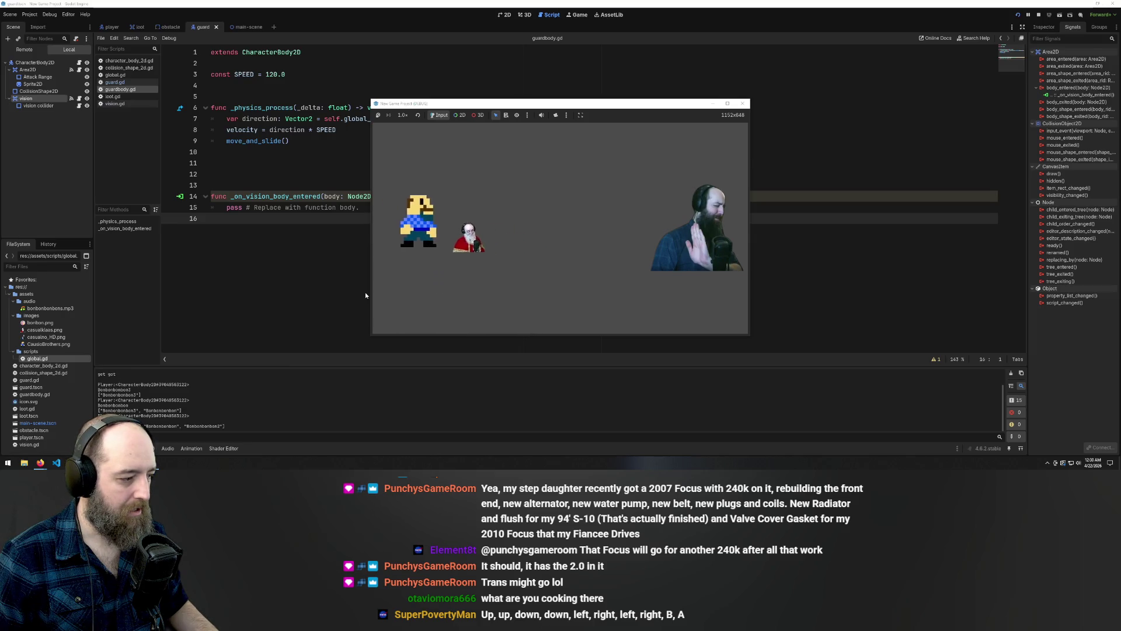
key(Right)
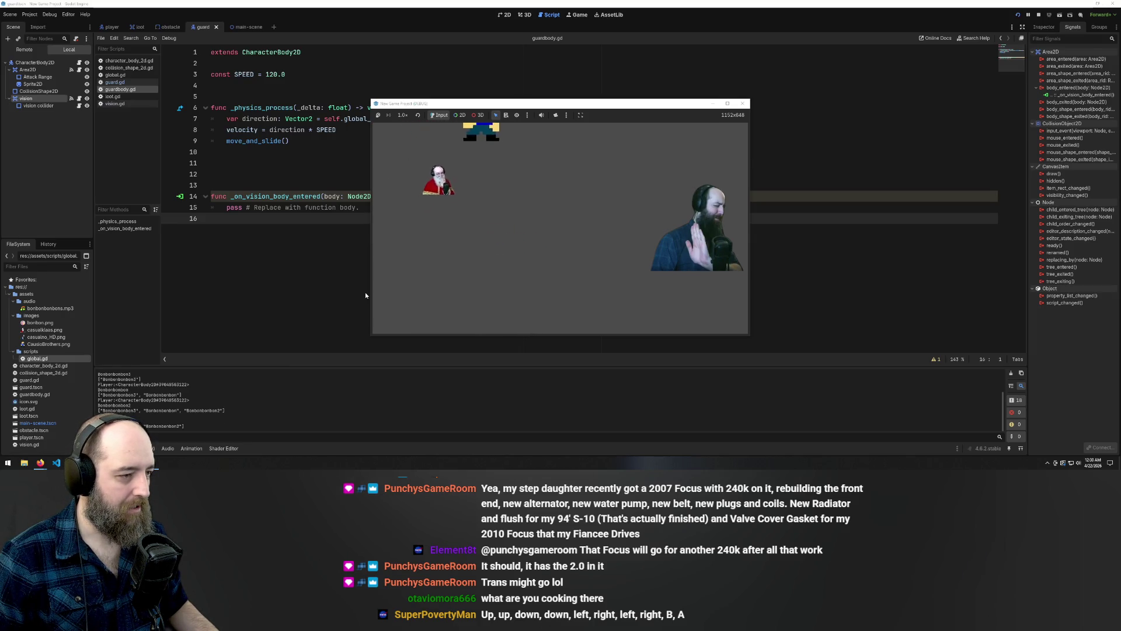
key(Right)
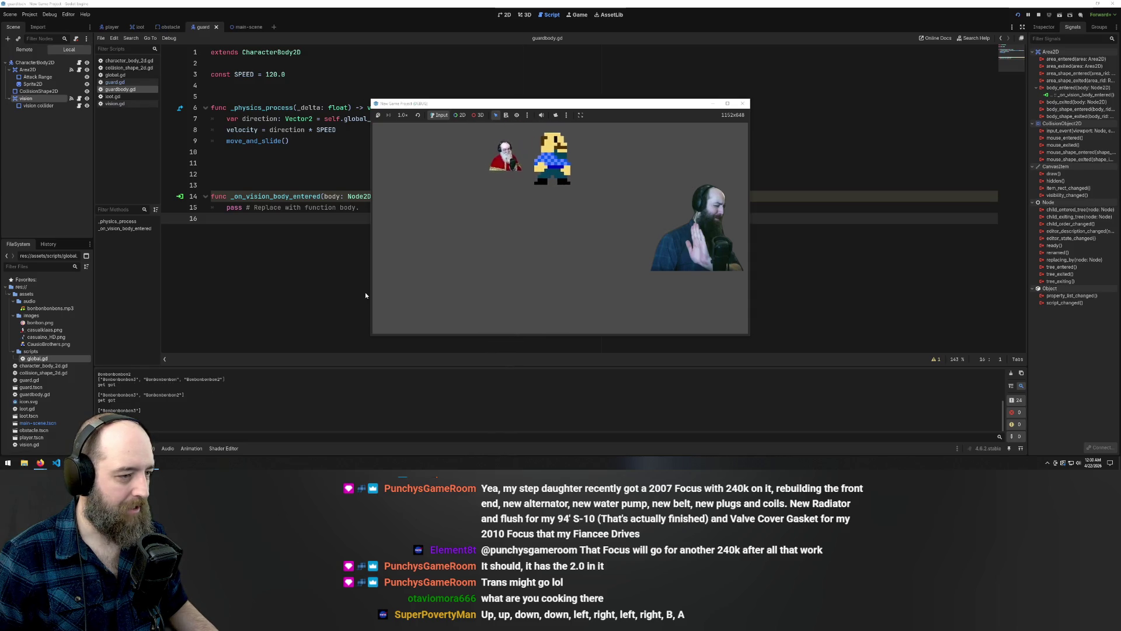
key(Right)
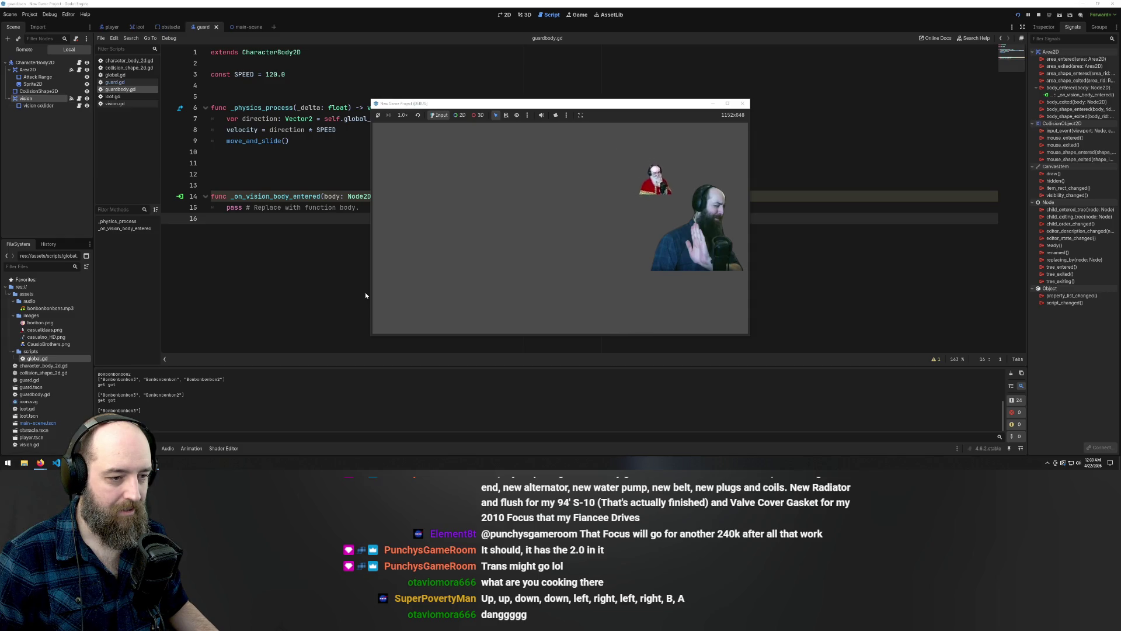
Steer the player back and around, dodging the chasing guard, then stop the game
key(Left)
key(Left)
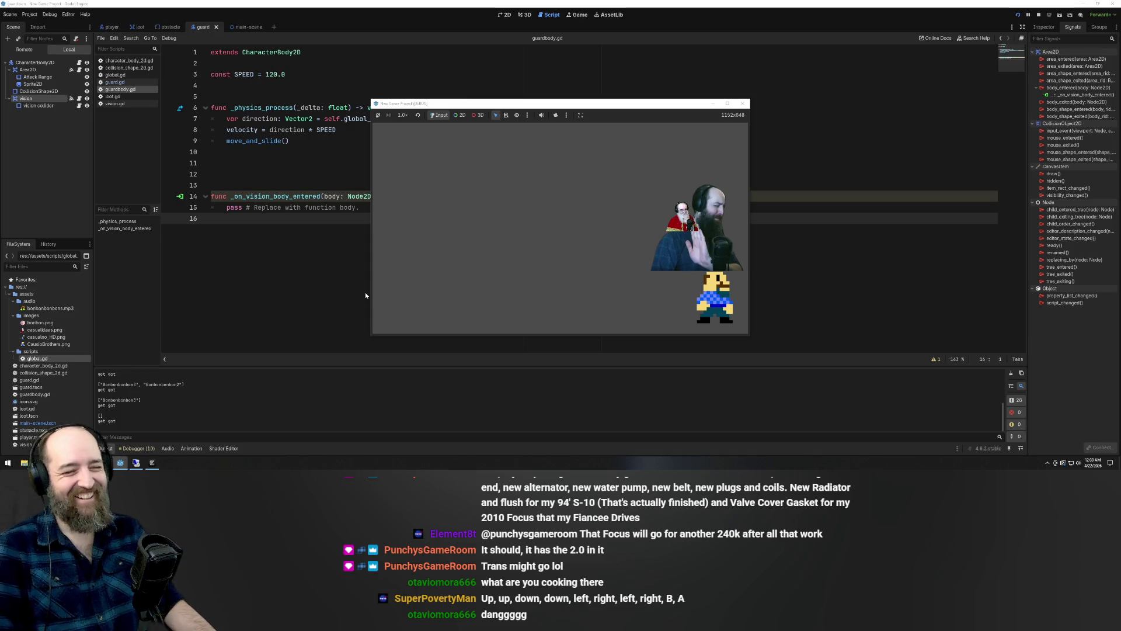
key(Left)
key(Left)
key(Up)
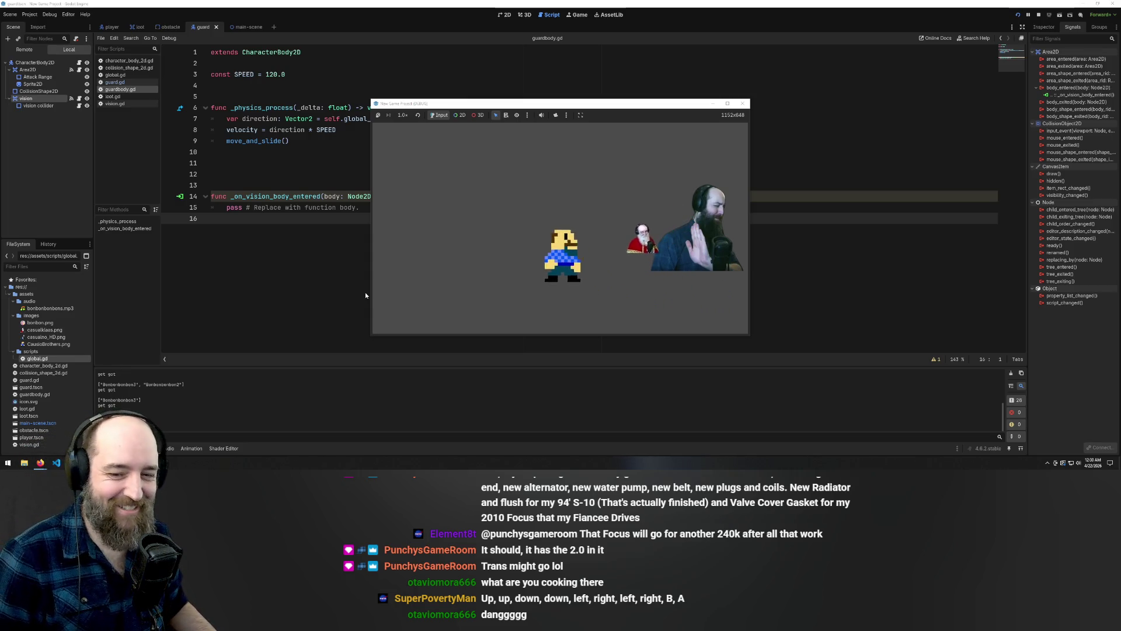
key(Down)
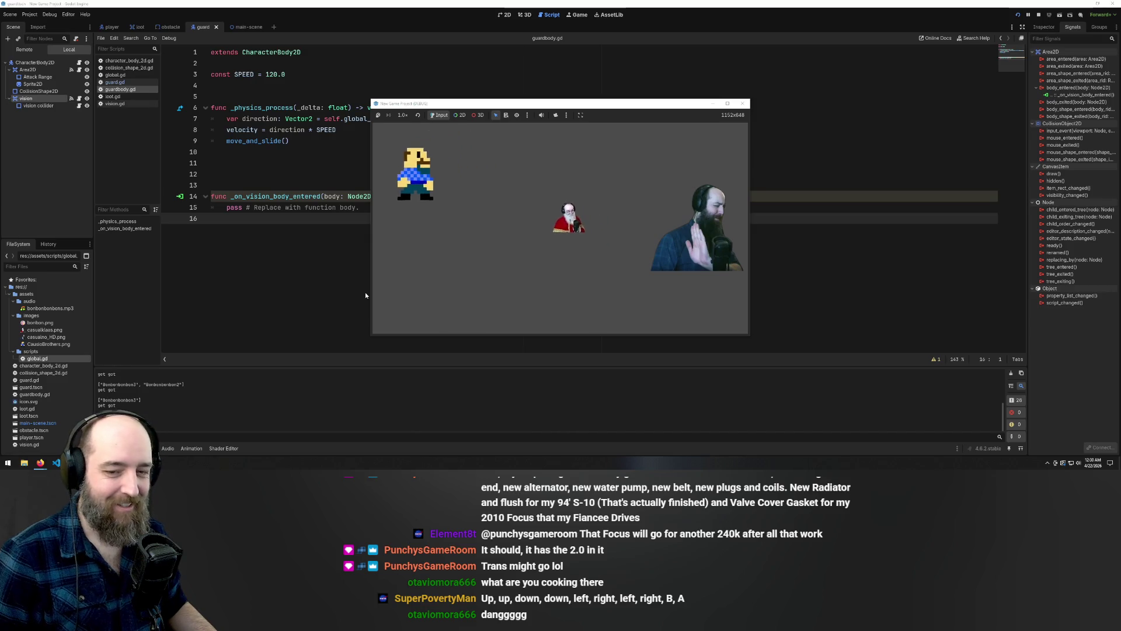
key(Left)
key(Up)
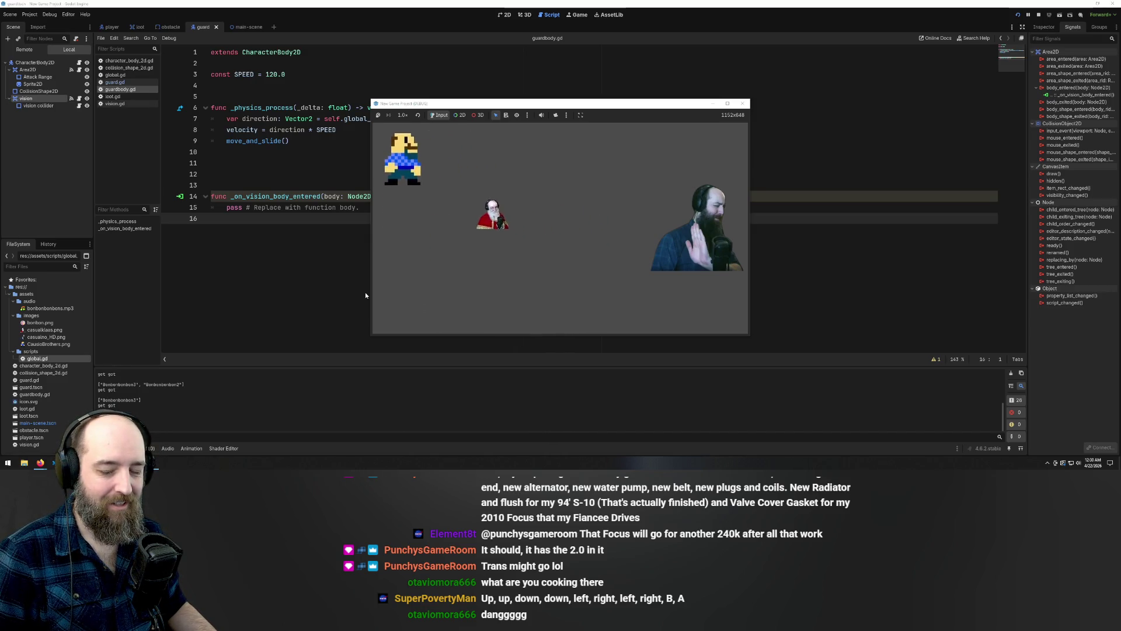
key(Down)
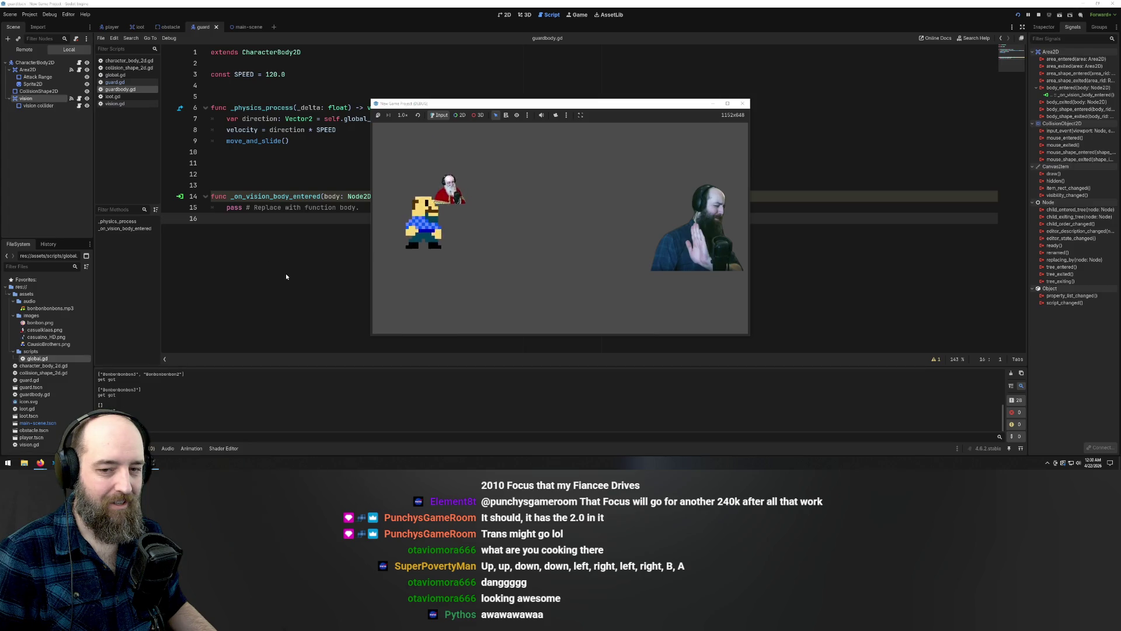
key(Right)
key(Left)
key(Up)
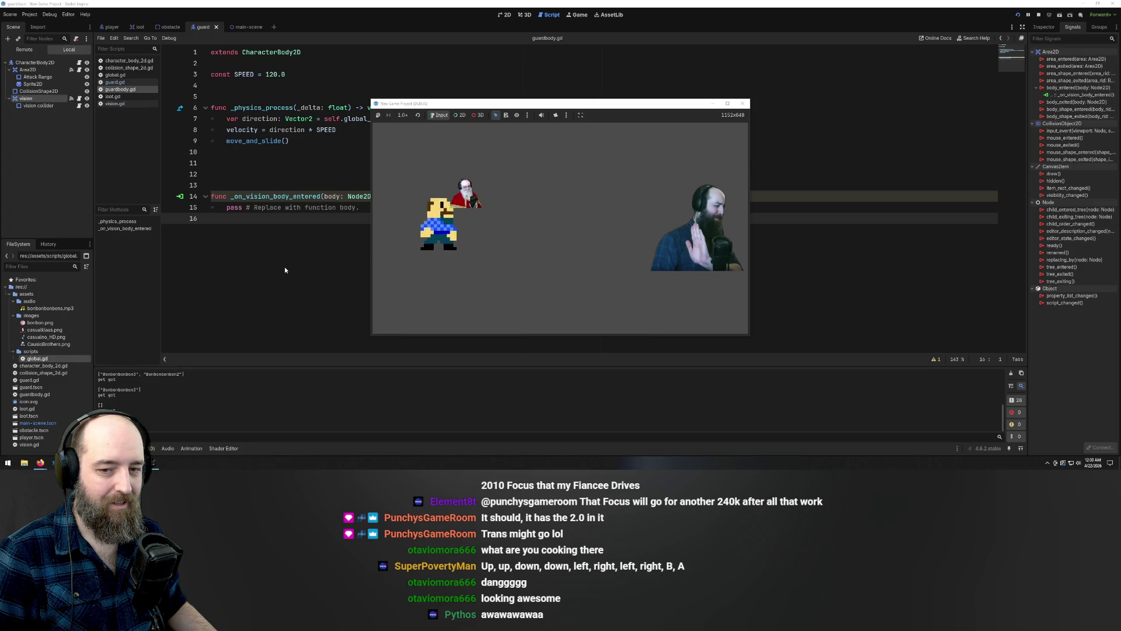
key(Down)
key(Left)
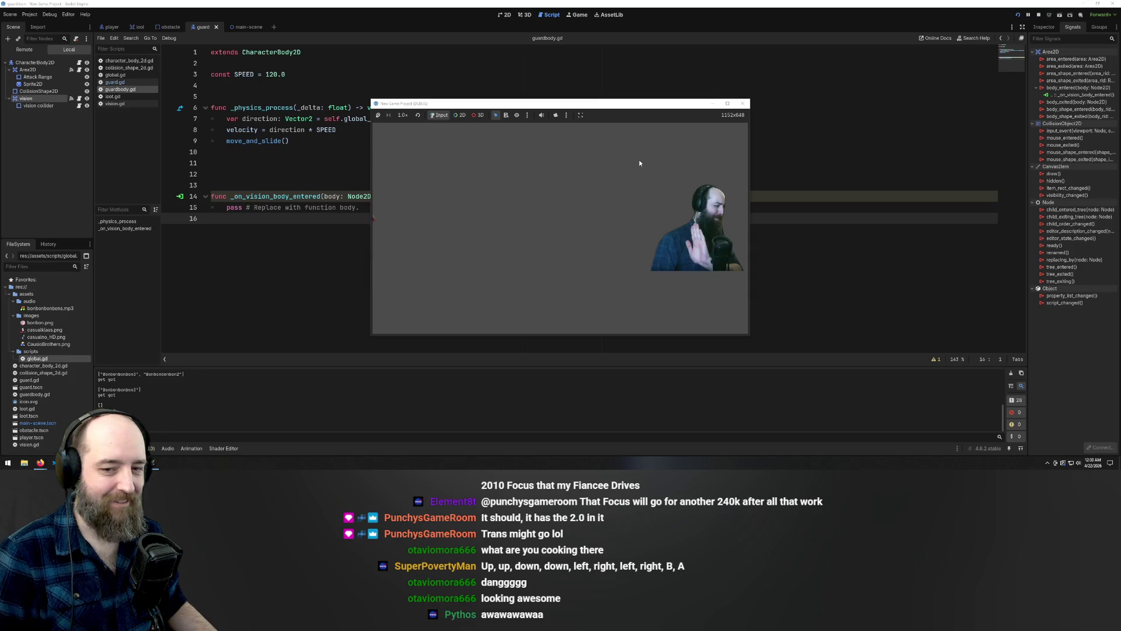
click(743, 103)
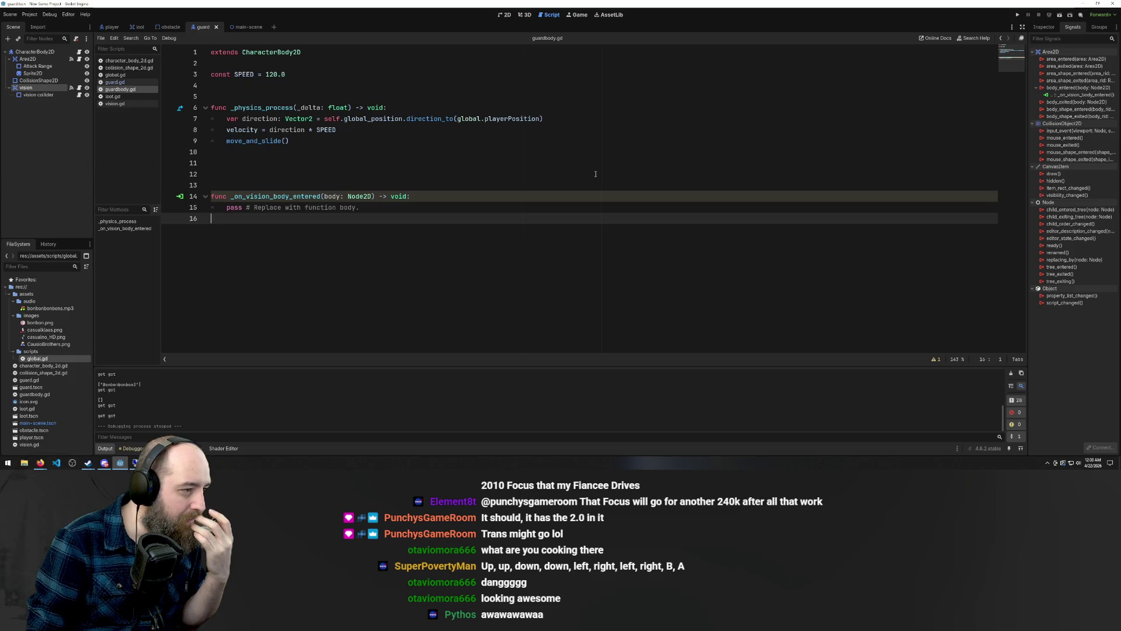
Disconnect all connections from the vision's body_entered signal
click(1074, 95)
click(1073, 88)
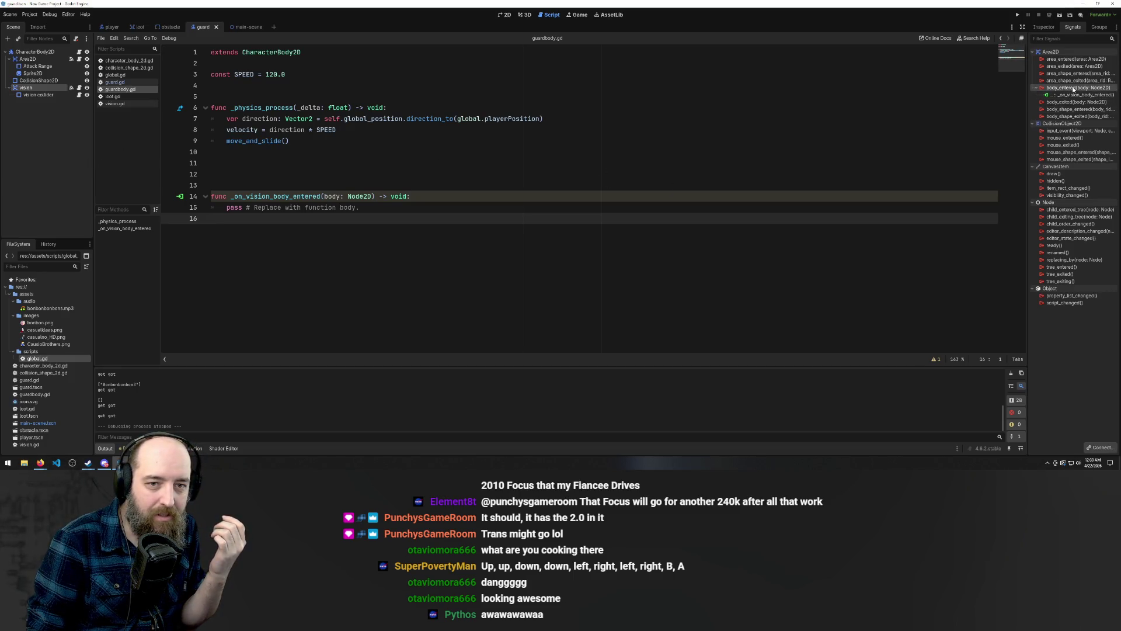
right_click(1074, 87)
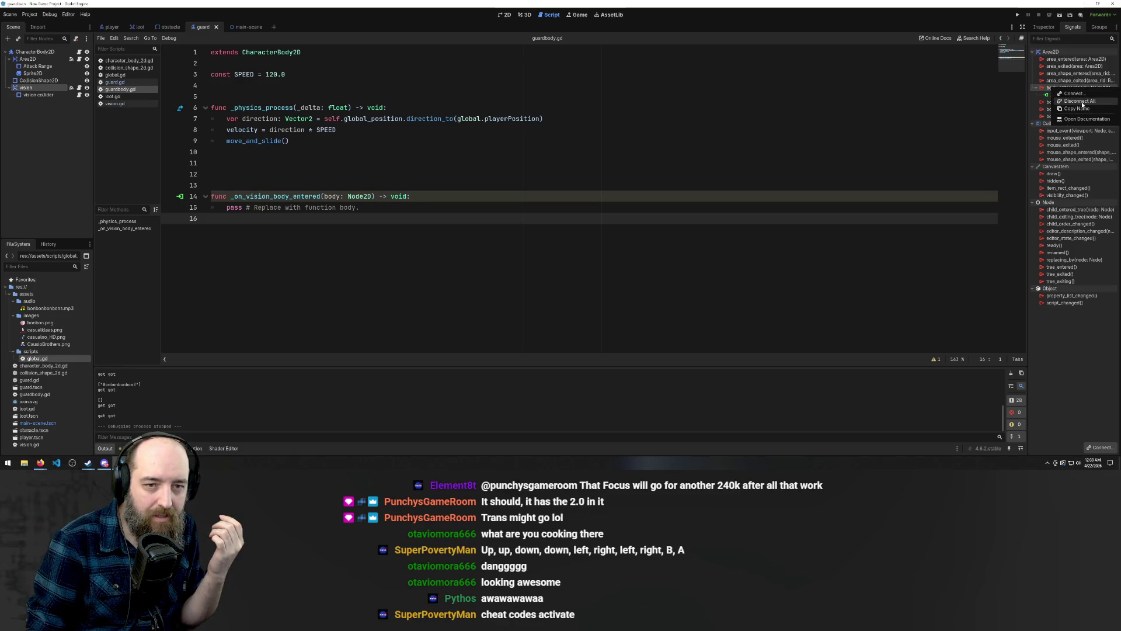
click(1082, 102)
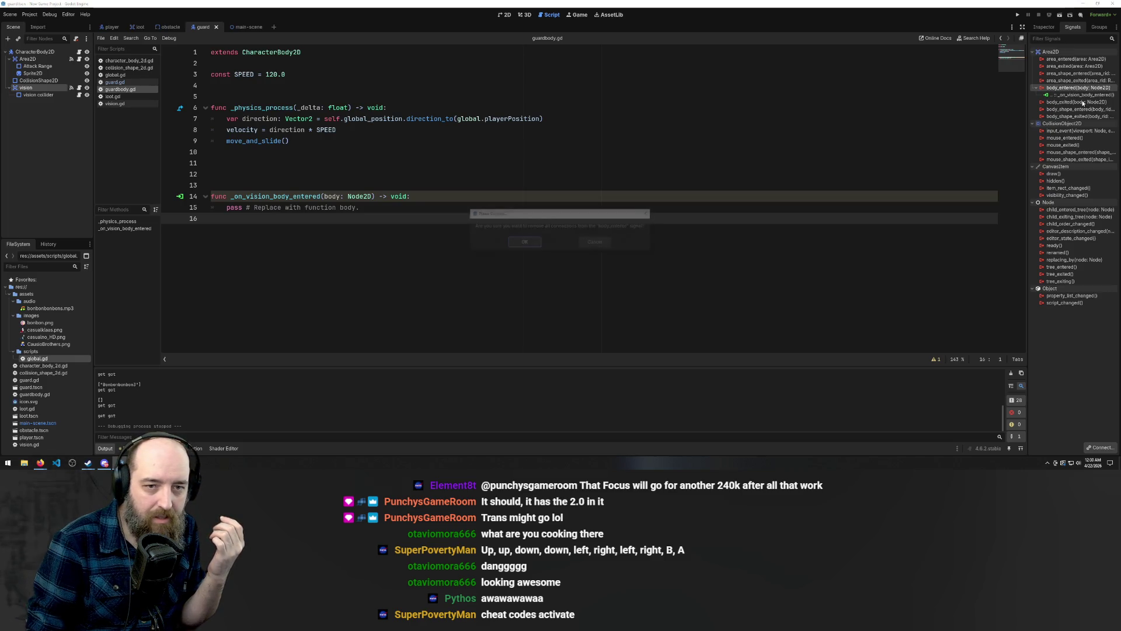
click(524, 243)
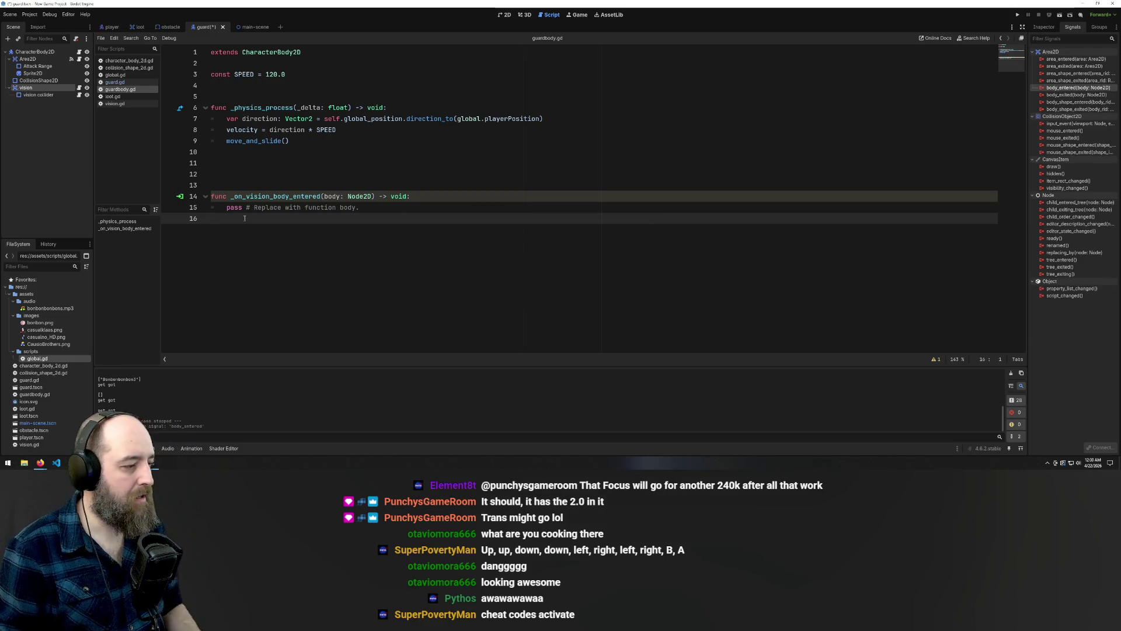
Delete the _on_vision_body_entered function and blank lines, then save and rerun the game
drag(245, 219, 211, 196)
key(BackSpace)
key(BackSpace)
click(503, 178)
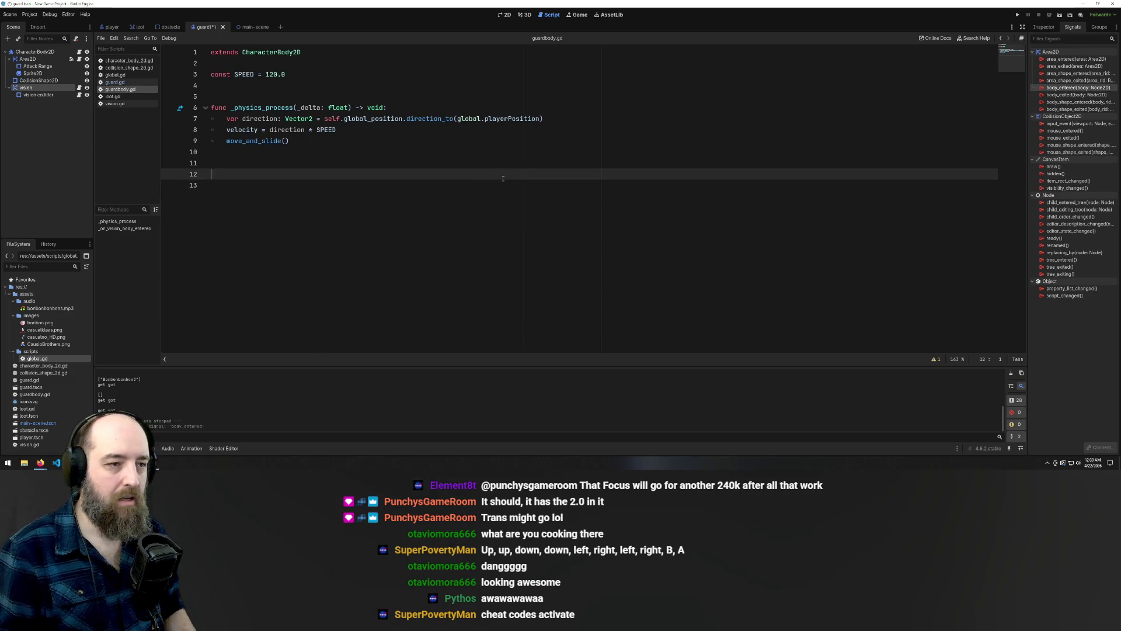
key(BackSpace)
key(BackSpace)
key(F5)
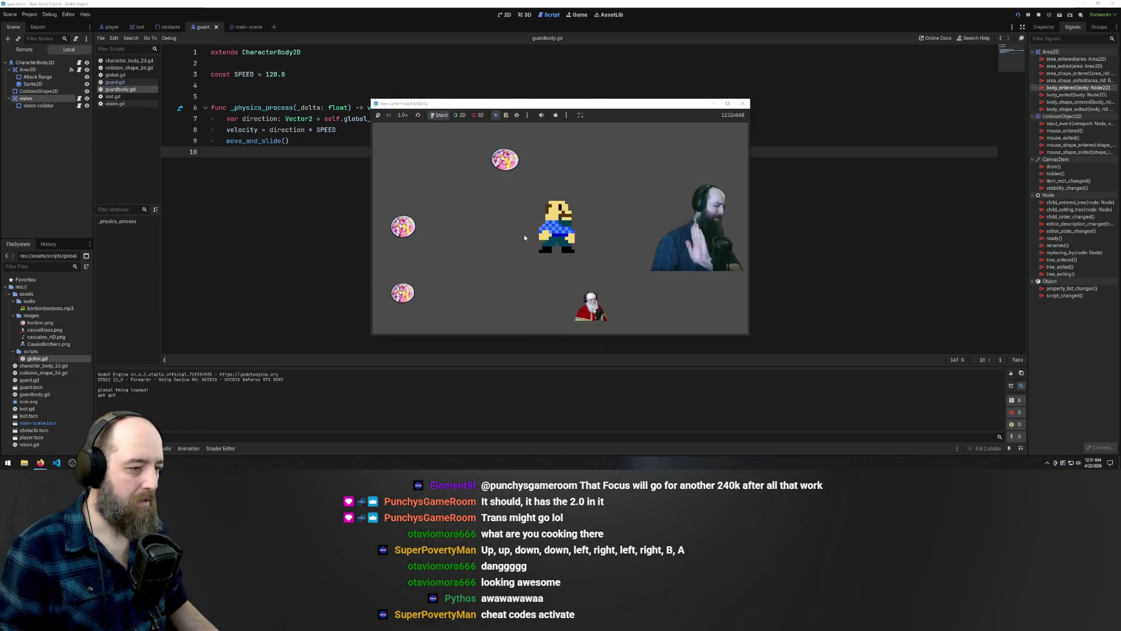
key(Up)
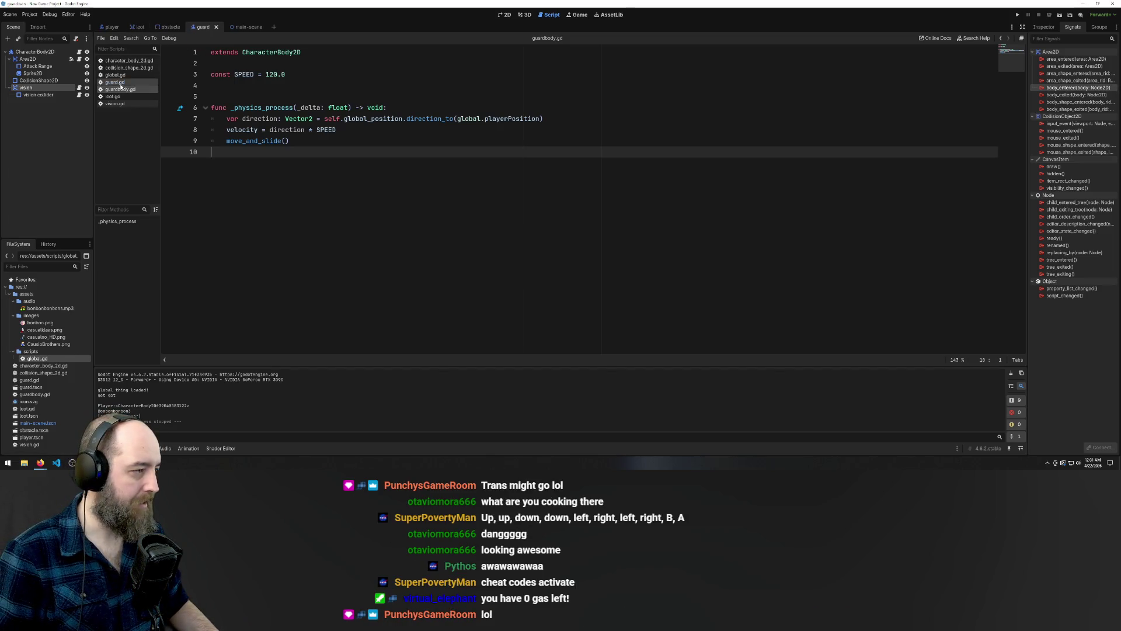
Open global.gd and place the cursor on empty line 12
click(121, 75)
click(362, 170)
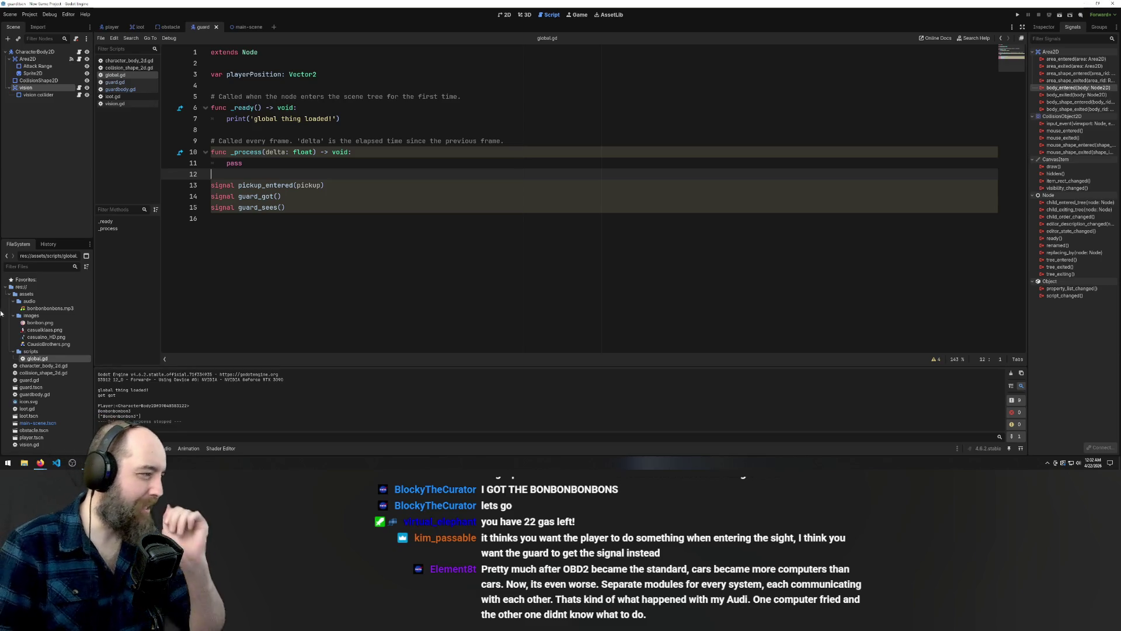
Run the project again, then switch to the guard.gd script
key(F5)
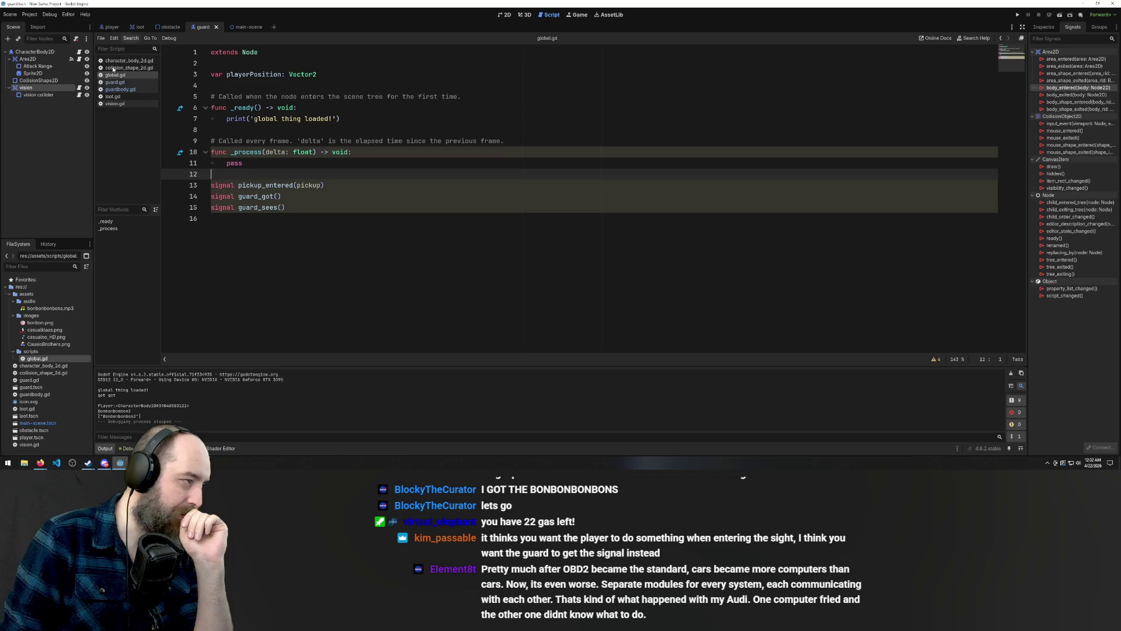
click(116, 88)
click(115, 83)
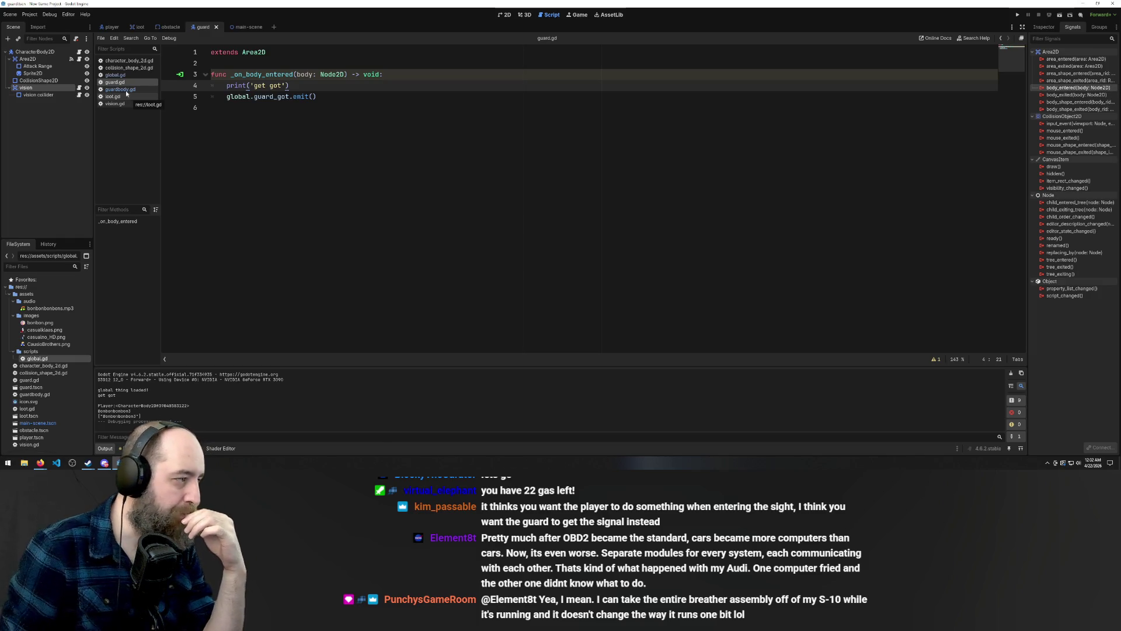
click(79, 88)
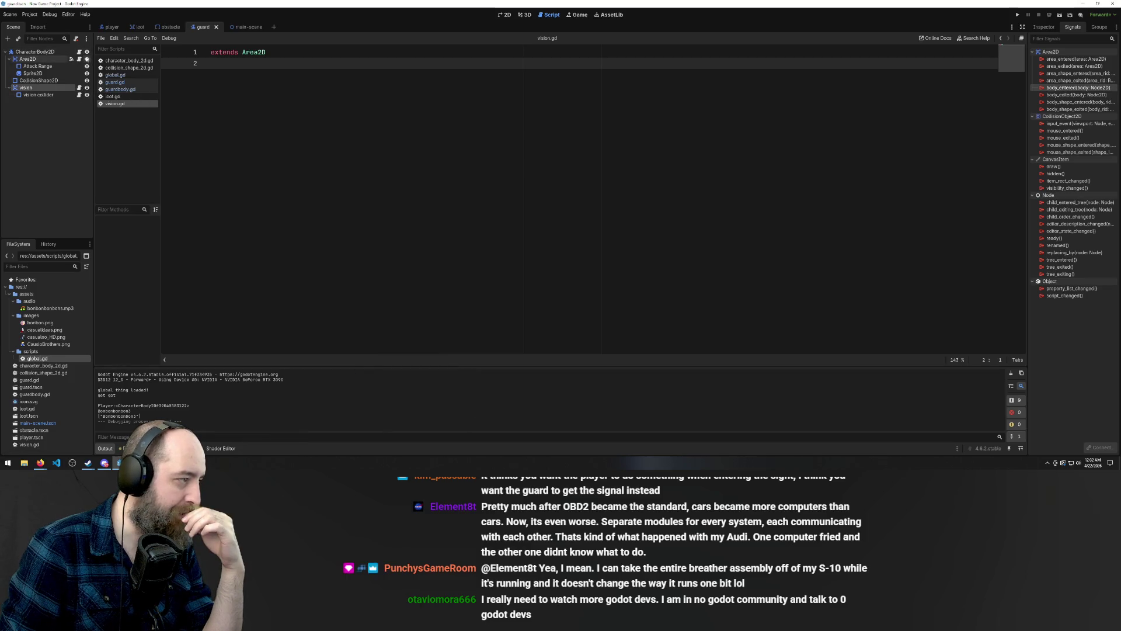
click(80, 59)
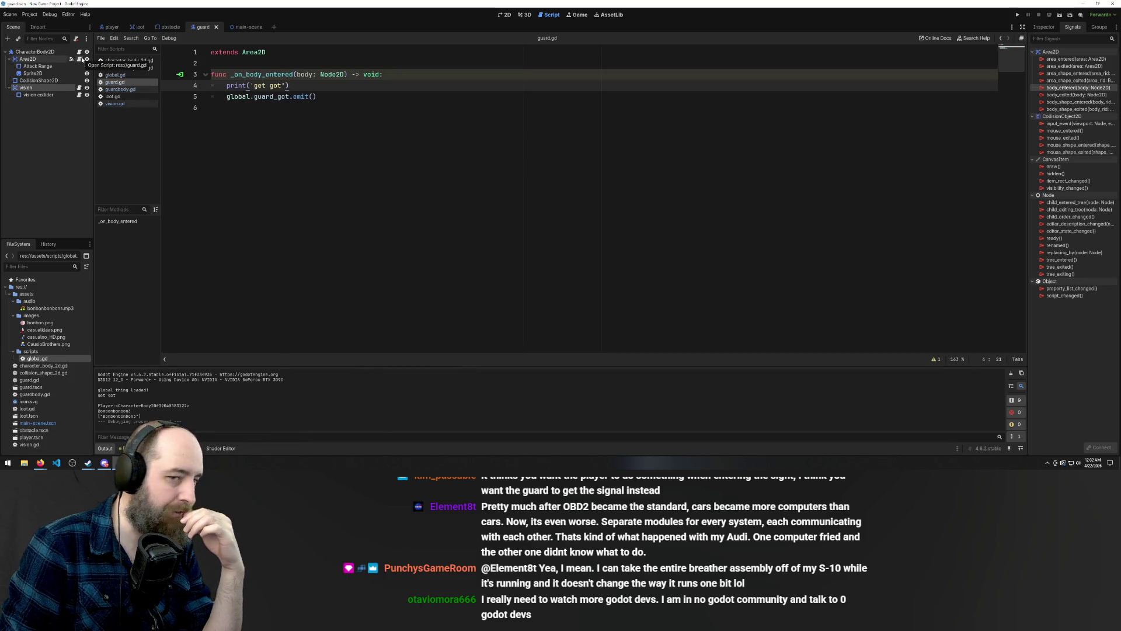
click(33, 60)
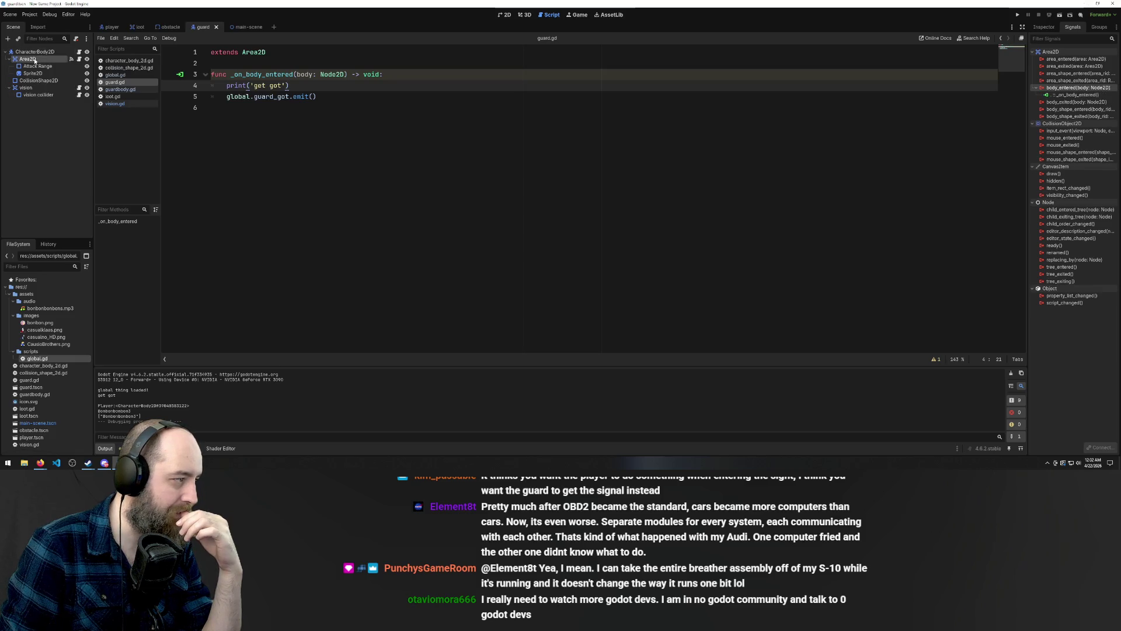
click(37, 64)
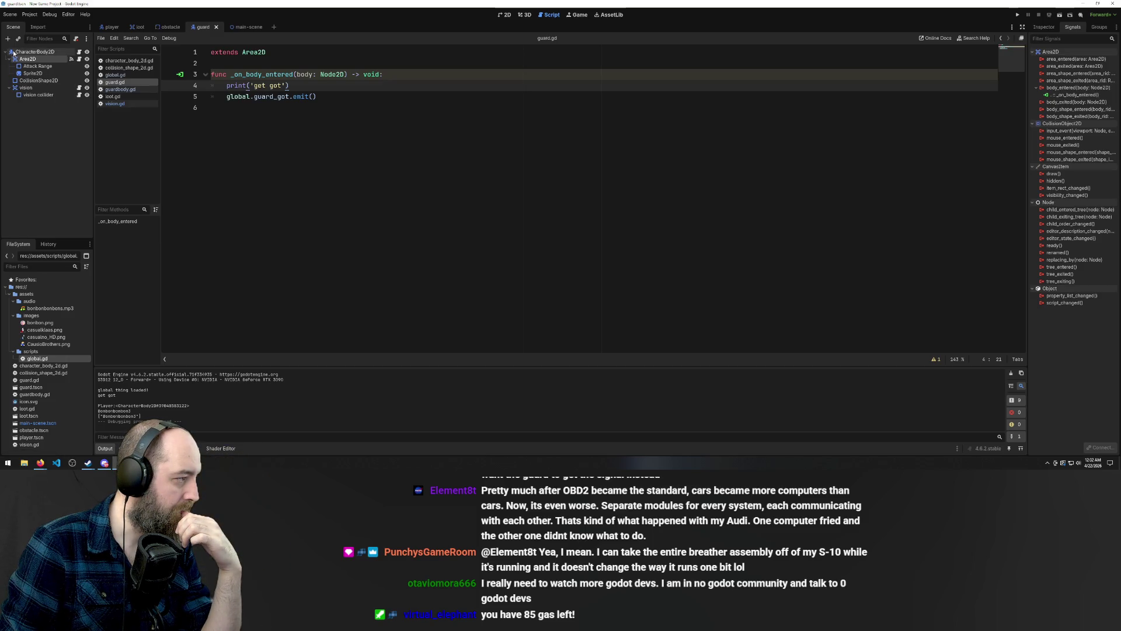
click(21, 88)
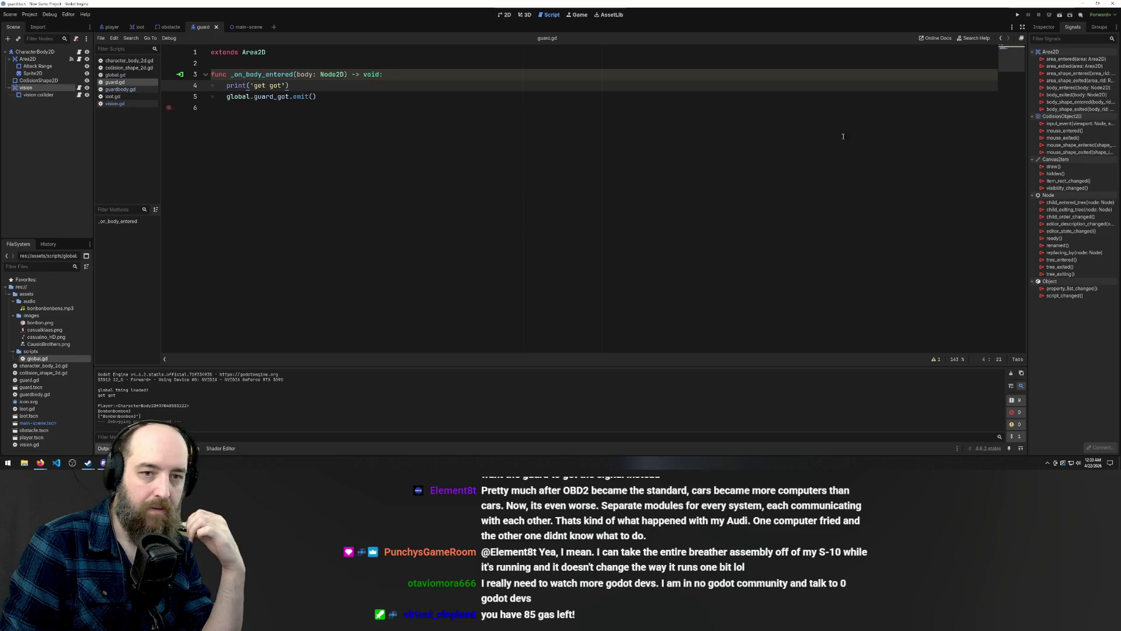
click(1078, 88)
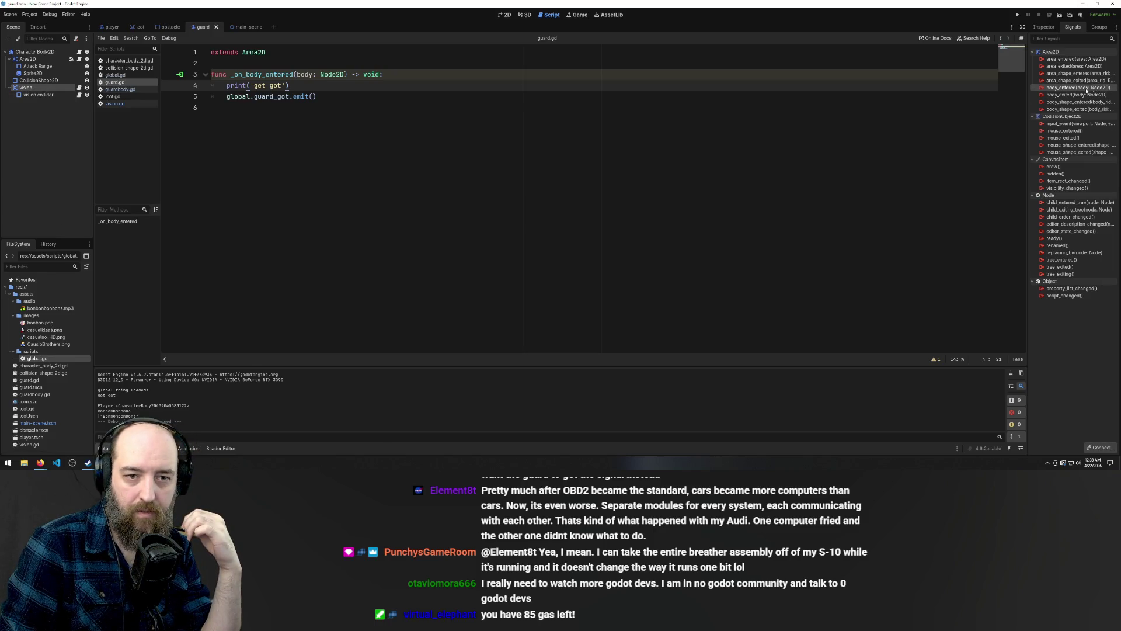
right_click(1055, 89)
Cancel a connection attempt and review the Area2D node's existing _on_body_entered connection unchanged
click(1073, 95)
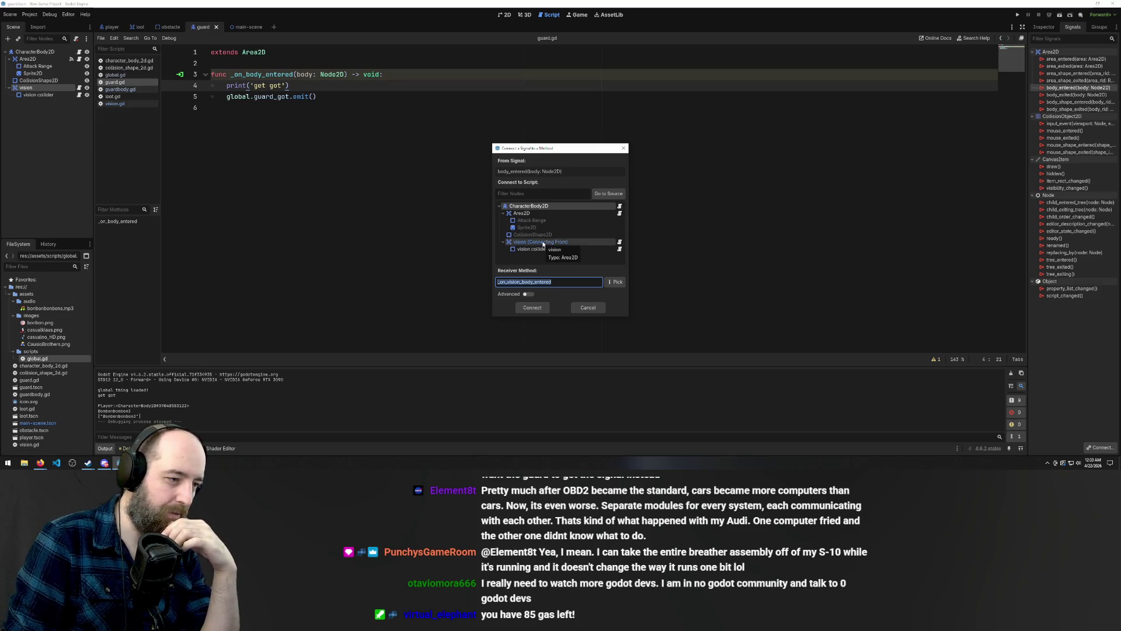
click(597, 309)
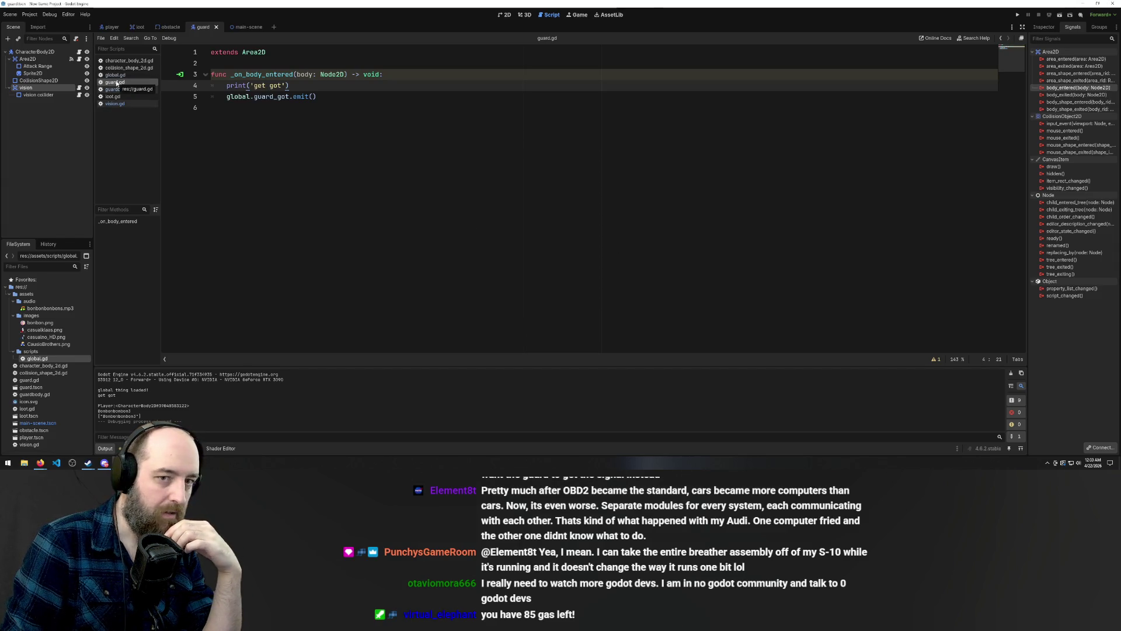
click(45, 59)
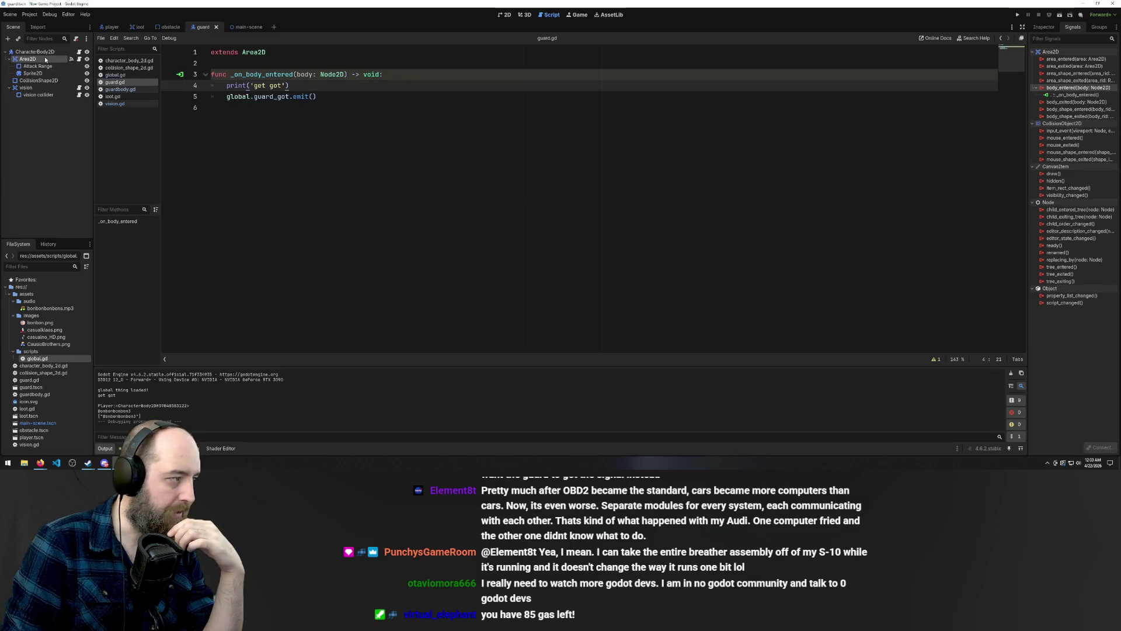
click(1074, 96)
right_click(1074, 95)
click(1069, 102)
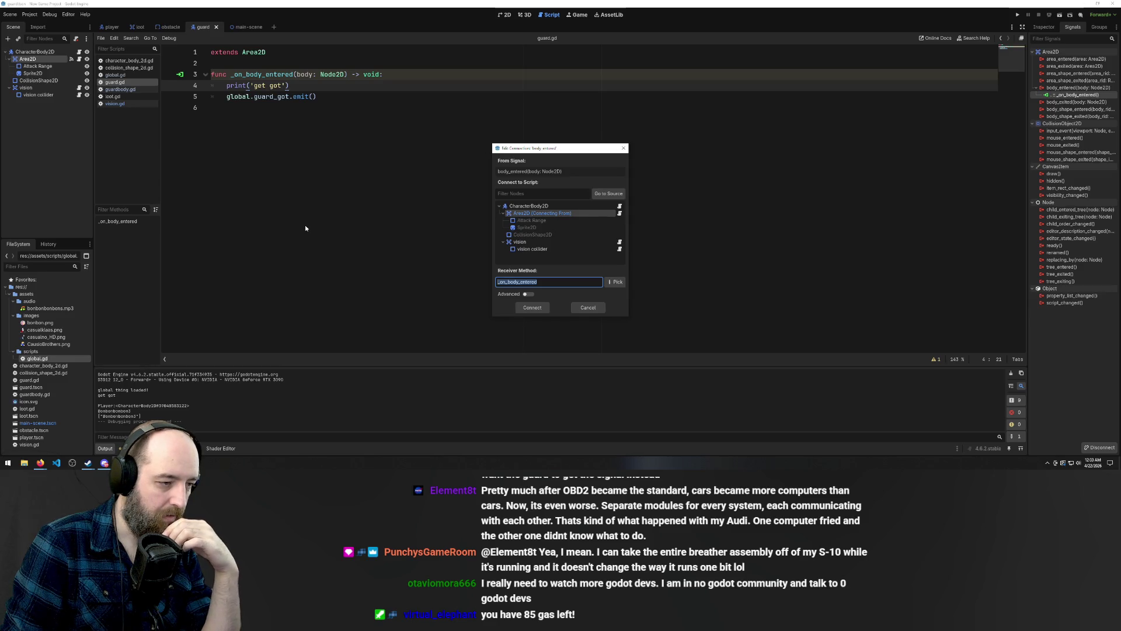
click(589, 307)
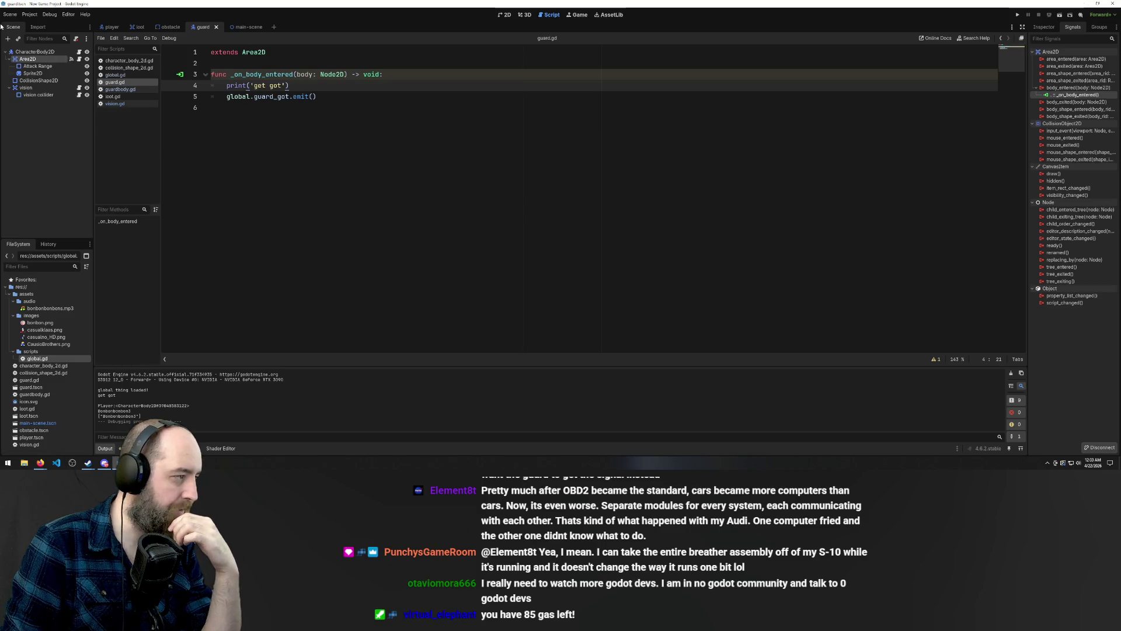
Connect the vision node's body_entered signal with vision as receiver
click(25, 88)
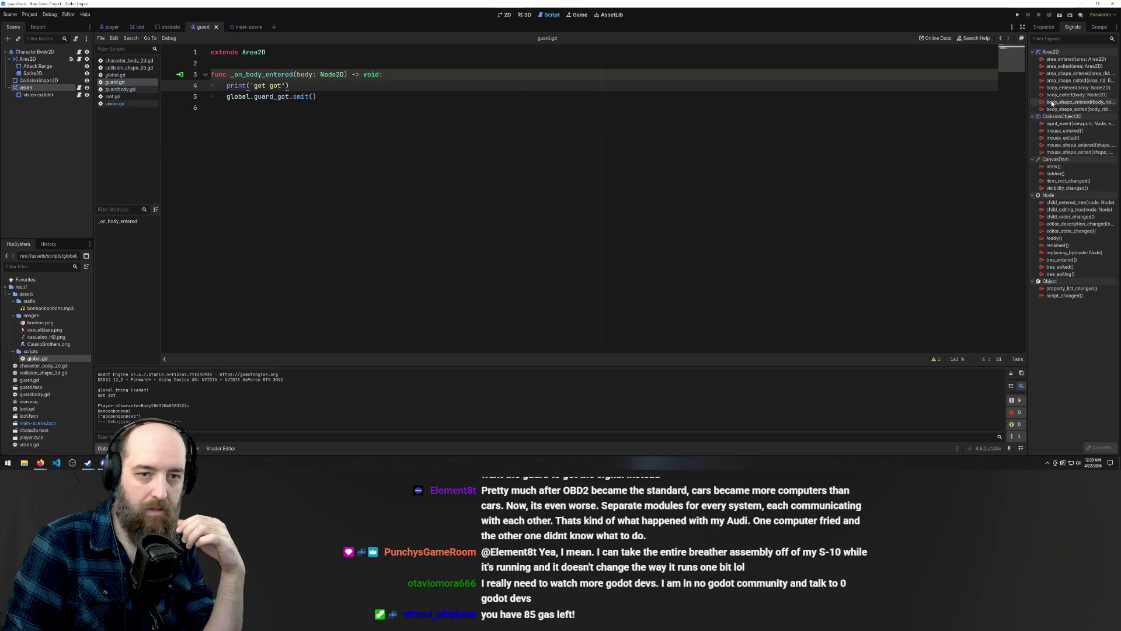
double_click(1076, 87)
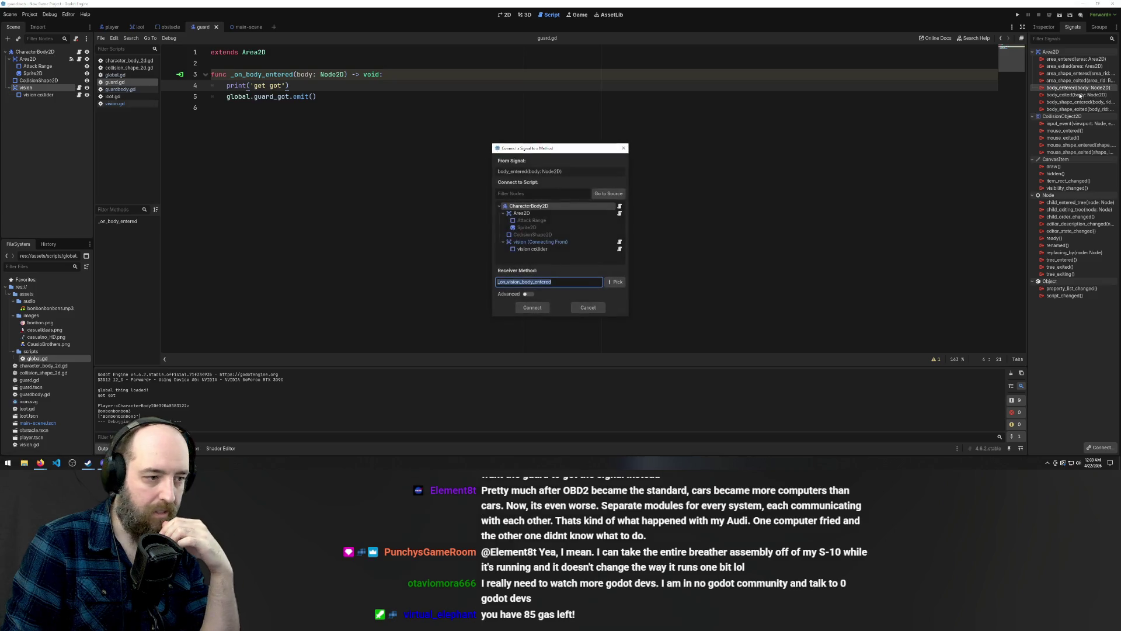
click(542, 241)
double_click(542, 241)
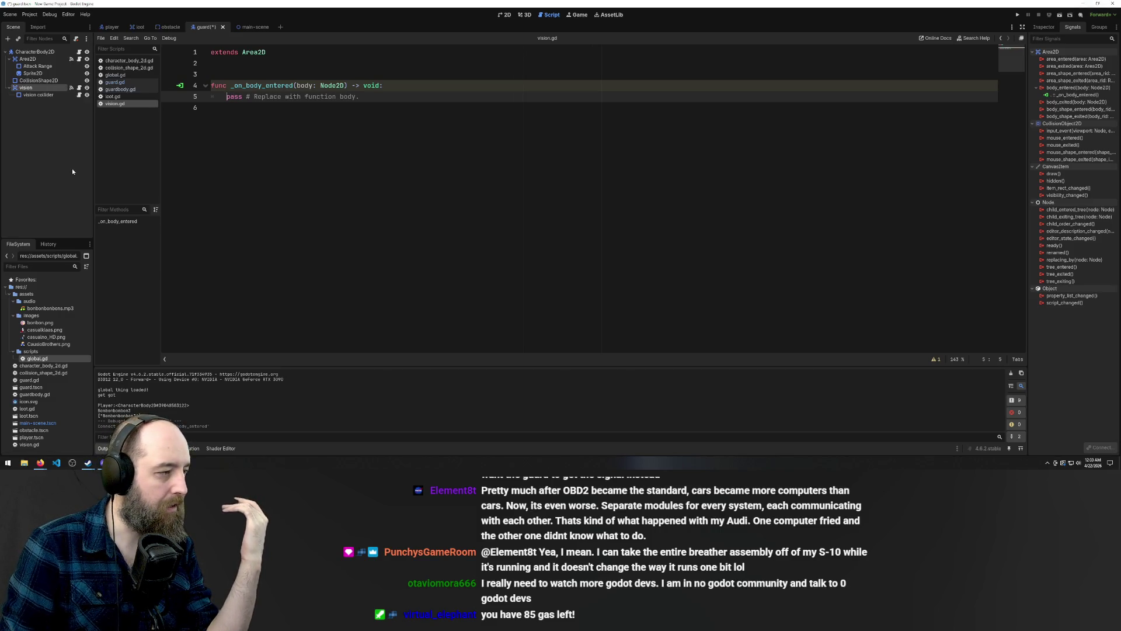
Select the 'pass # Replace with function body.' line in vision.gd's _on_body_entered
key(End)
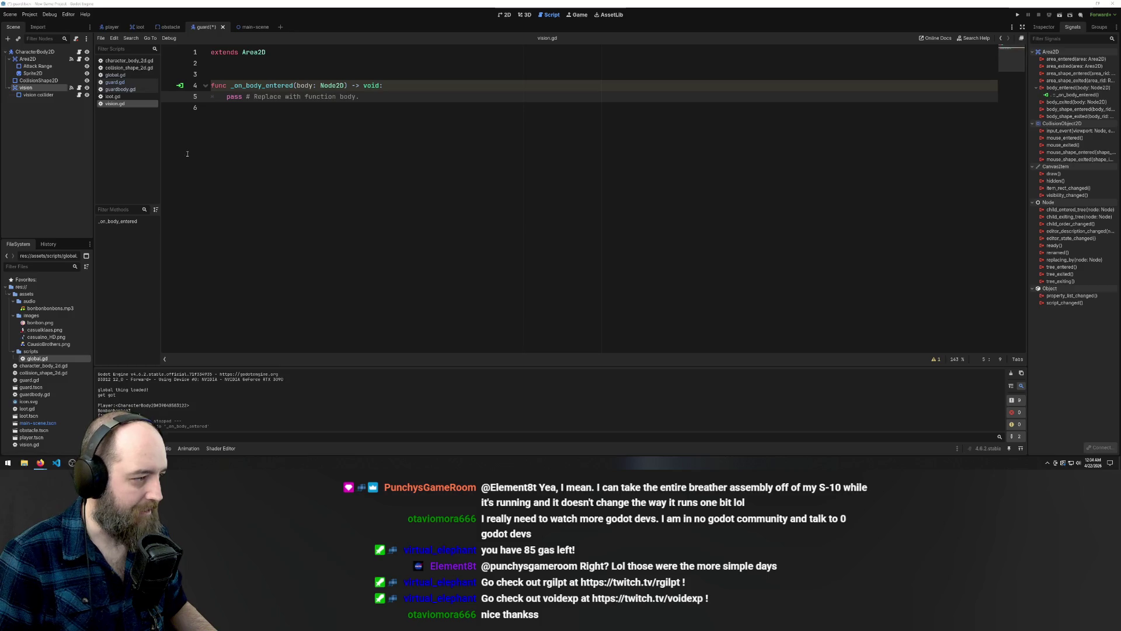
click(383, 97)
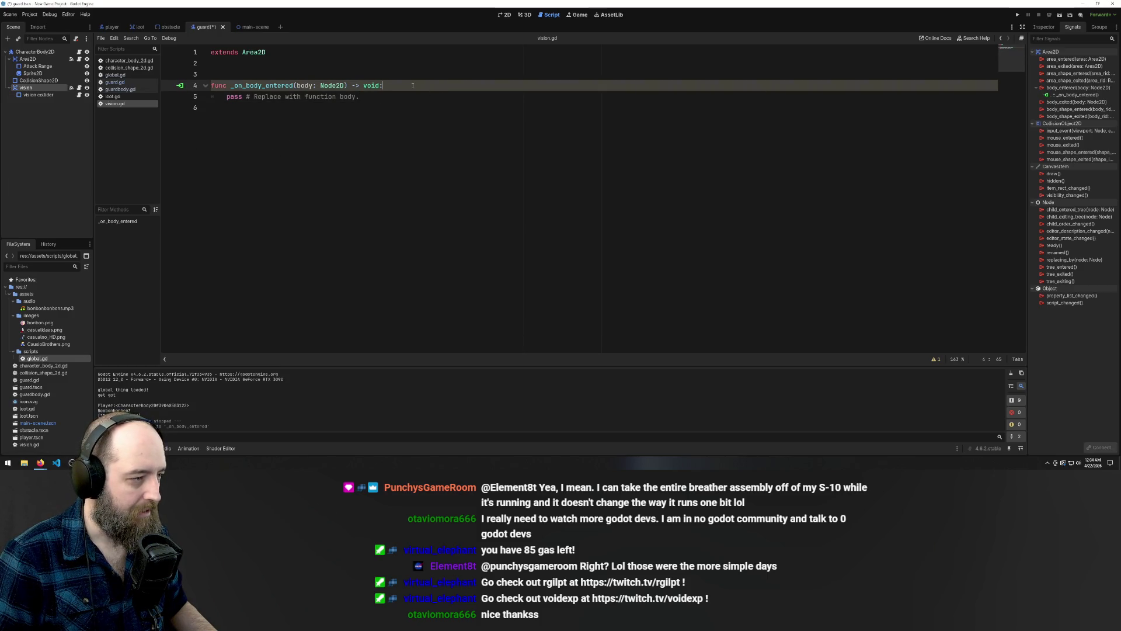
click(468, 103)
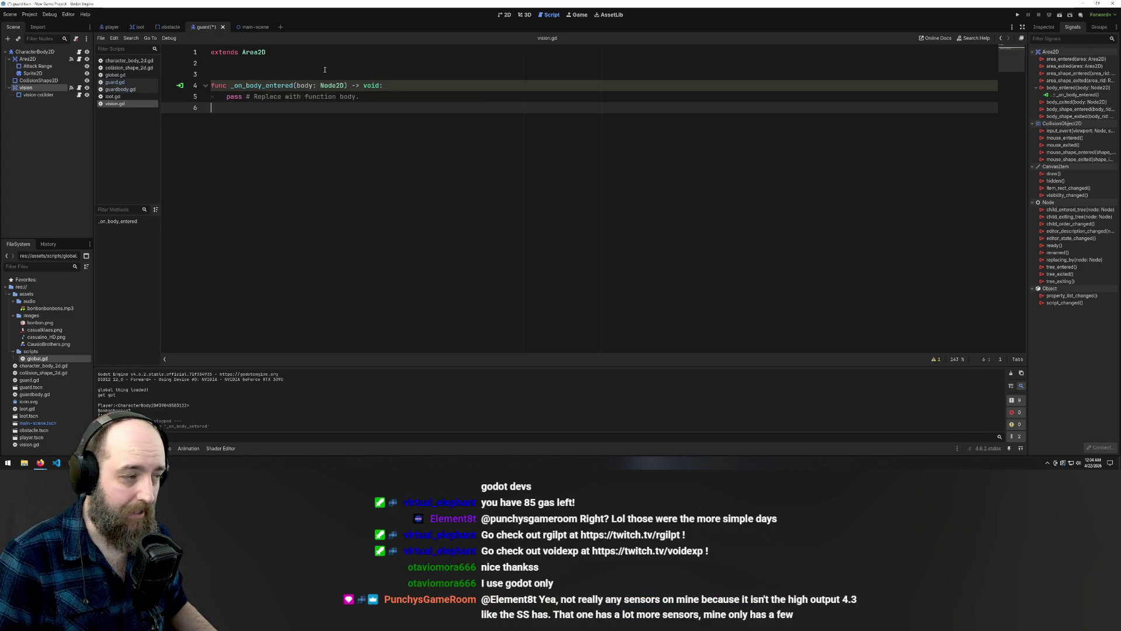
drag(389, 98, 226, 98)
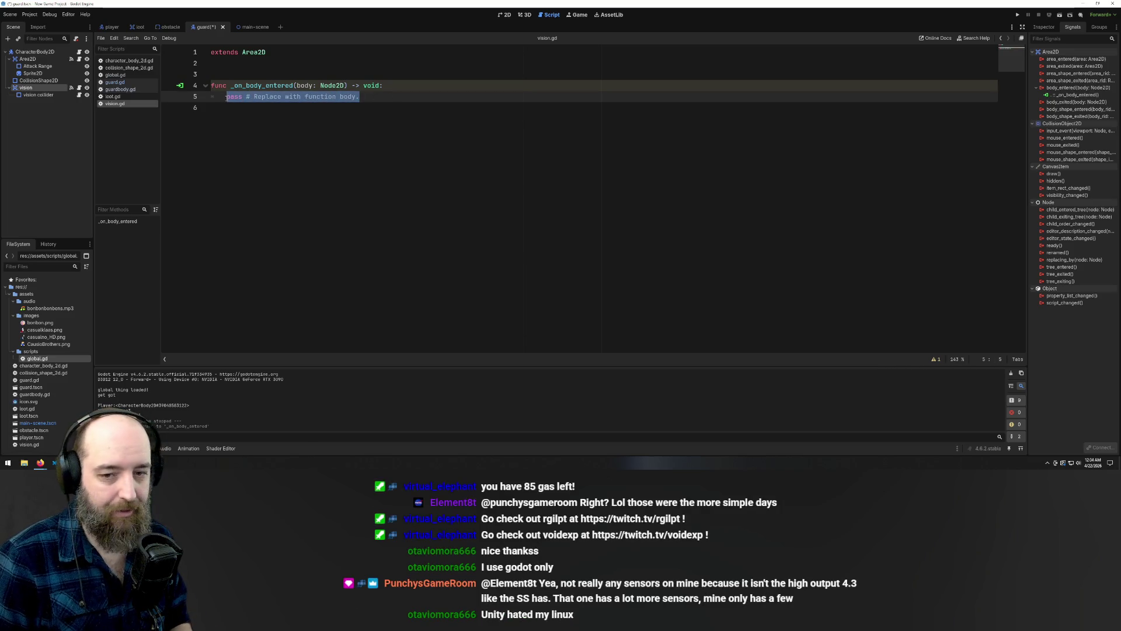
Replace pass with print('I SEEEE YOUUUU'), save vision.gd, and run the game
key(BackSpace)
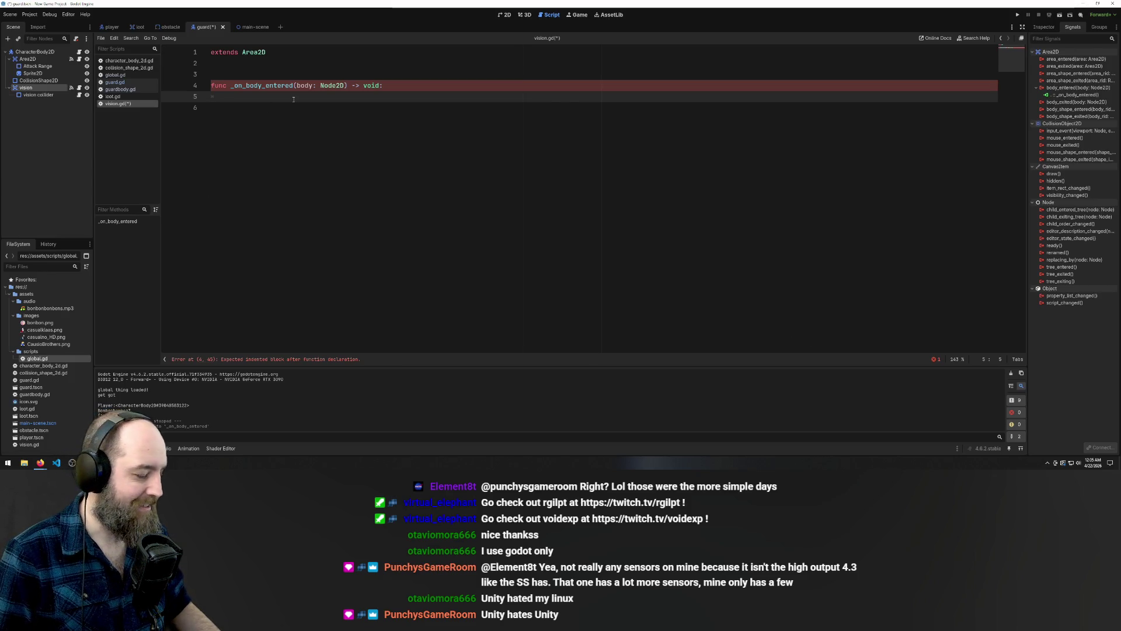
text(print)
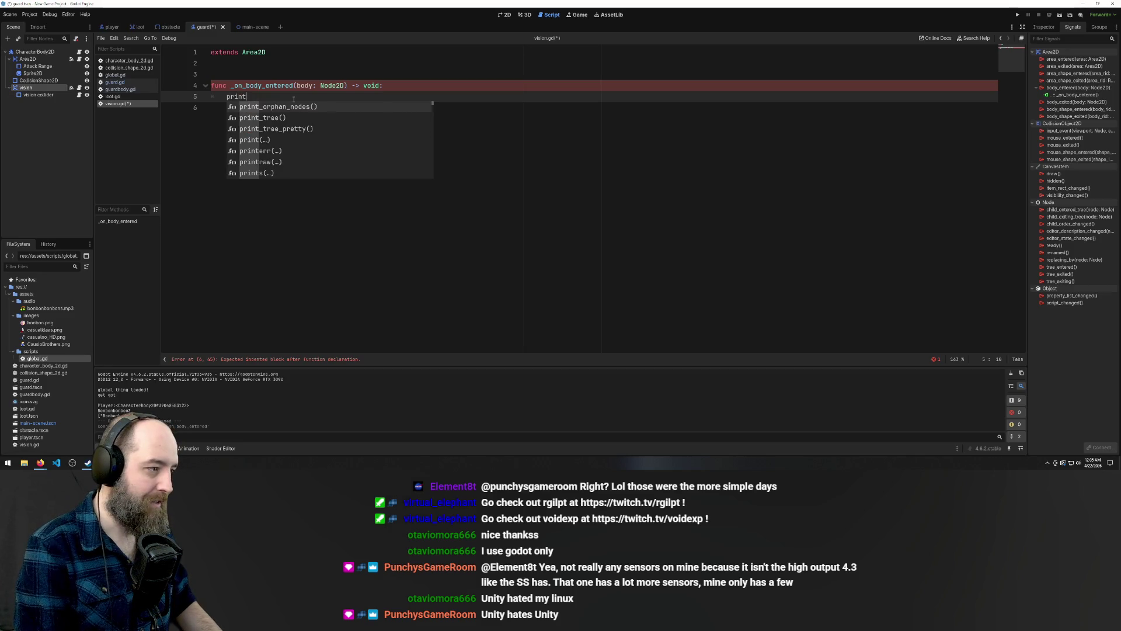
key(Return)
text('I S)
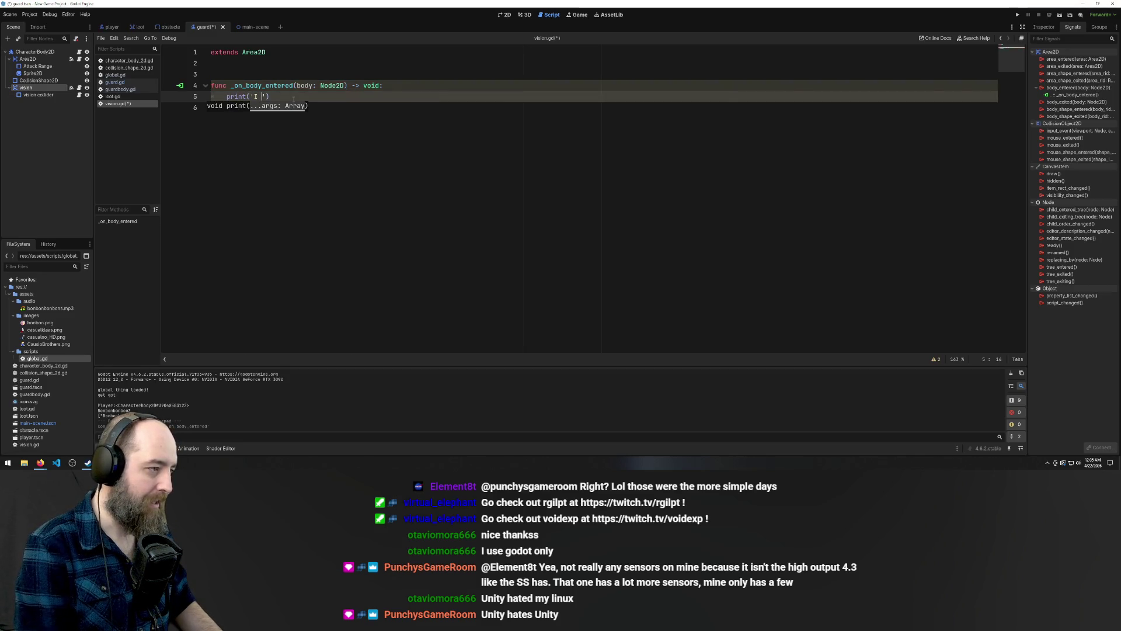
text(EEEE YOUUUU)
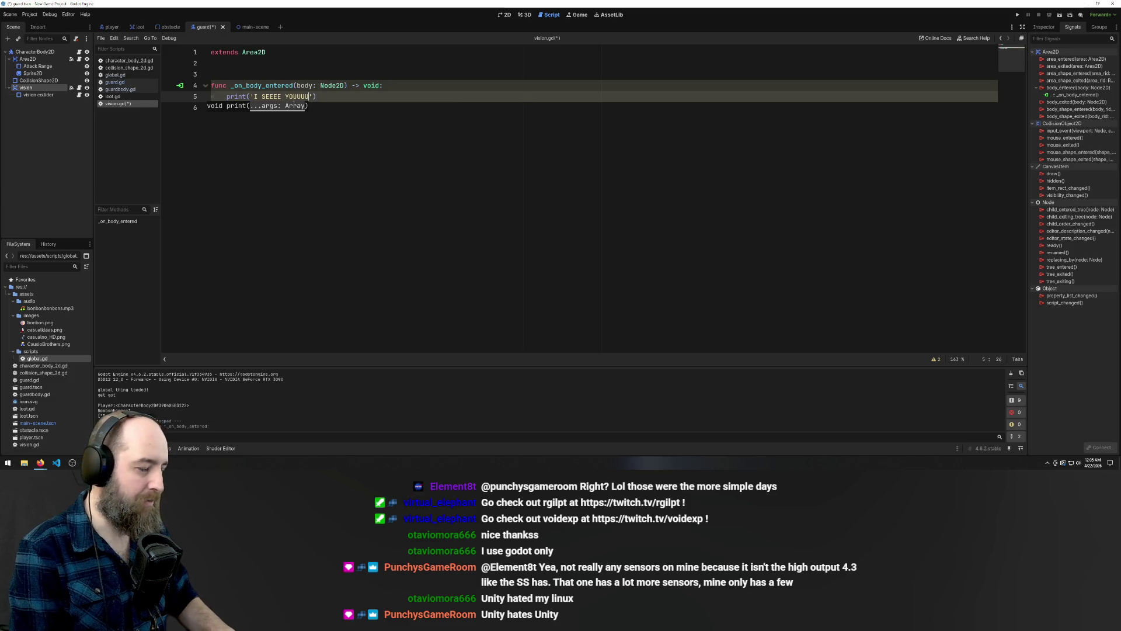
key(ctrl+s)
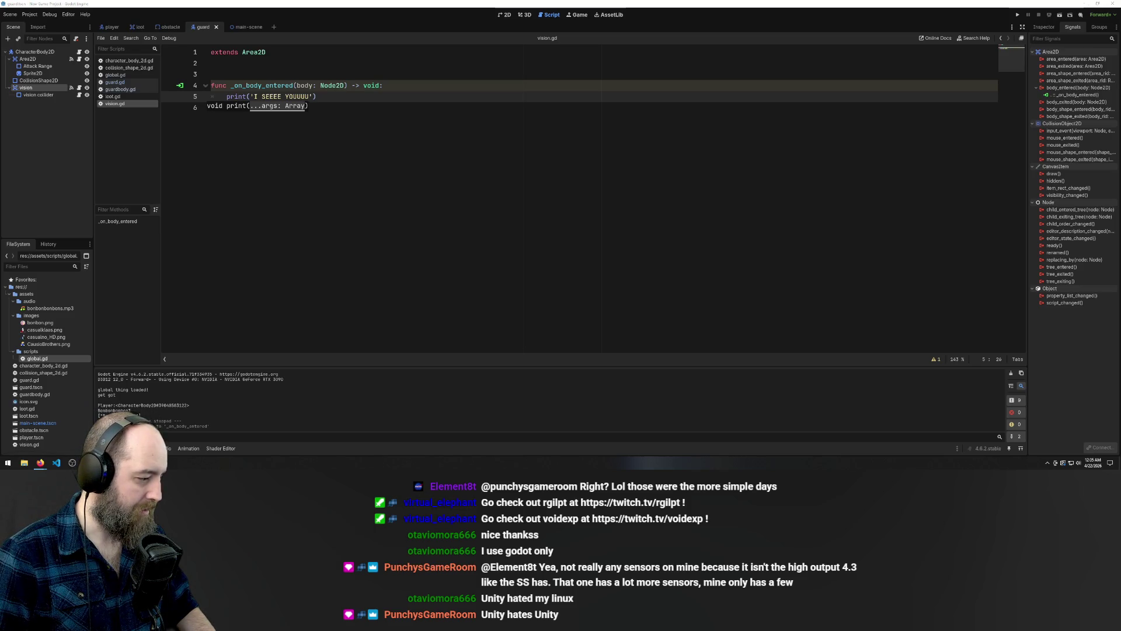
key(F5)
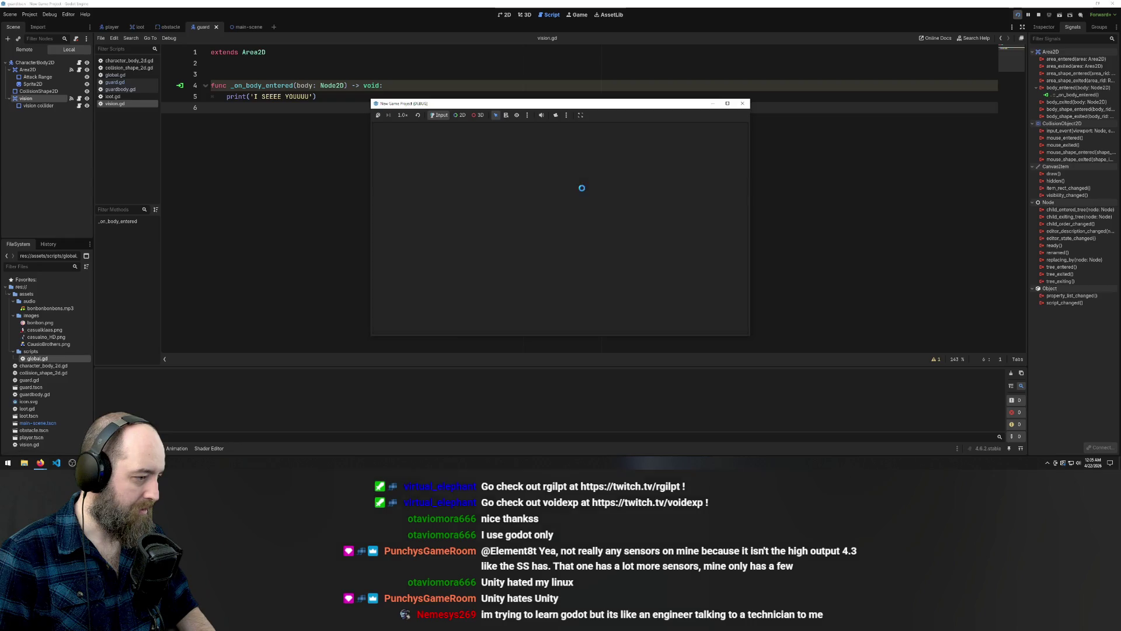
Walk the player up, down and right past the guard, then close the game
key(Up)
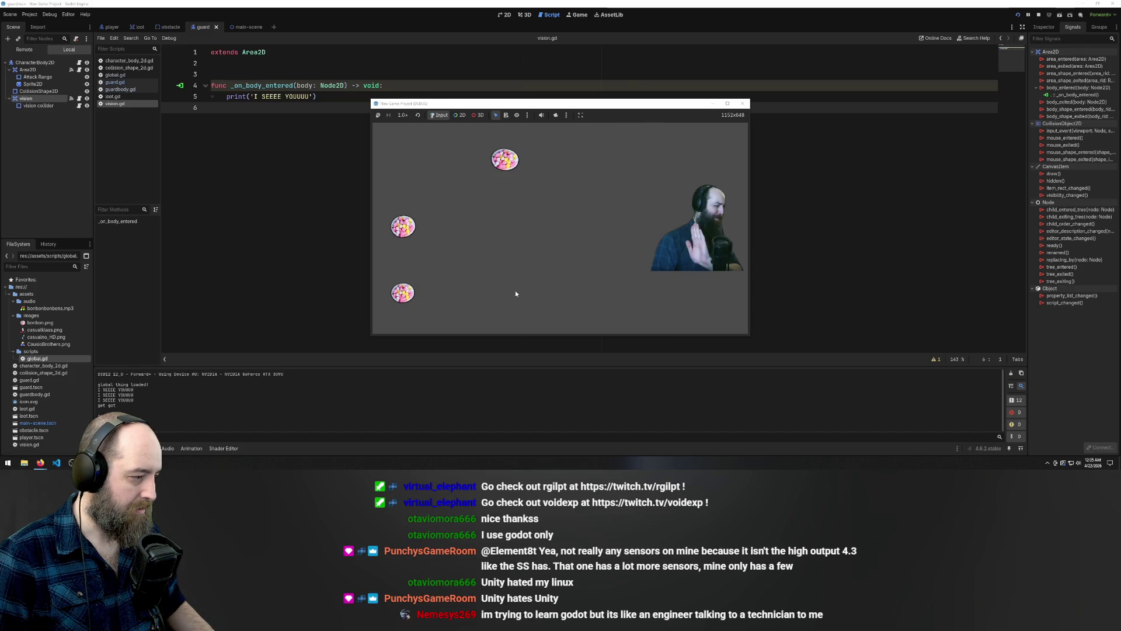
key(Down)
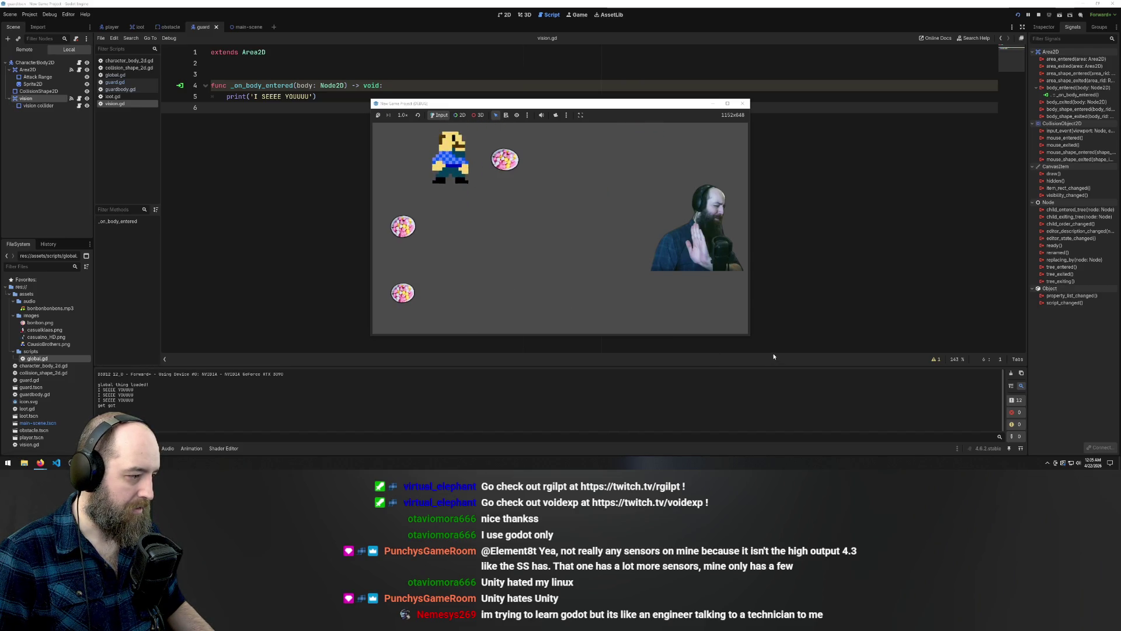
key(Right)
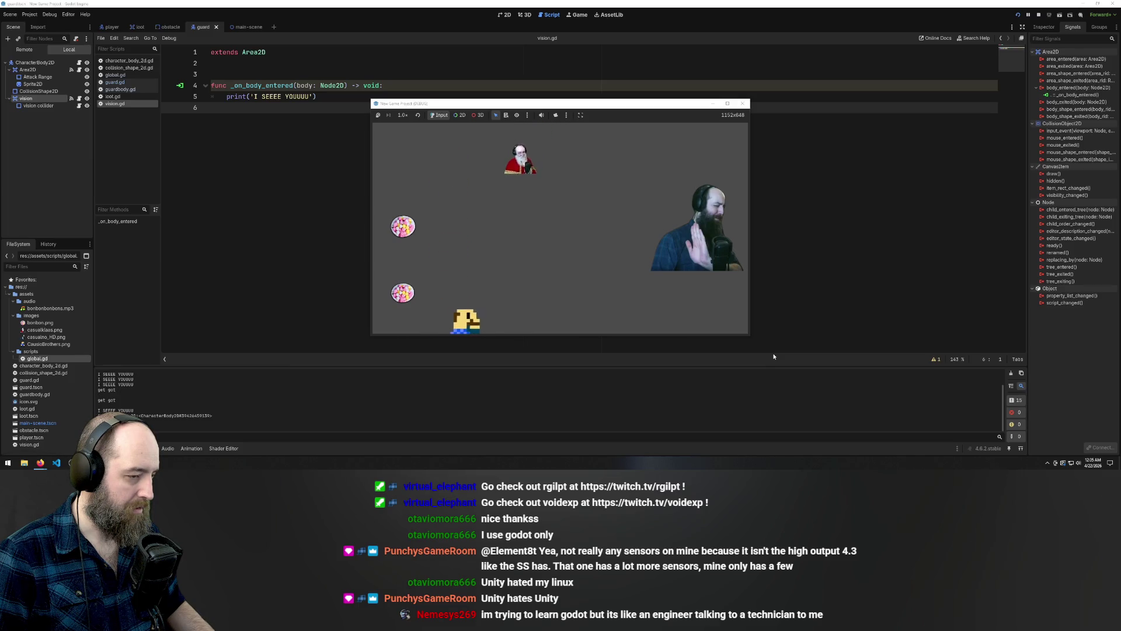
key(Up)
key(Right)
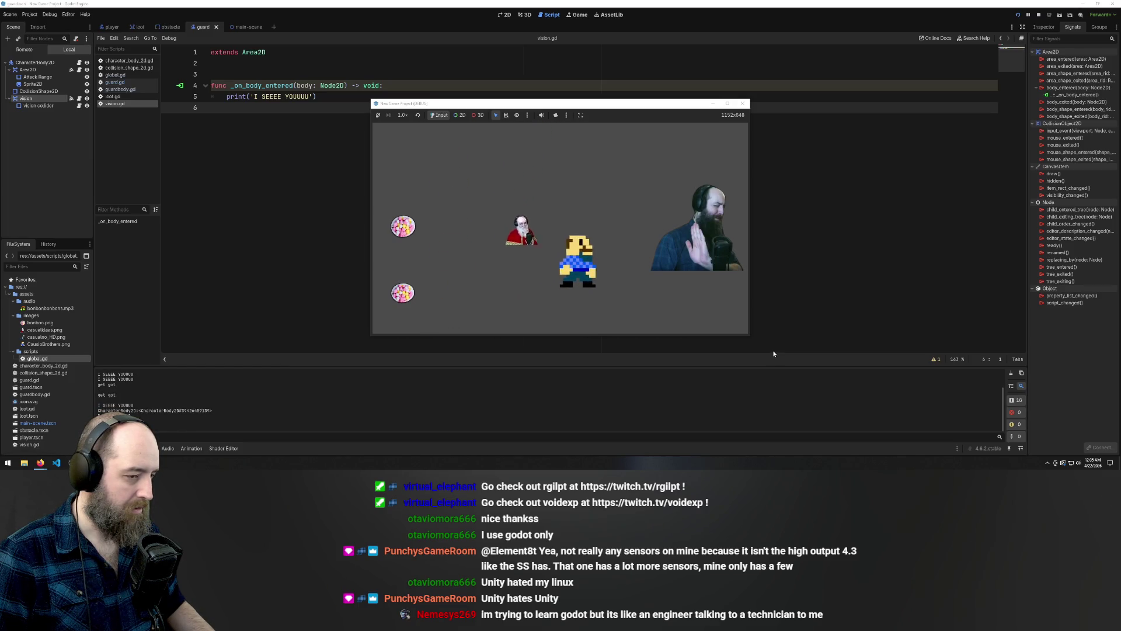
key(Up)
key(Right)
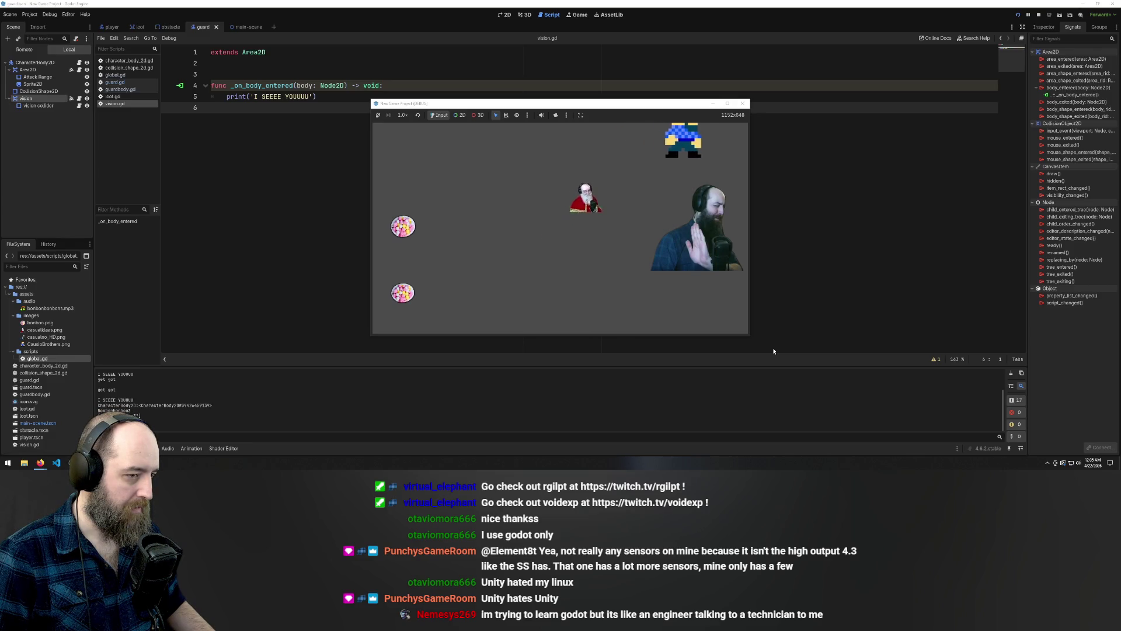
click(742, 103)
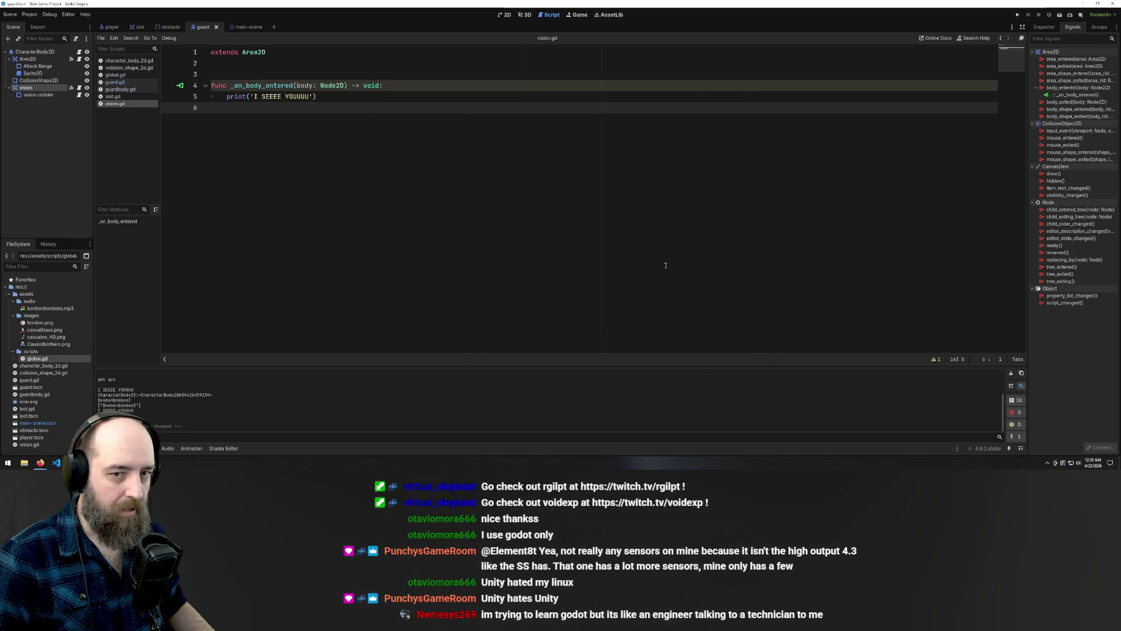
Connect the vision node's body_exited signal to itself, creating an _on_body_exited(body: Node2D) stub
right_click(1058, 103)
click(1074, 108)
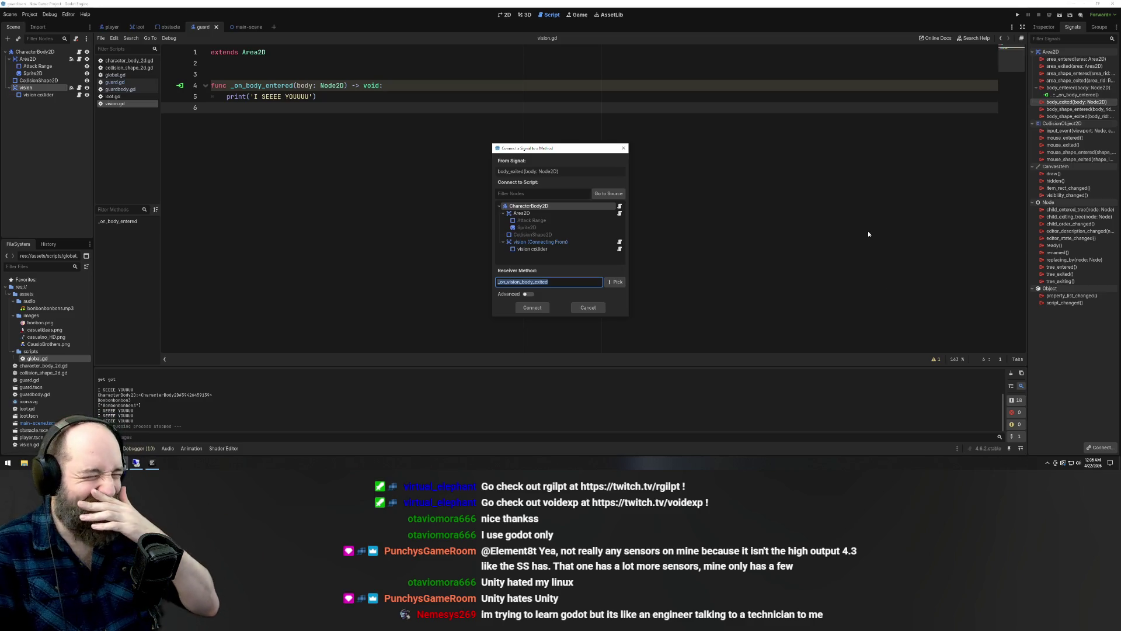
click(554, 242)
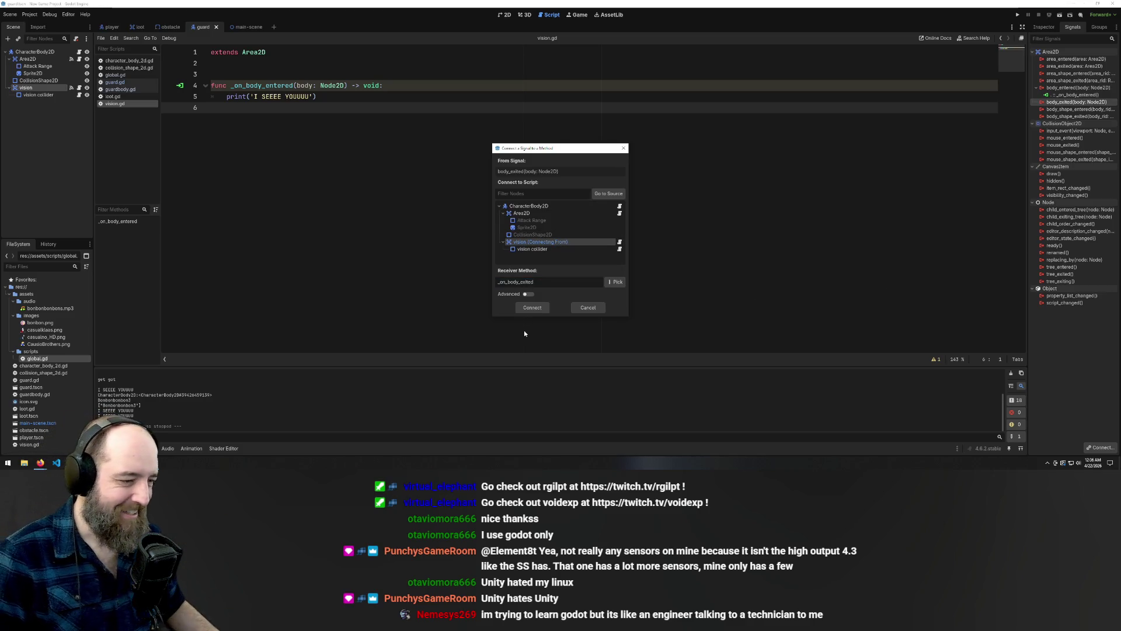
click(531, 307)
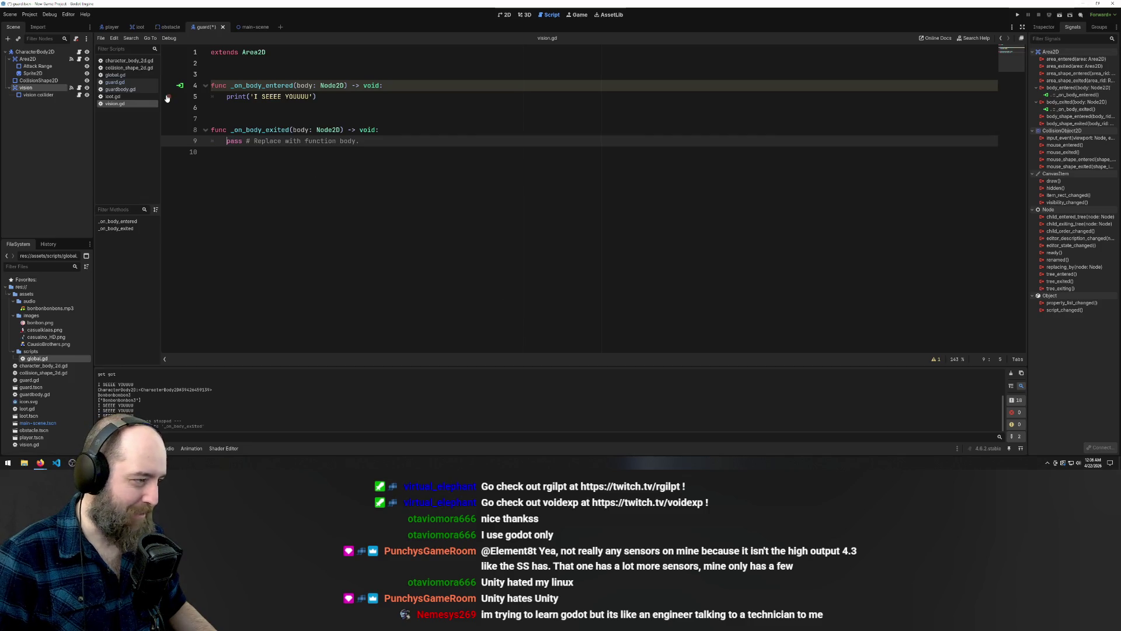
Replace the pass line in _on_body_exited with print('where you go??')
drag(386, 138, 221, 141)
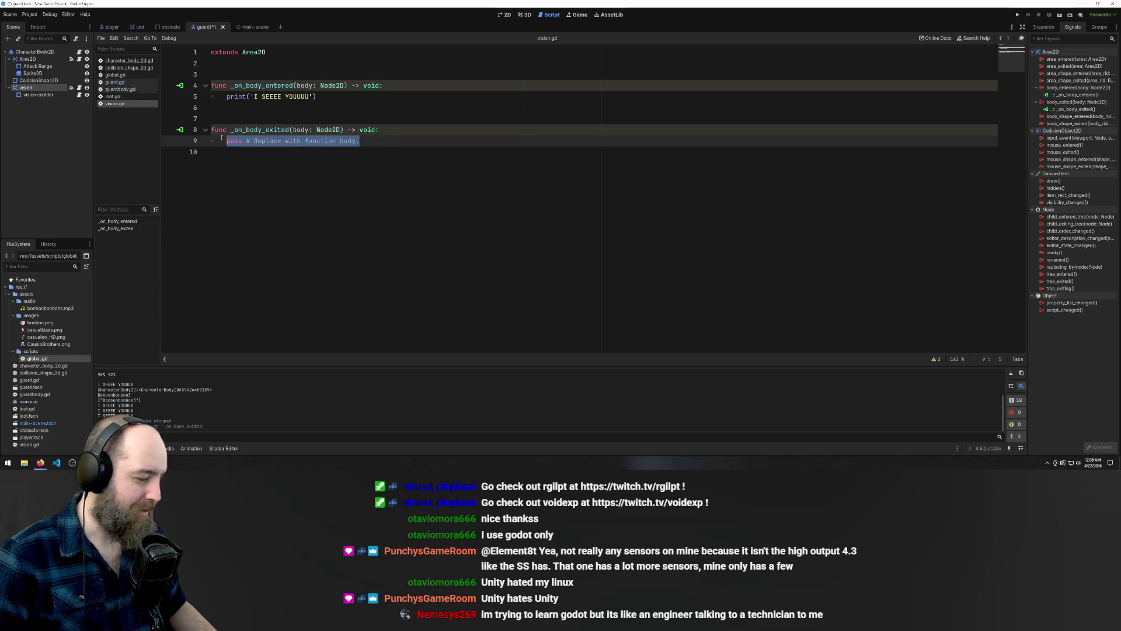
key(BackSpace)
text(print)
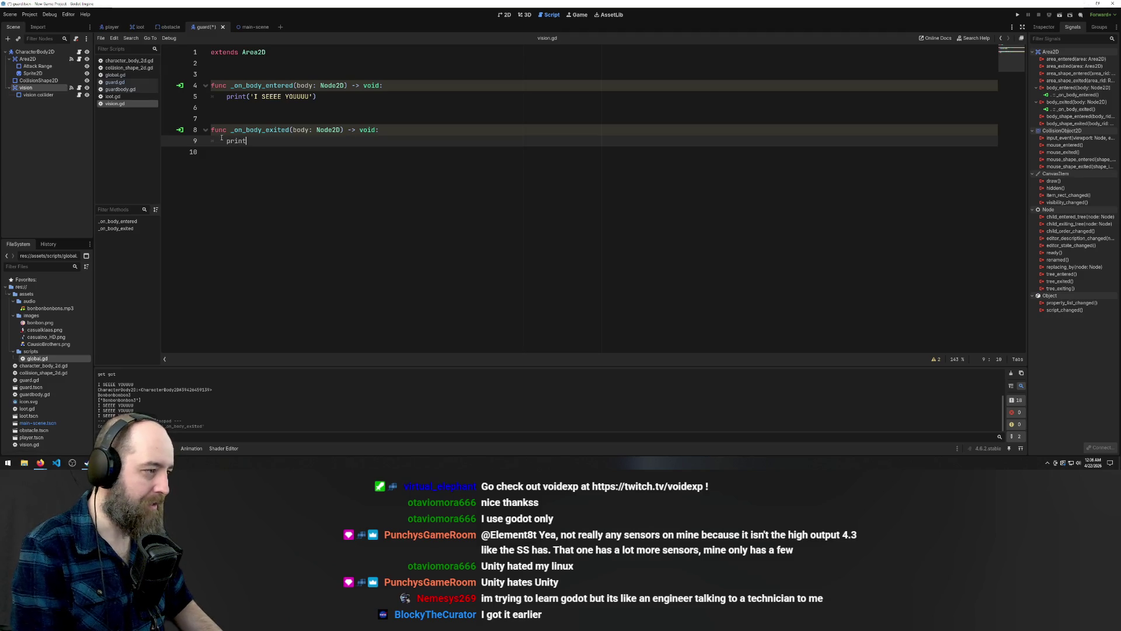
text(()
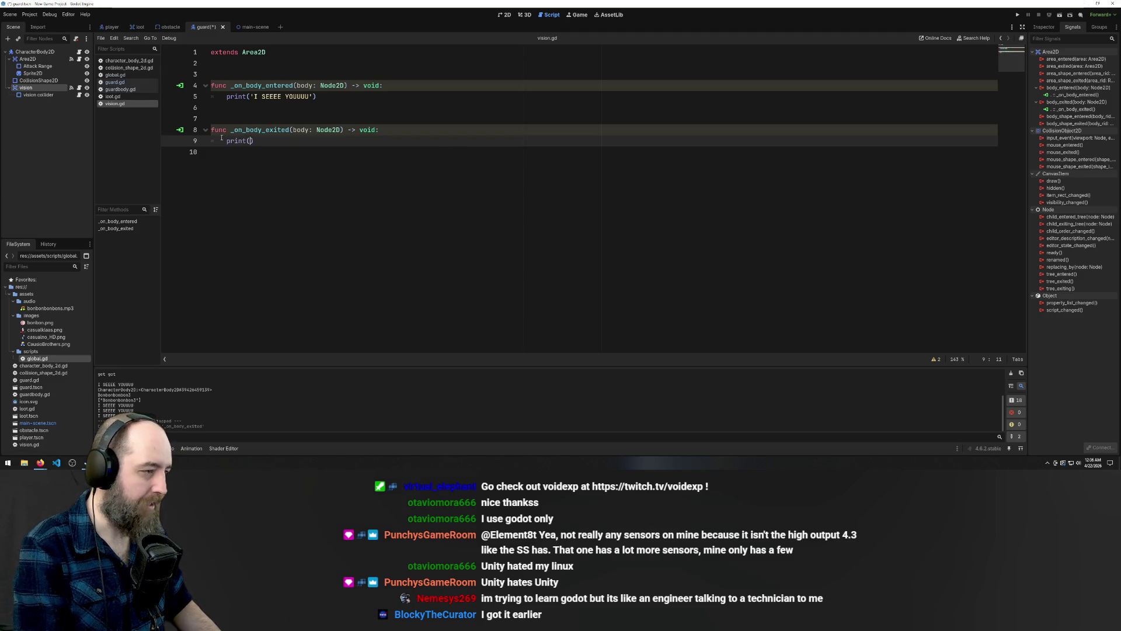
text('where you )
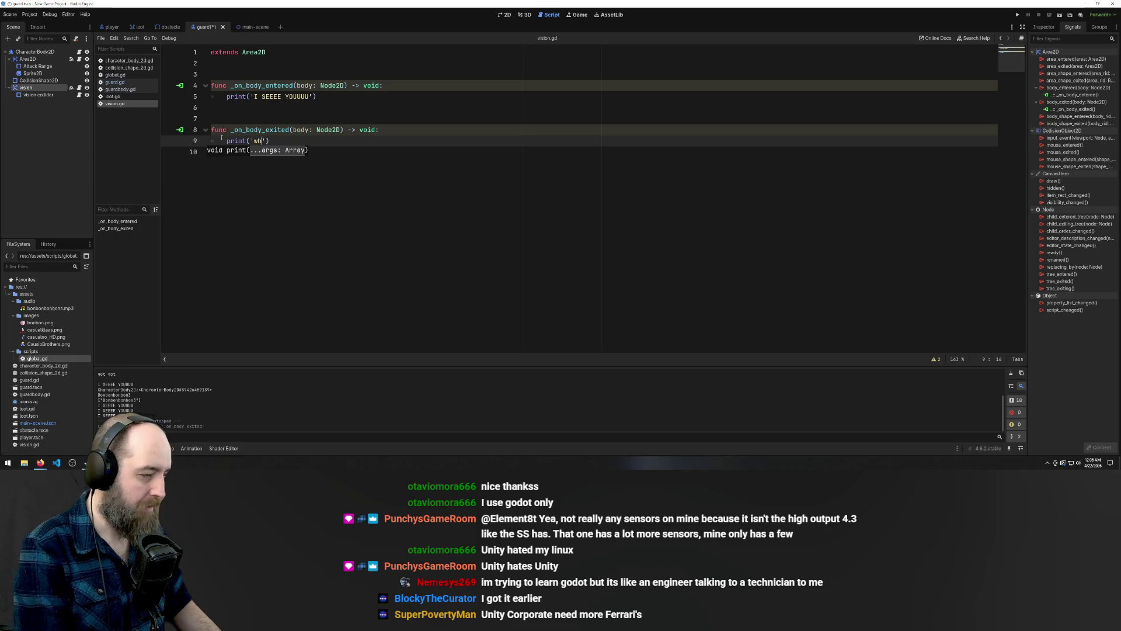
text(go??)
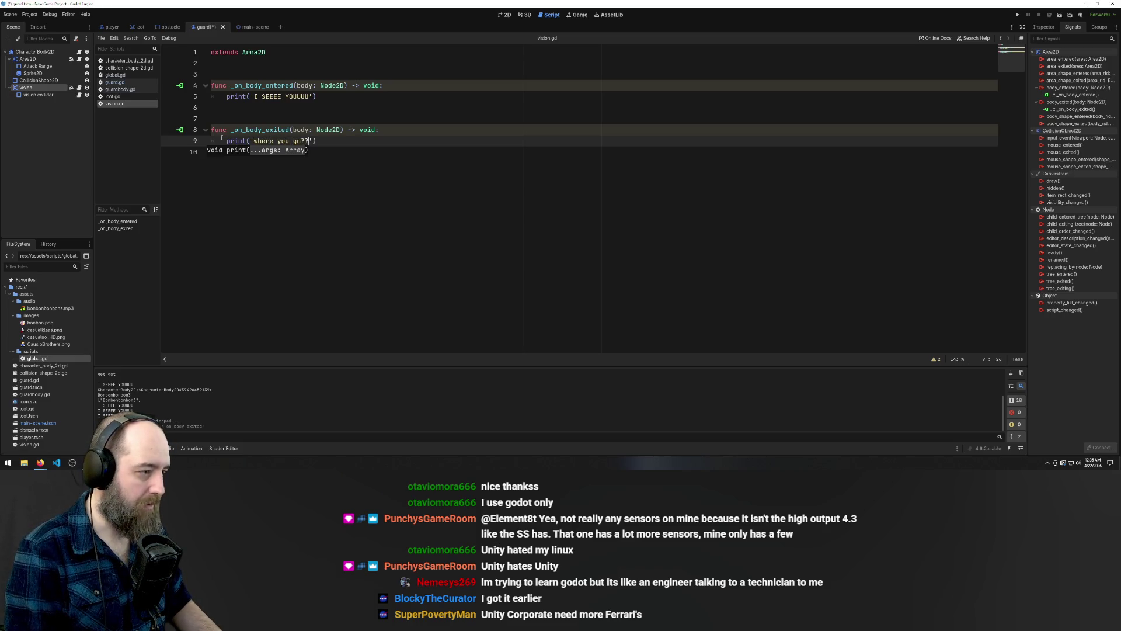
Save vision.gd and launch the game with F5
key(ctrl+s)
click(369, 240)
key(F5)
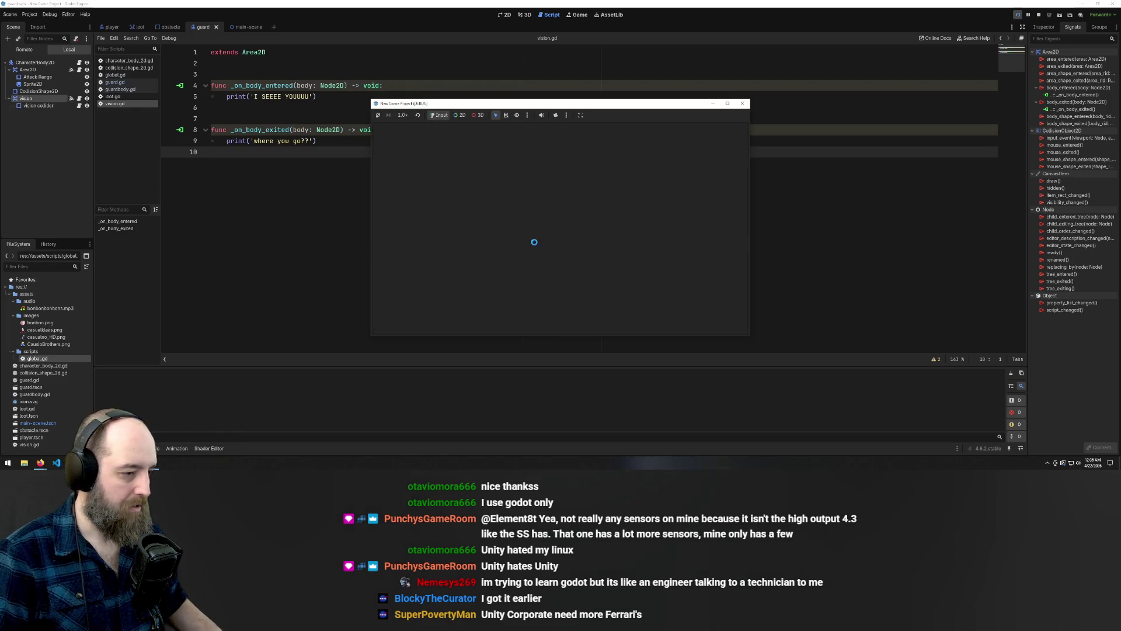
Move the player up and right out of the guard's vision to trigger 'where you go??'
key(Up)
key(Right)
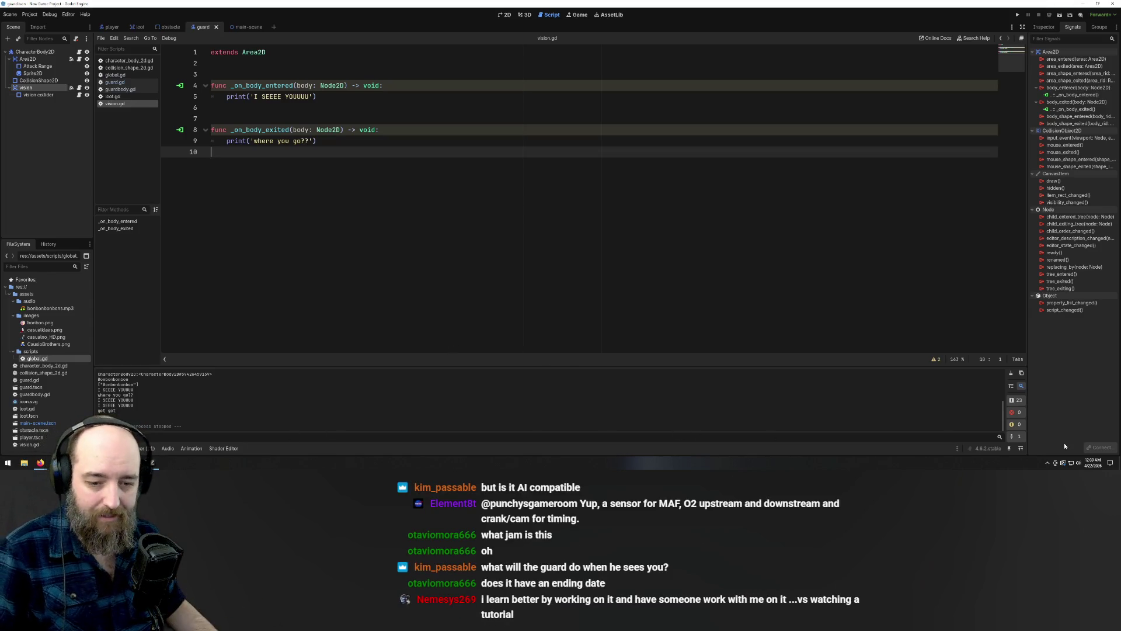
click(1092, 462)
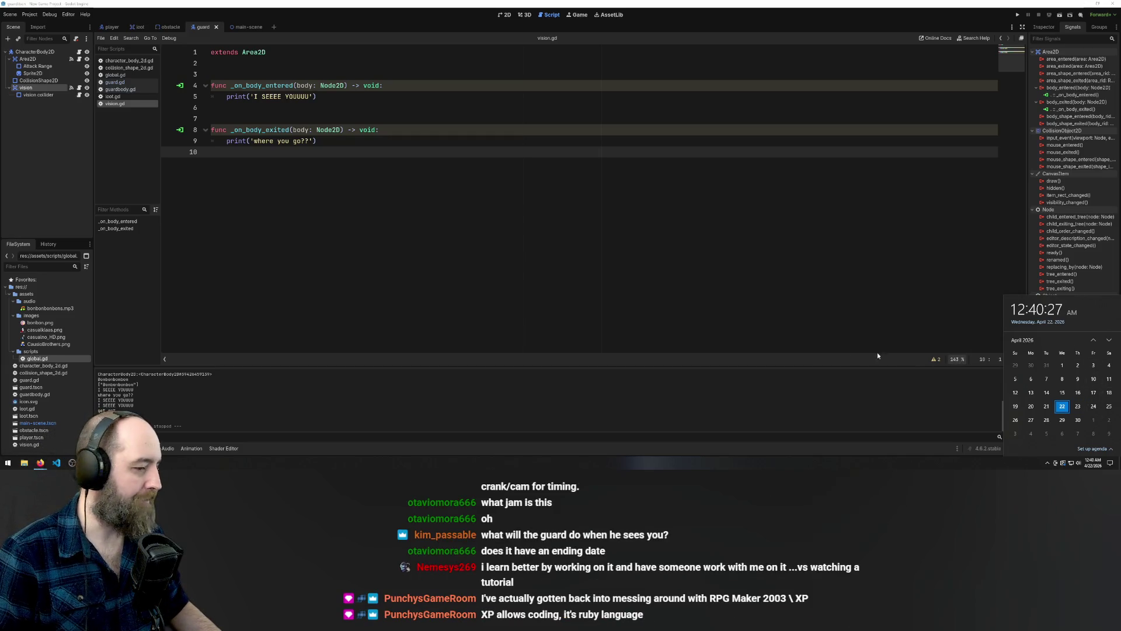
click(870, 217)
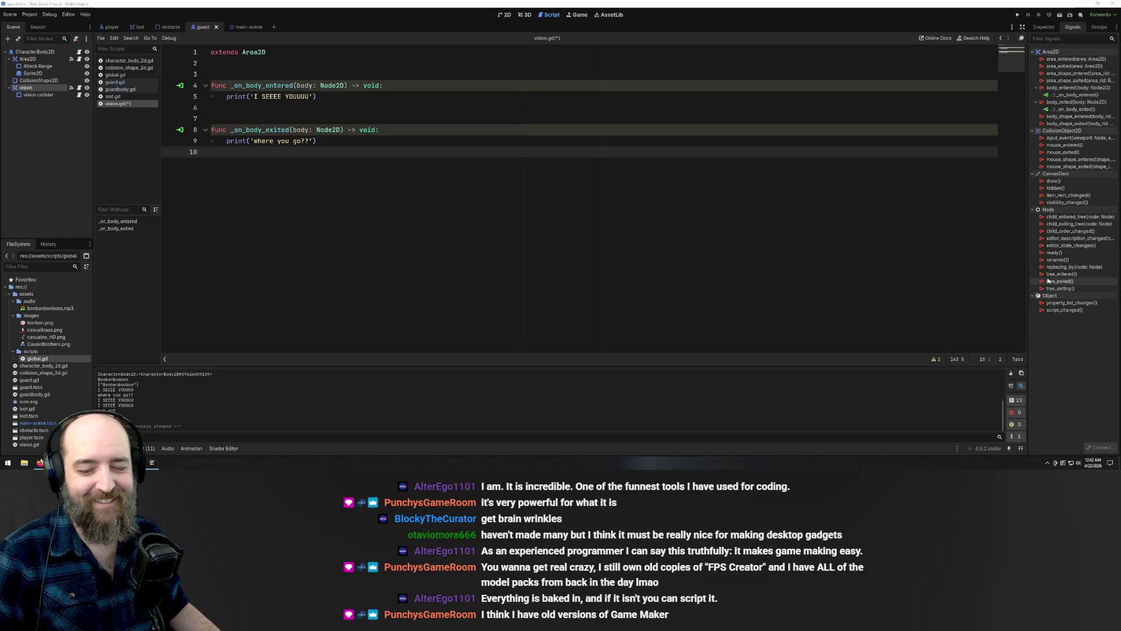
mouse_move(1087, 241)
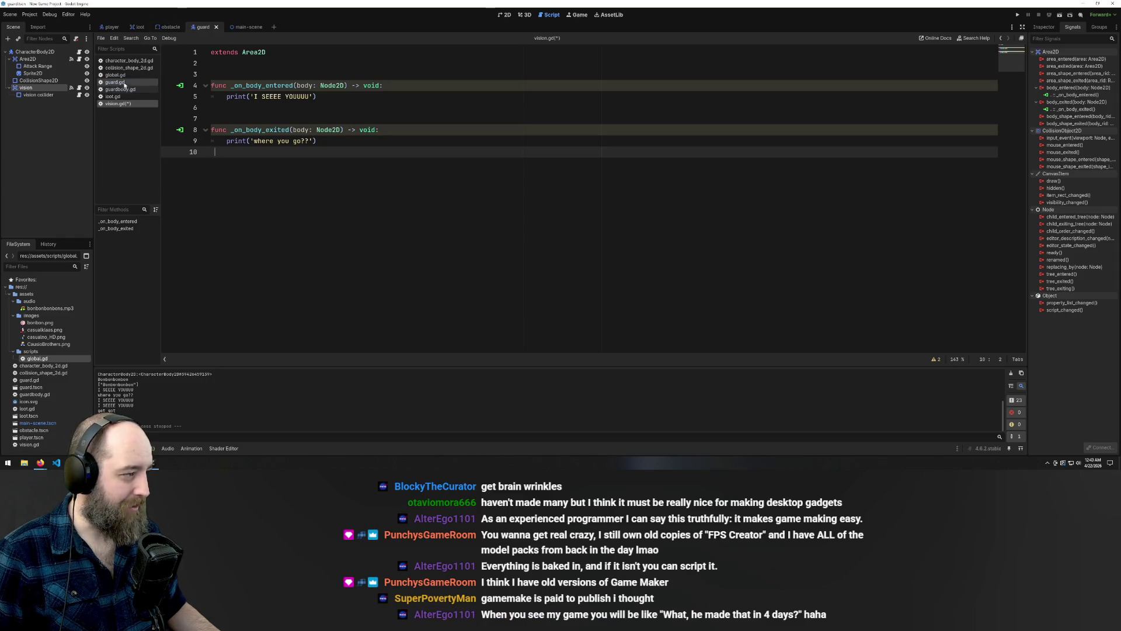
Review guard.gd's body-entered handler, then open the vision node's script vision.gd
click(123, 83)
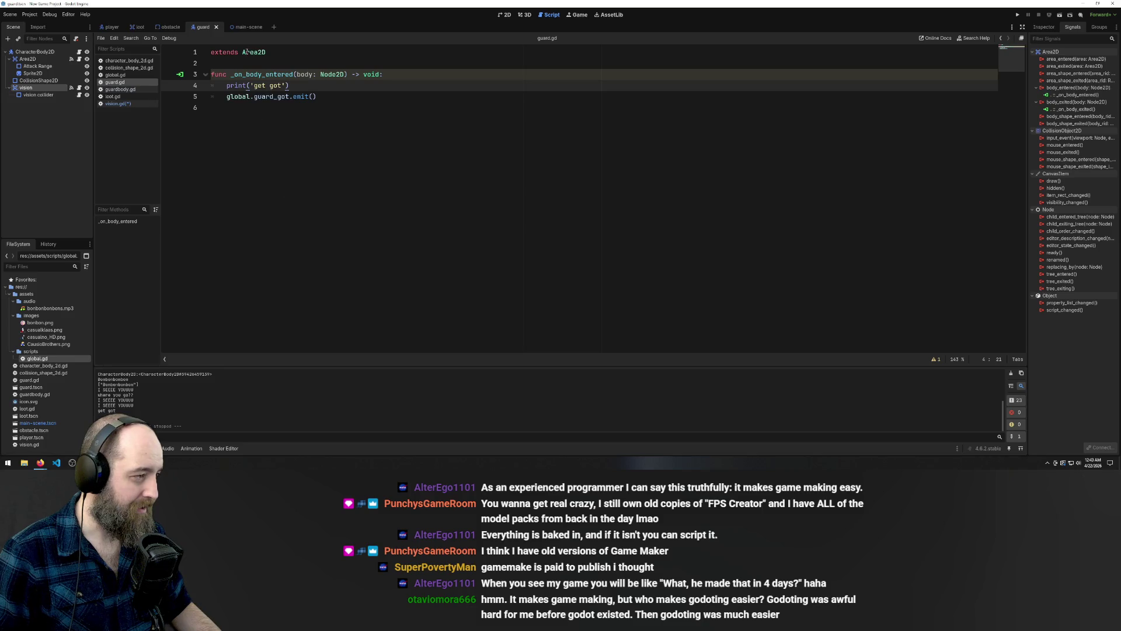
mouse_move(246, 52)
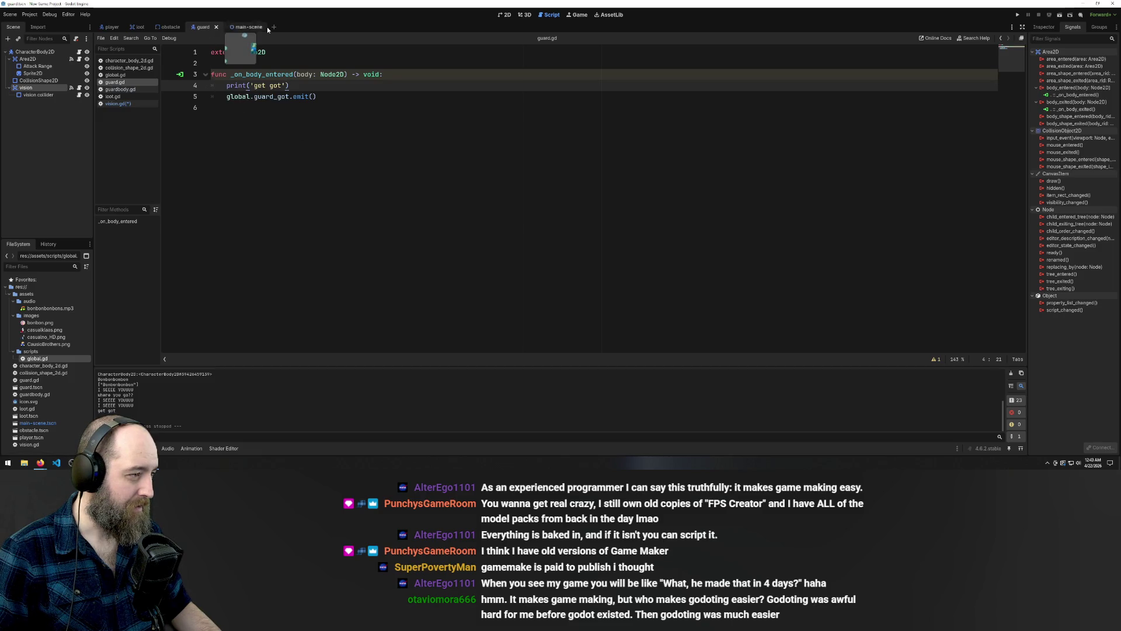
click(33, 89)
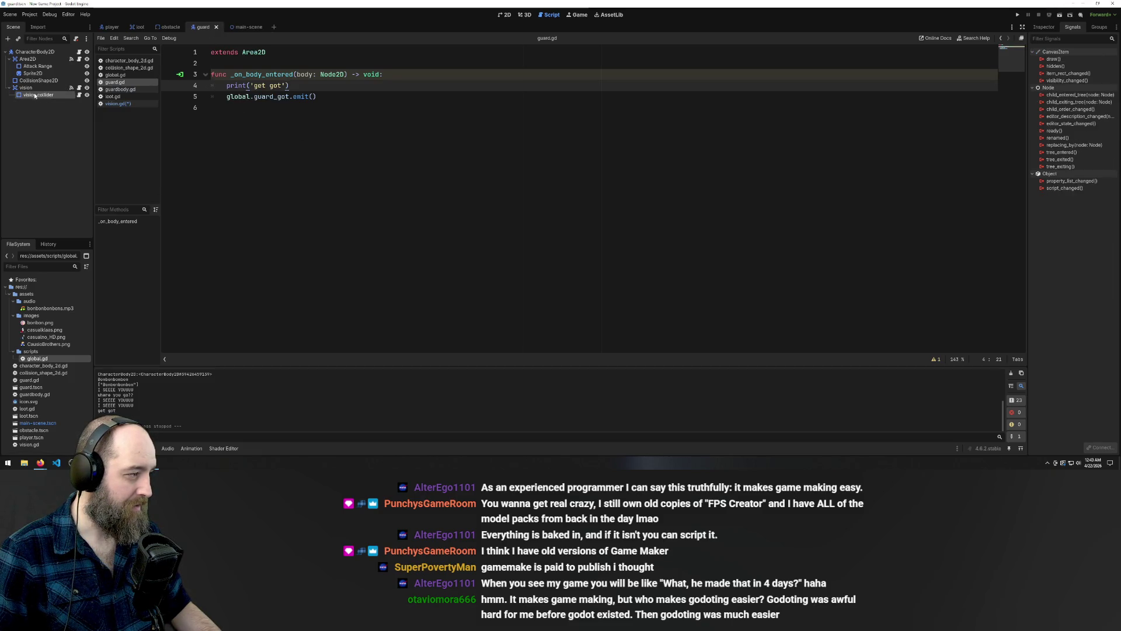
click(80, 88)
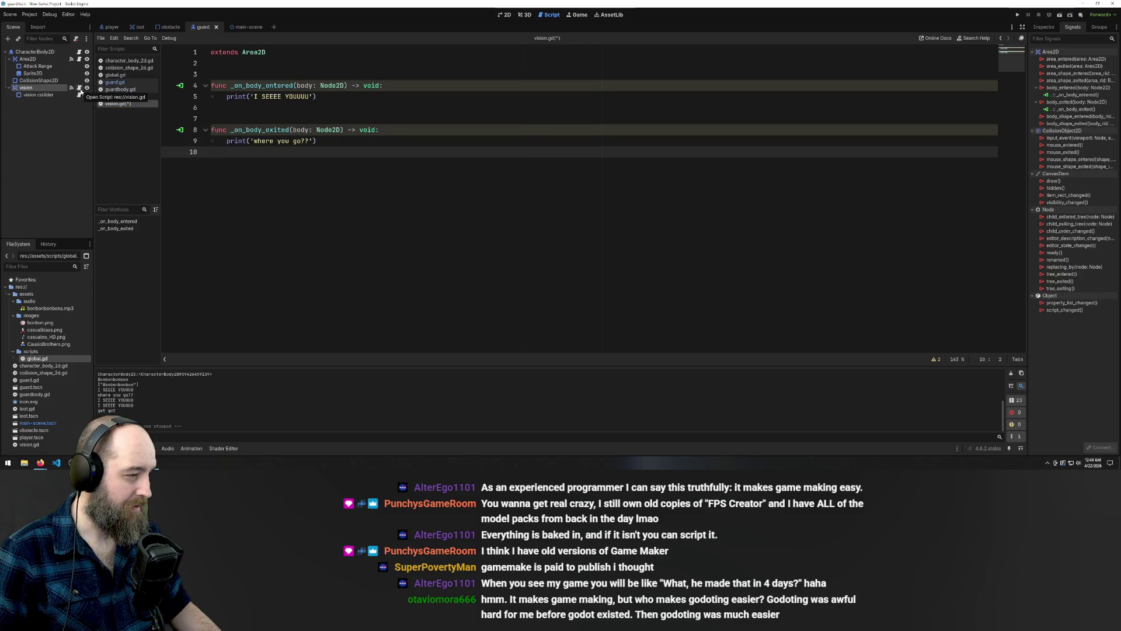
Delete the print('I SEEEE YOUUUU') line from _on_body_entered, then undo to restore it
click(389, 109)
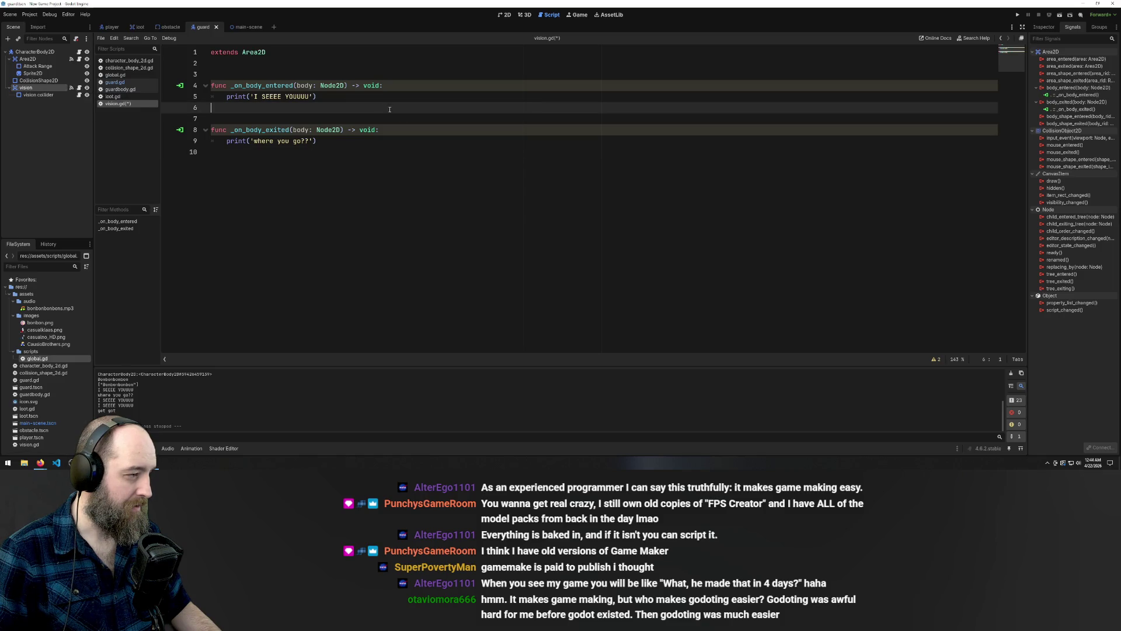
click(363, 96)
drag(337, 96, 227, 96)
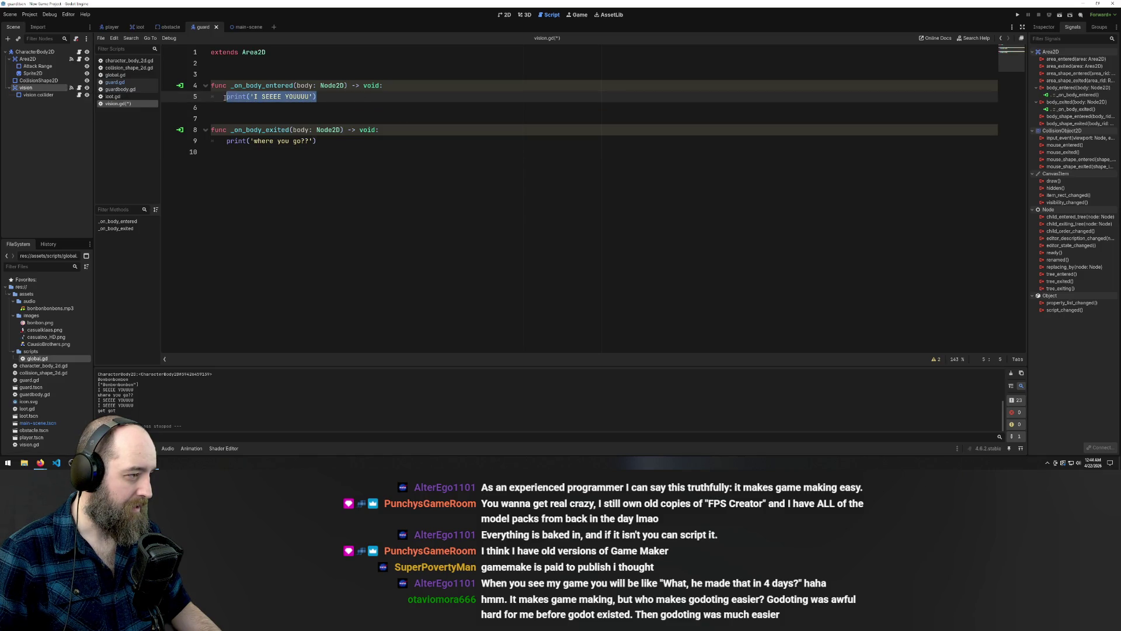
key(BackSpace)
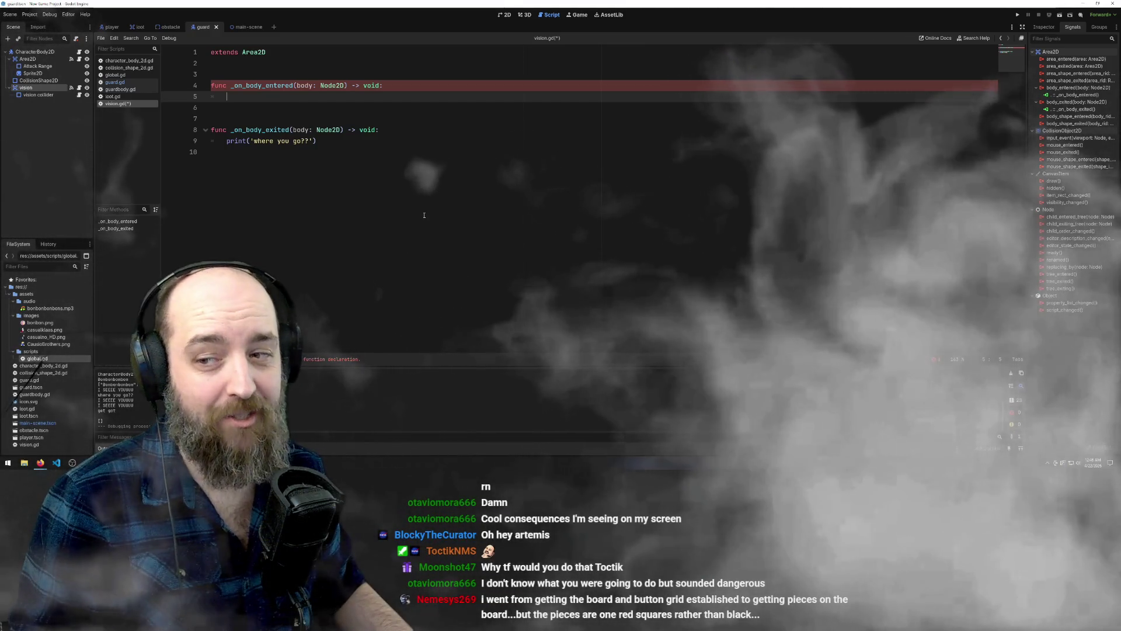
key(ctrl+z)
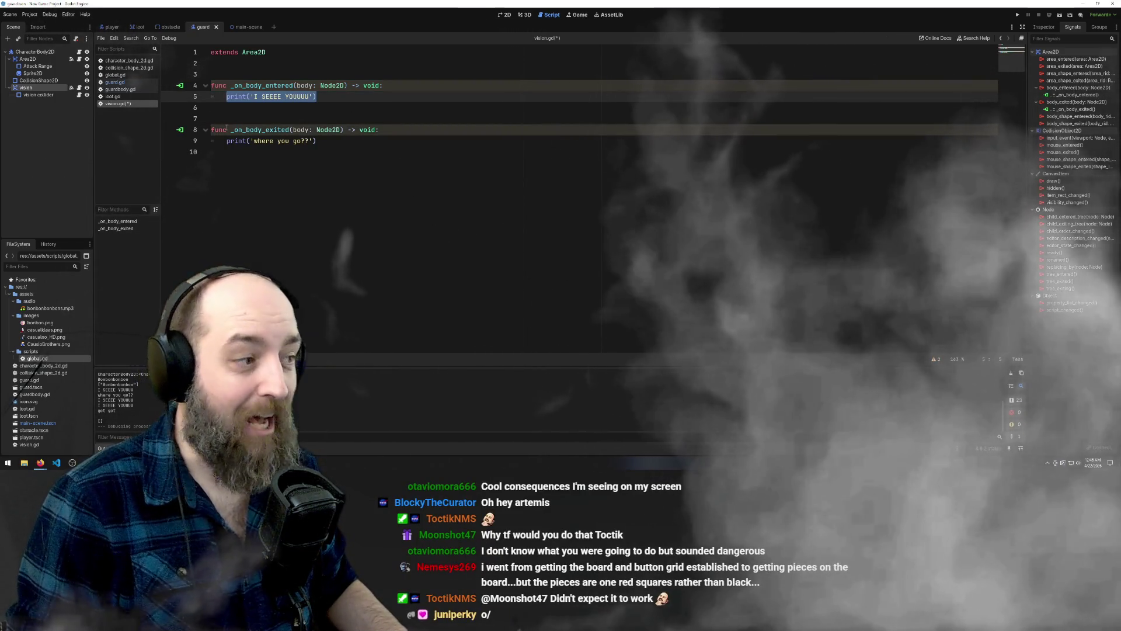
Deselect the restored print('I SEEEE YOUUUU') line and step the caret through vision.gd
click(257, 185)
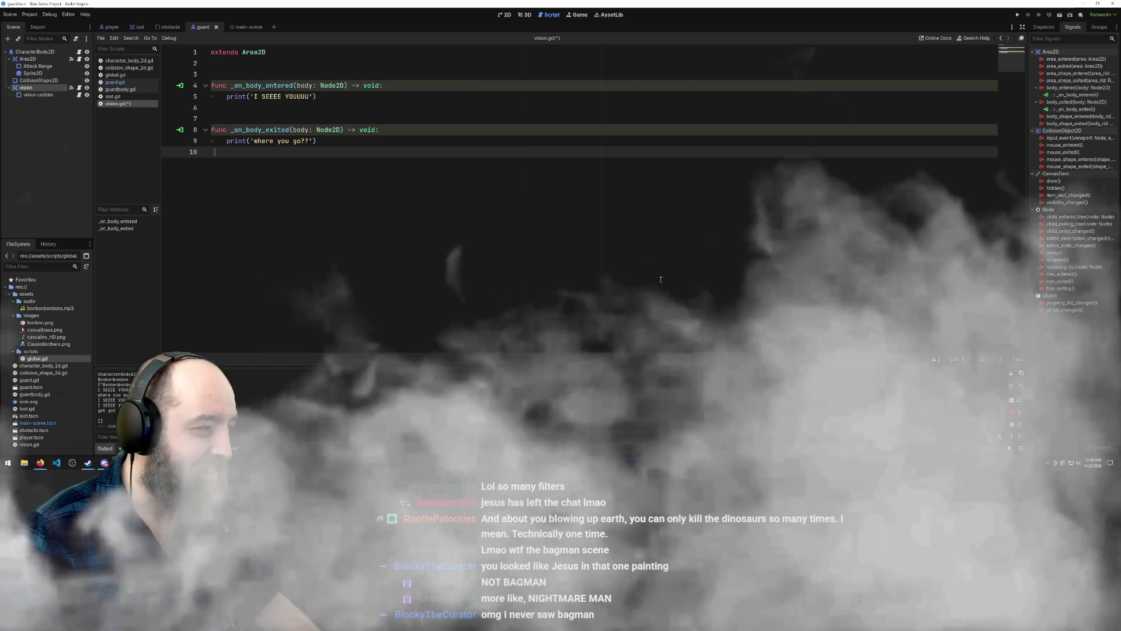
key(Up)
key(Up)
key(Up)
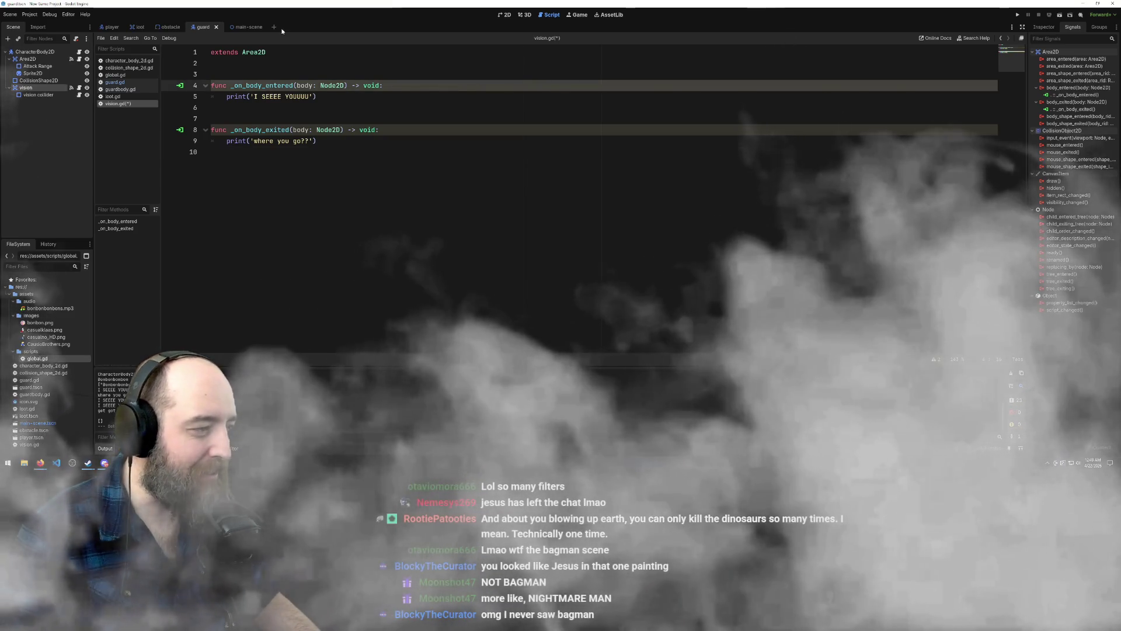
key(Down)
key(Down)
key(Down)
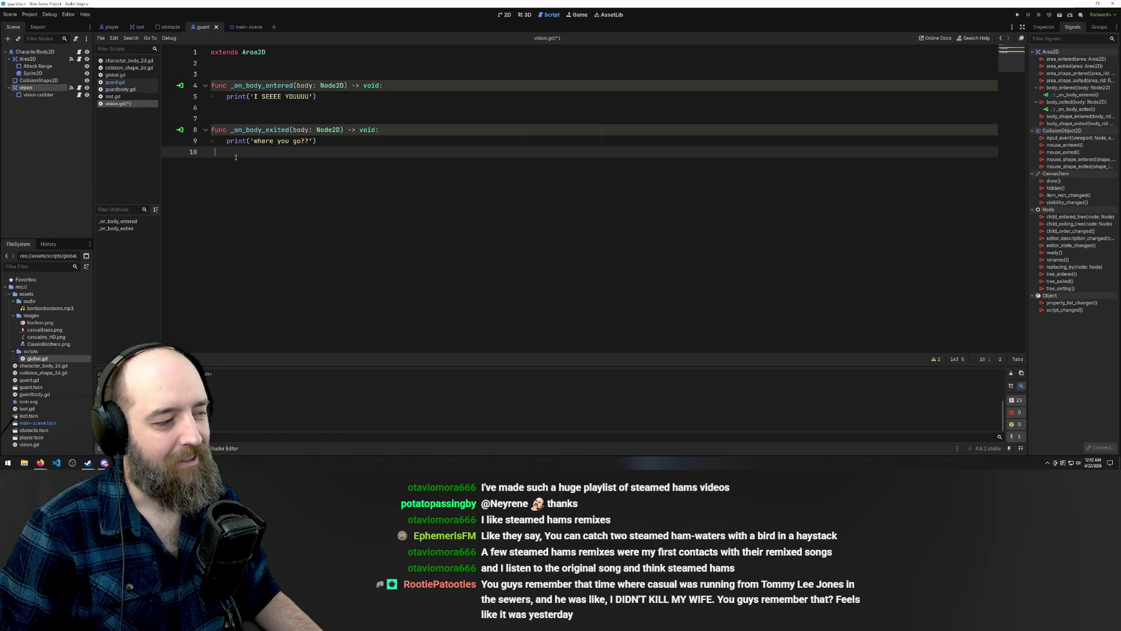
Open guardBody.gd from the CharacterBody2D node, then select the vision area node
click(219, 109)
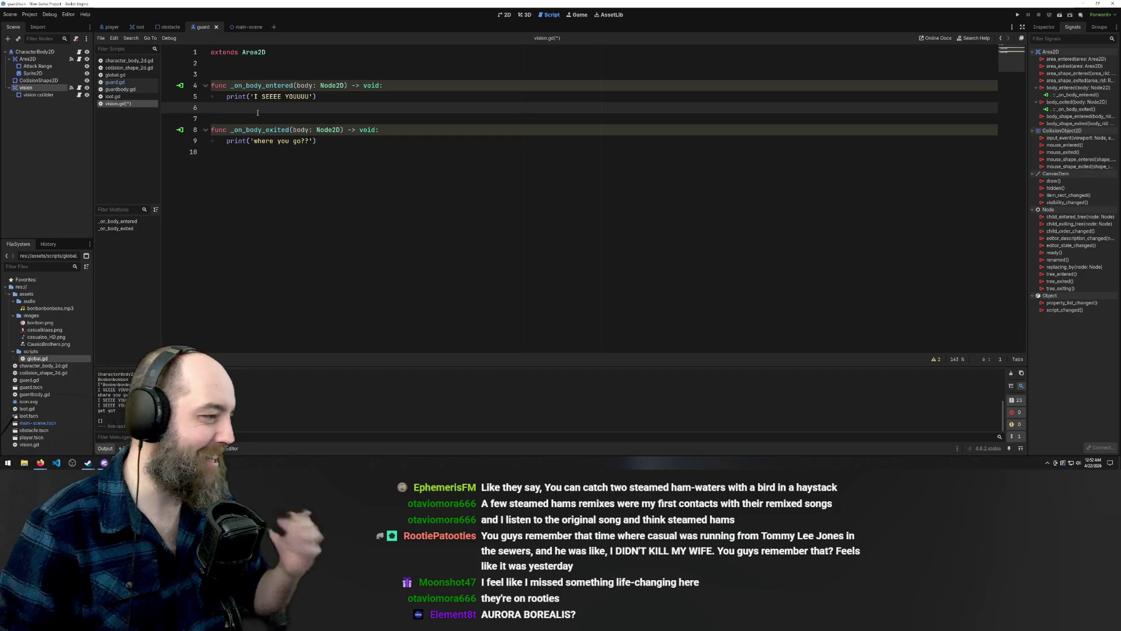
click(392, 220)
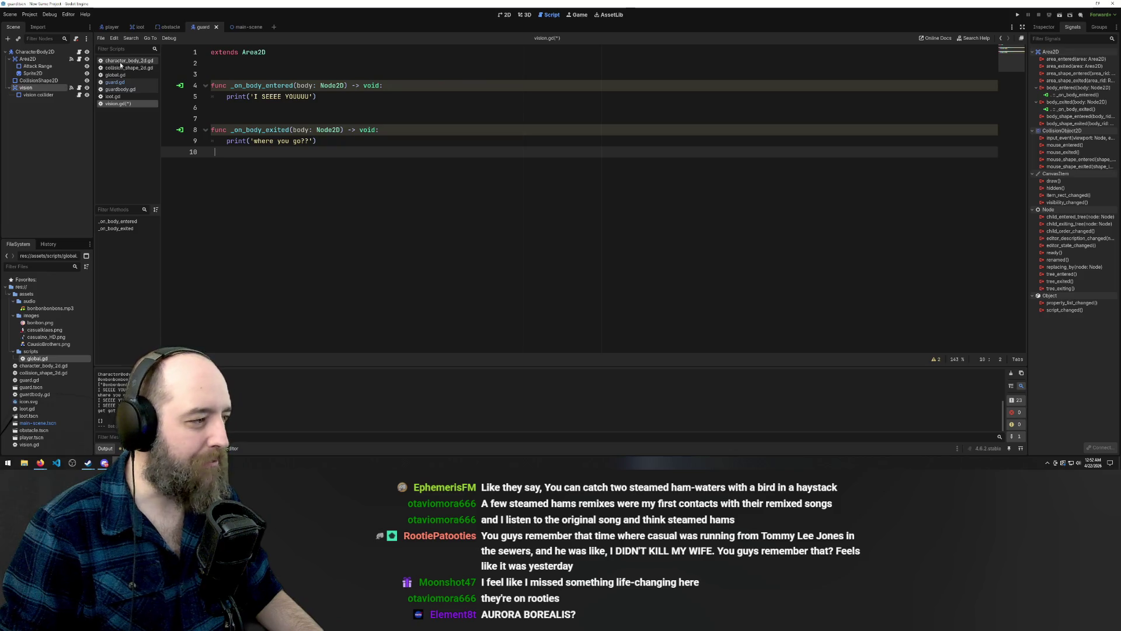
click(38, 52)
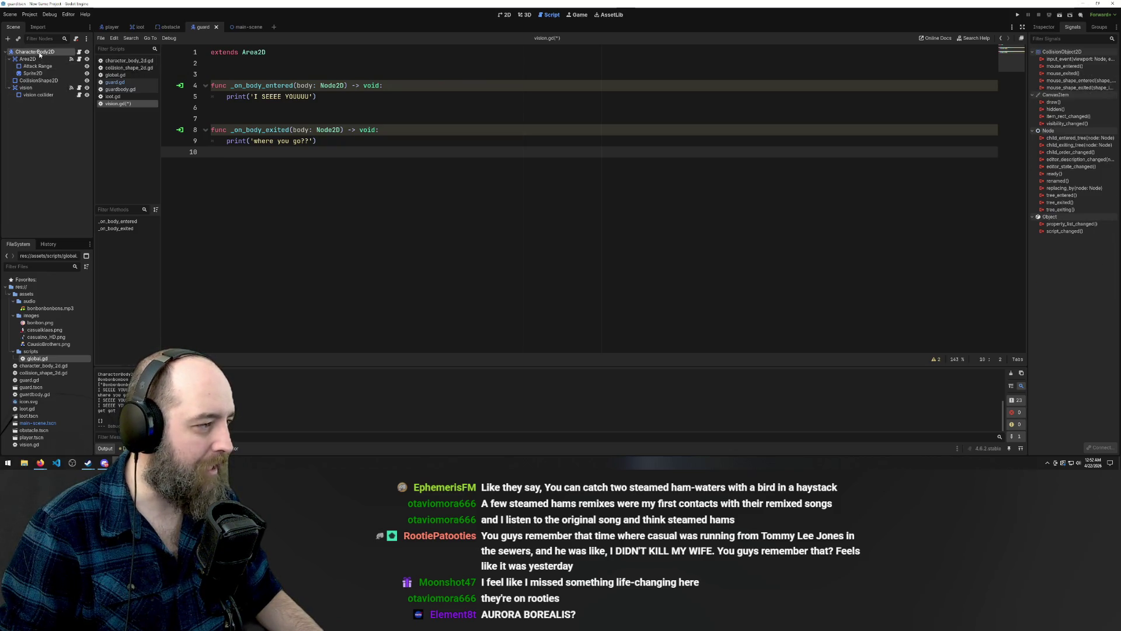
click(80, 53)
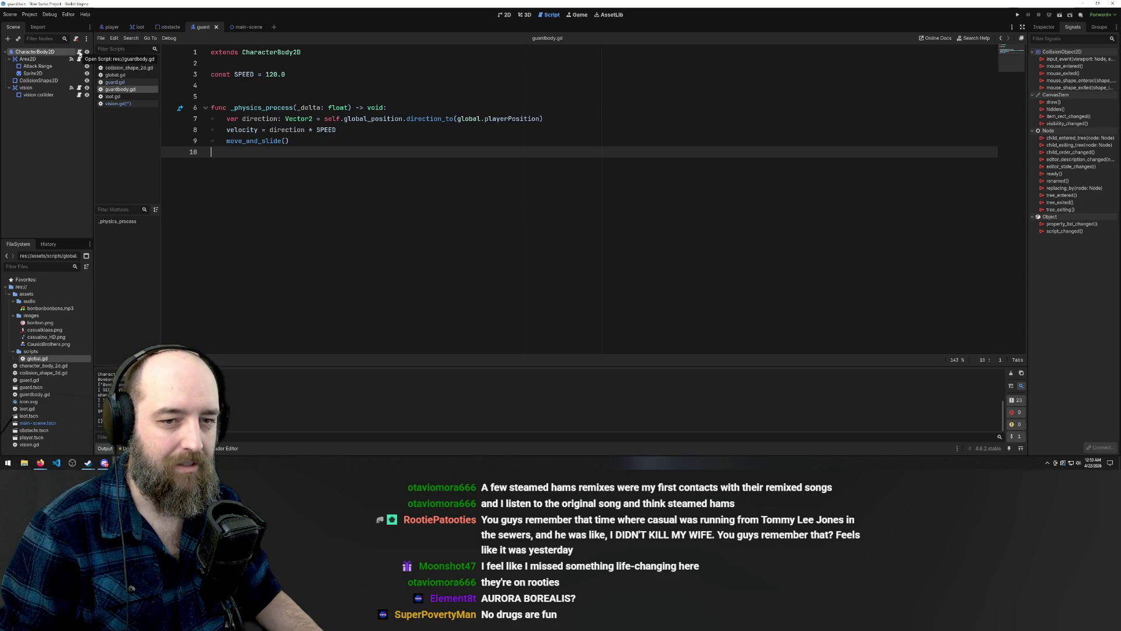
click(44, 88)
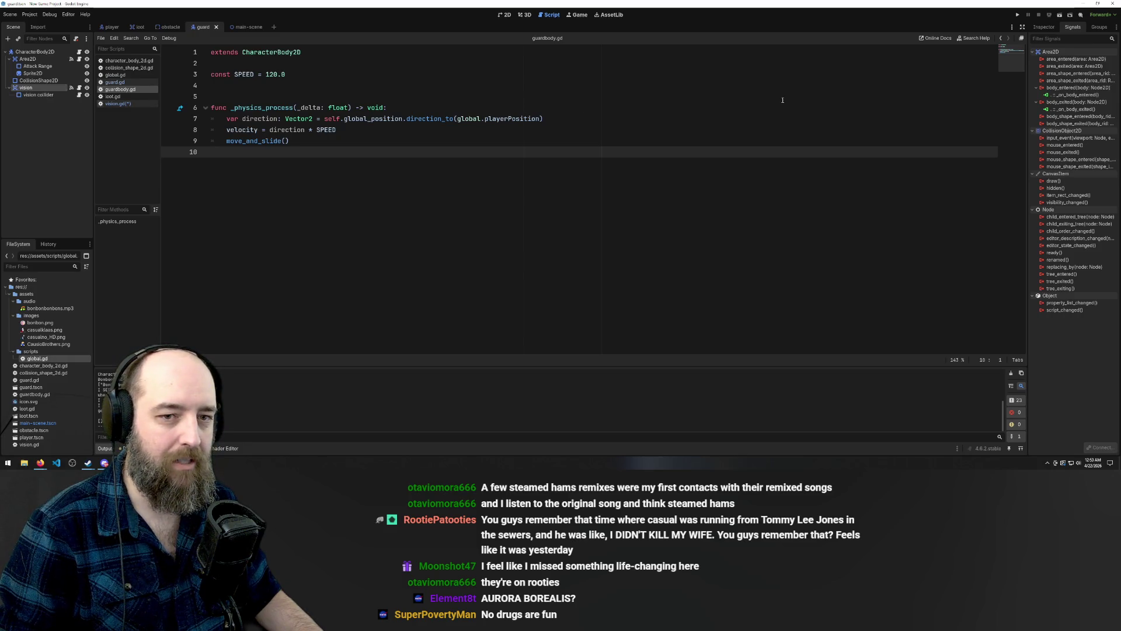
right_click(1054, 88)
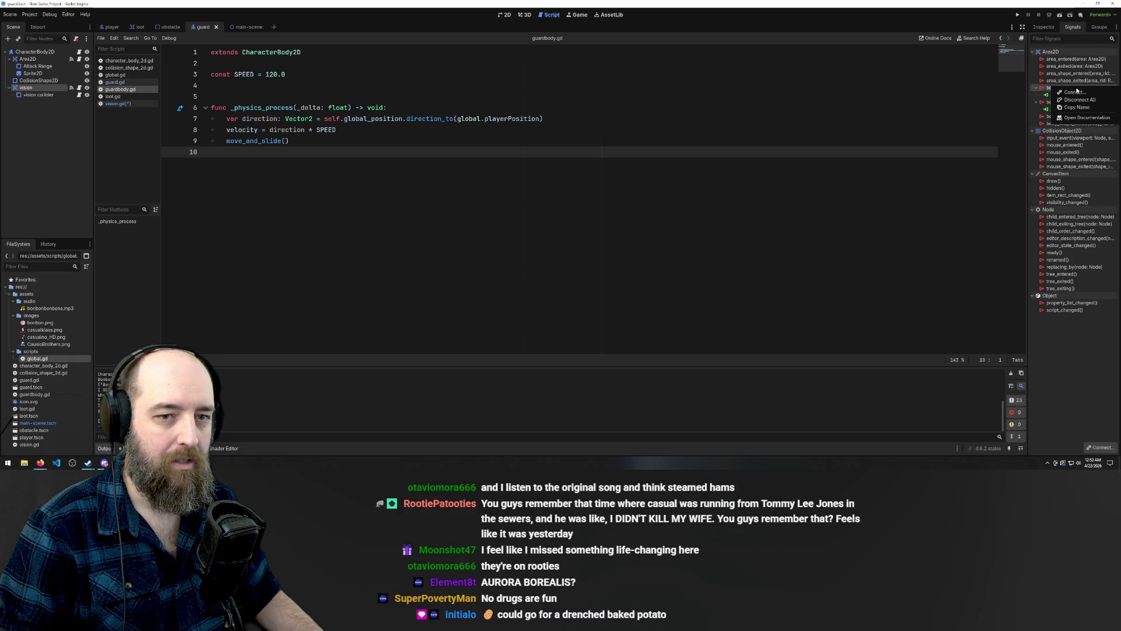
Connect vision's body_entered to CharacterBody2D, creating _on_vision_body_entered in guardBody.gd
click(1079, 93)
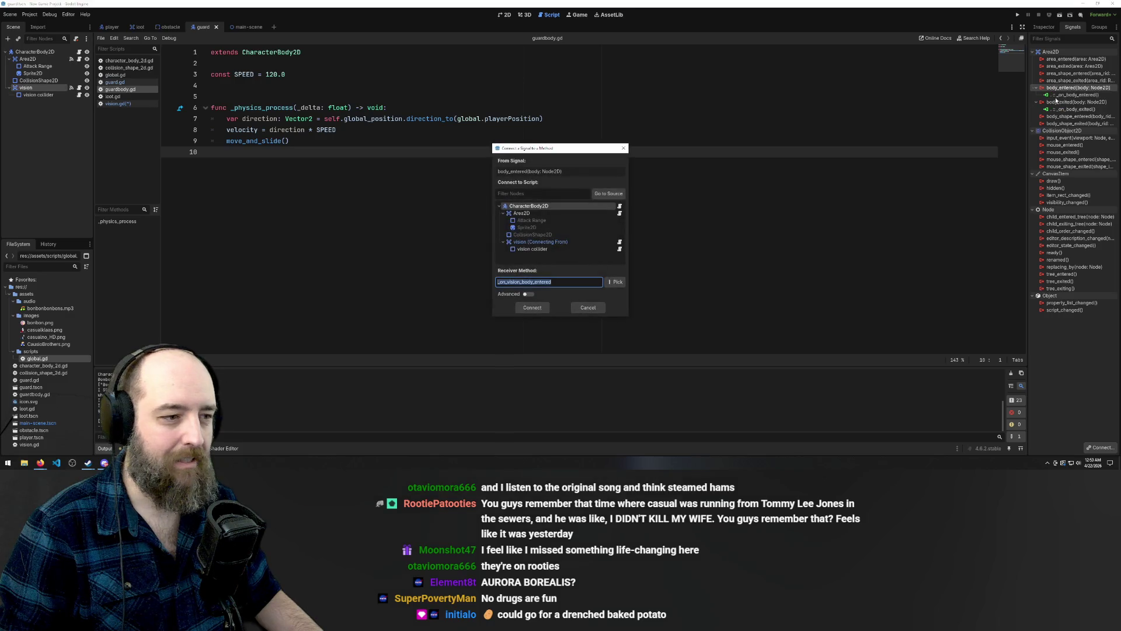
click(521, 208)
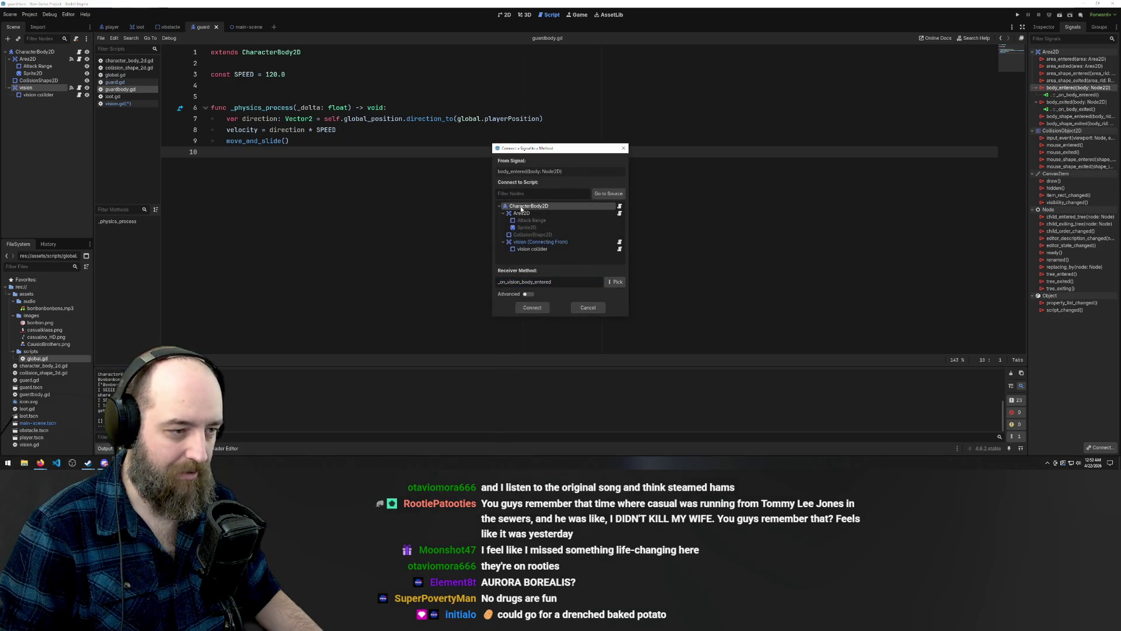
click(532, 307)
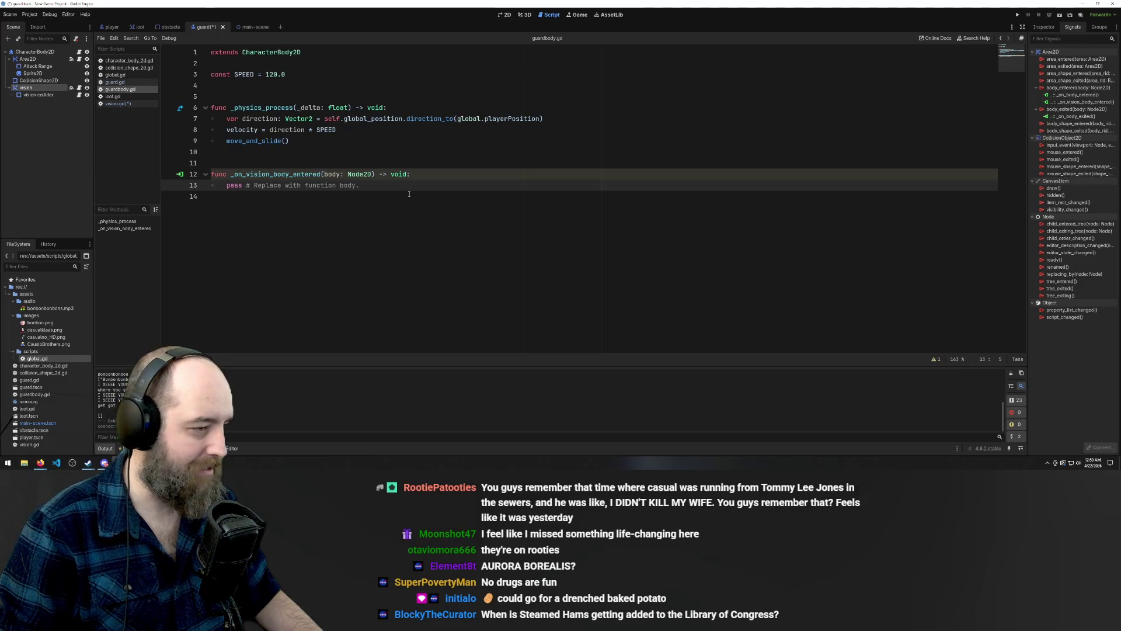
drag(360, 185, 252, 187)
click(360, 87)
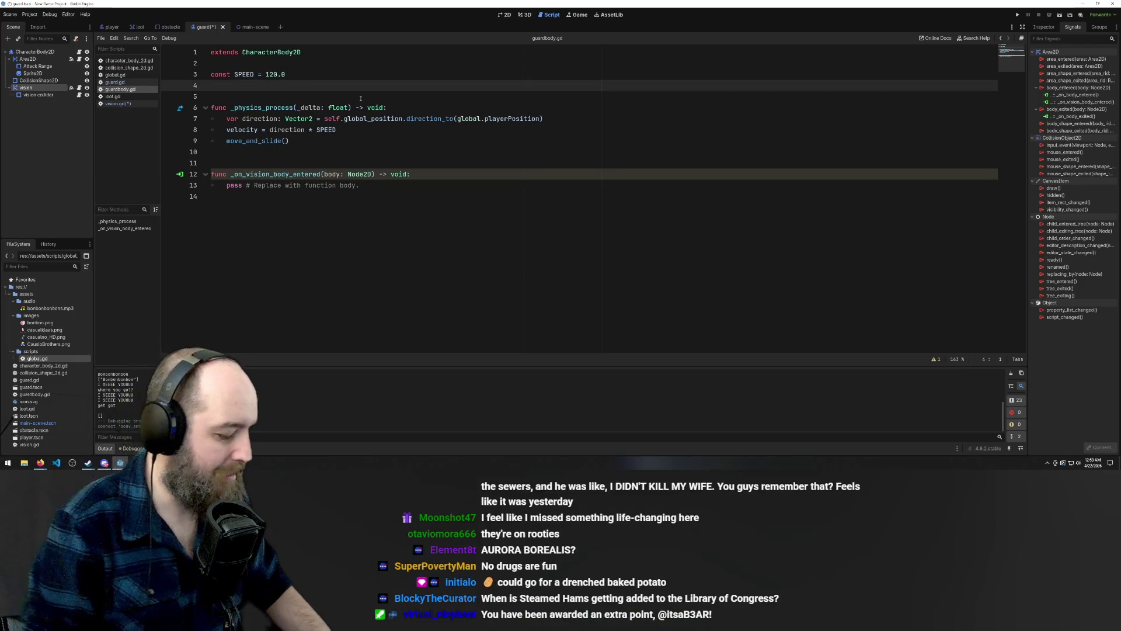
text(co)
Declare var canSeePlayer on the line below SPEED in guardBody.gd
key(ctrl+space)
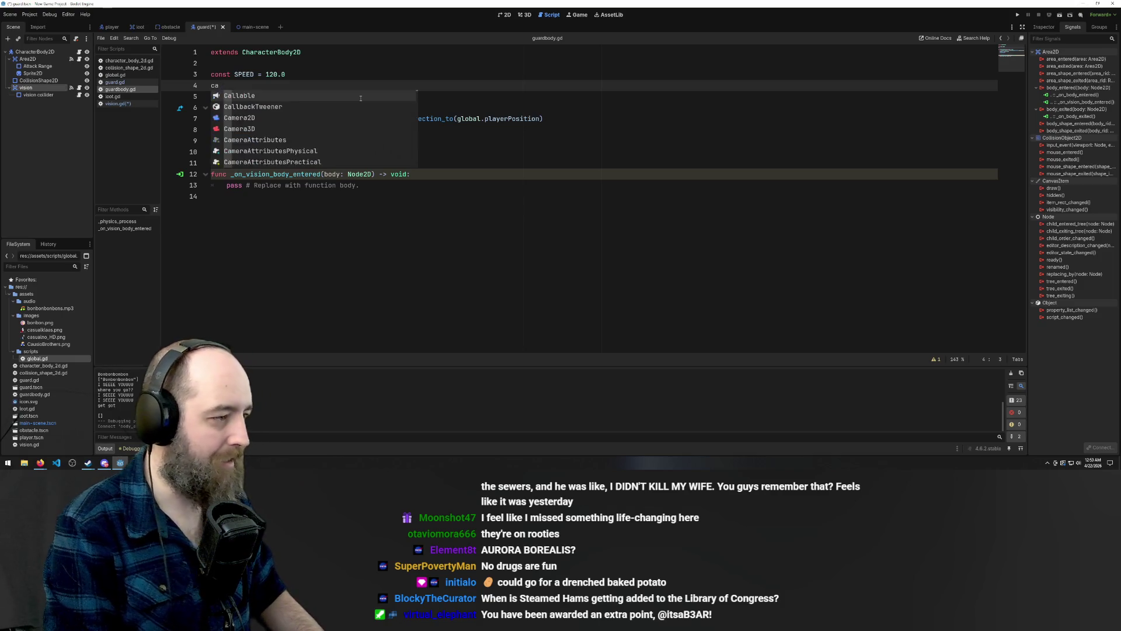
key(Escape)
text(var )
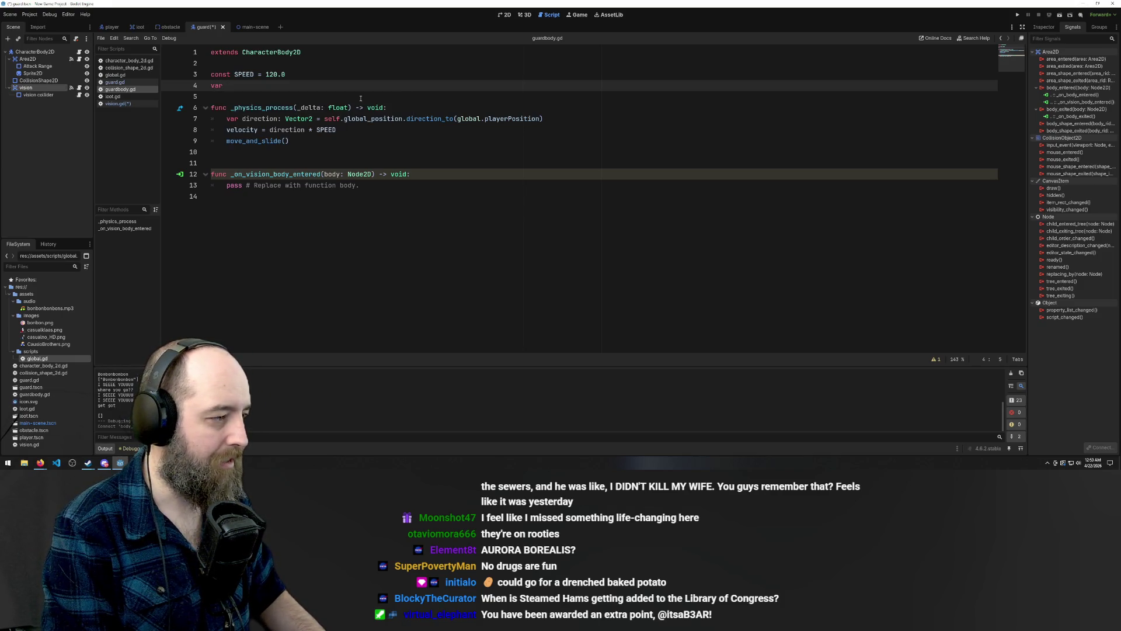
text(can)
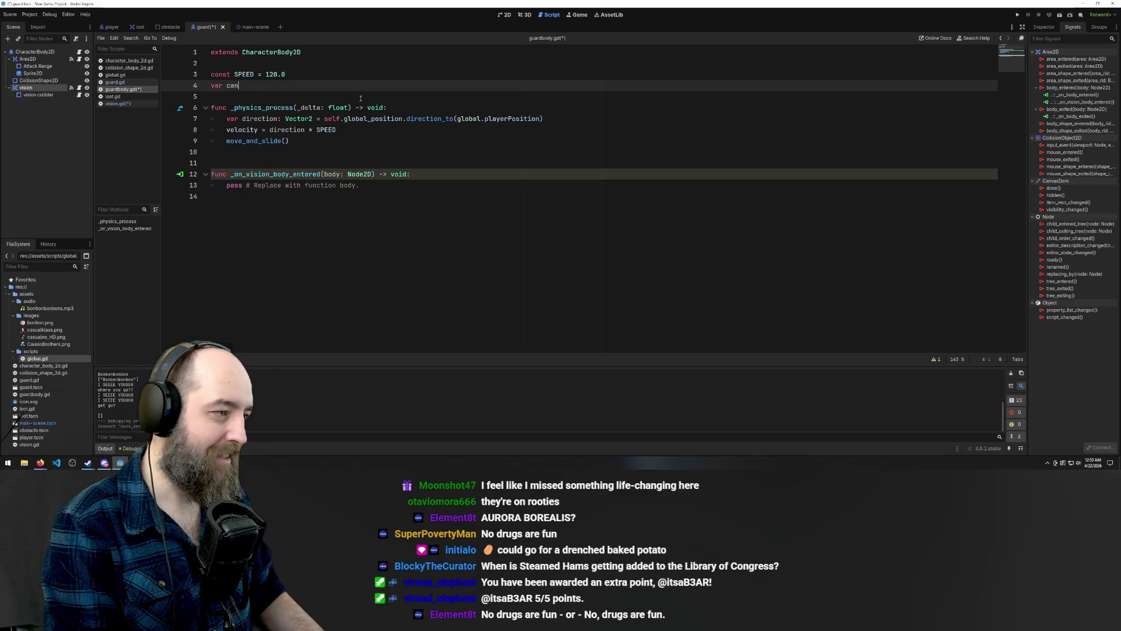
text(SeePlayer)
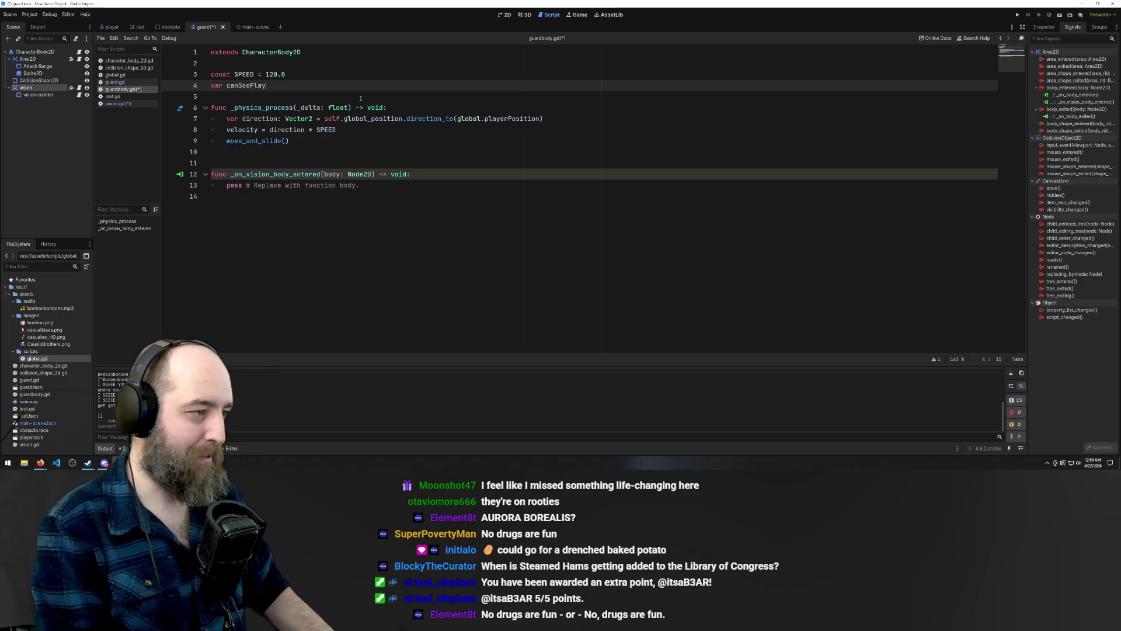
Delete the pass line from _on_vision_body_entered, leaving its body empty
click(406, 187)
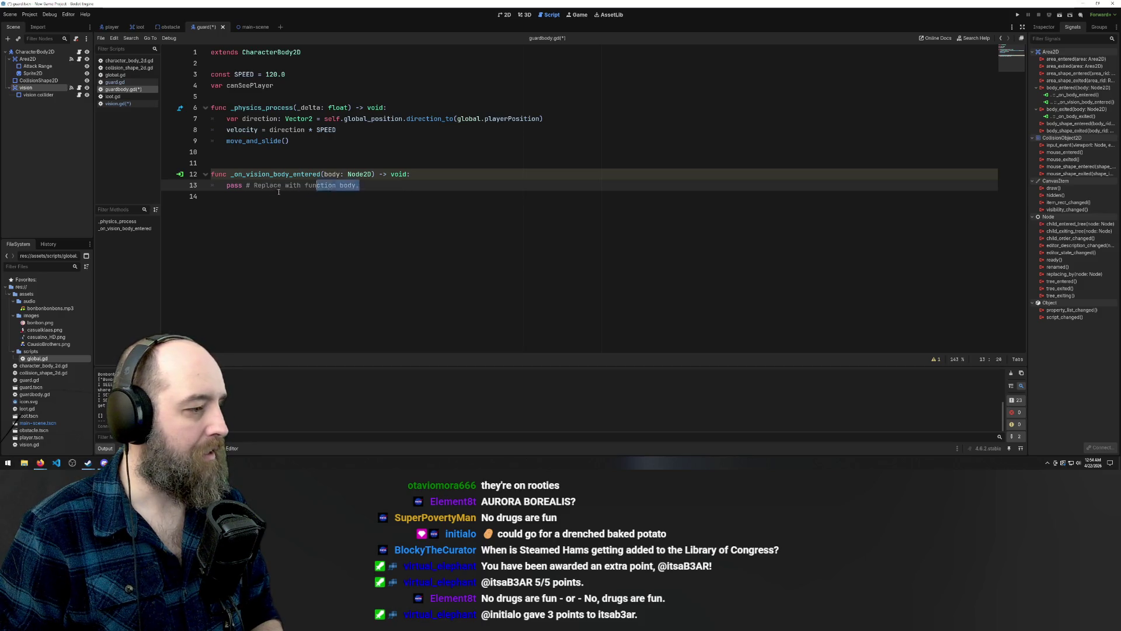
drag(406, 186, 222, 188)
key(BackSpace)
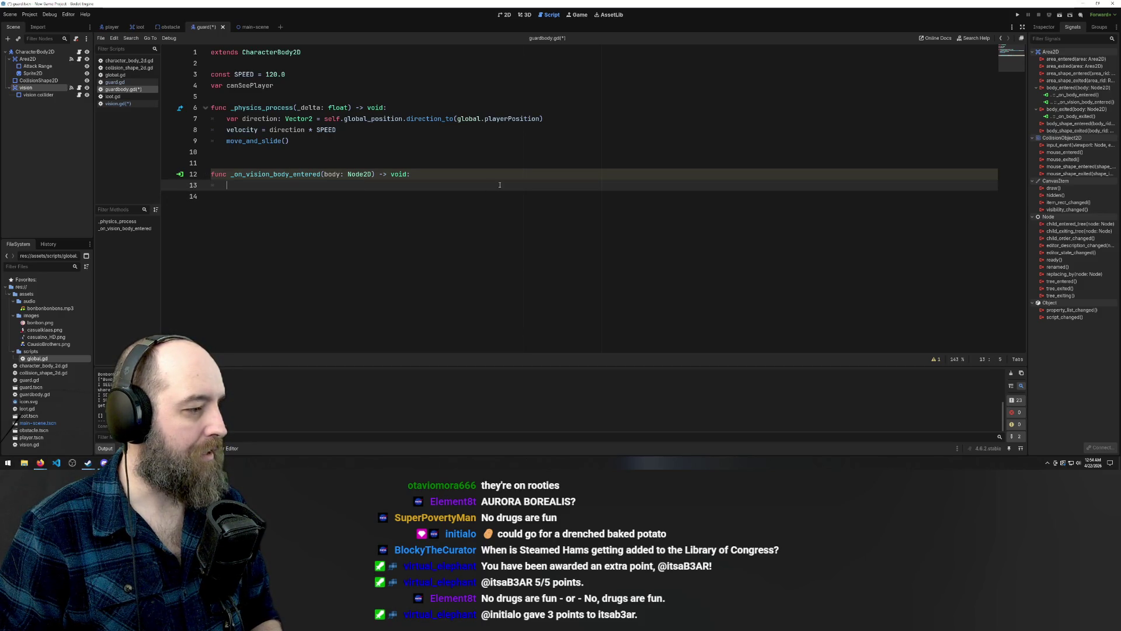
right_click(1071, 110)
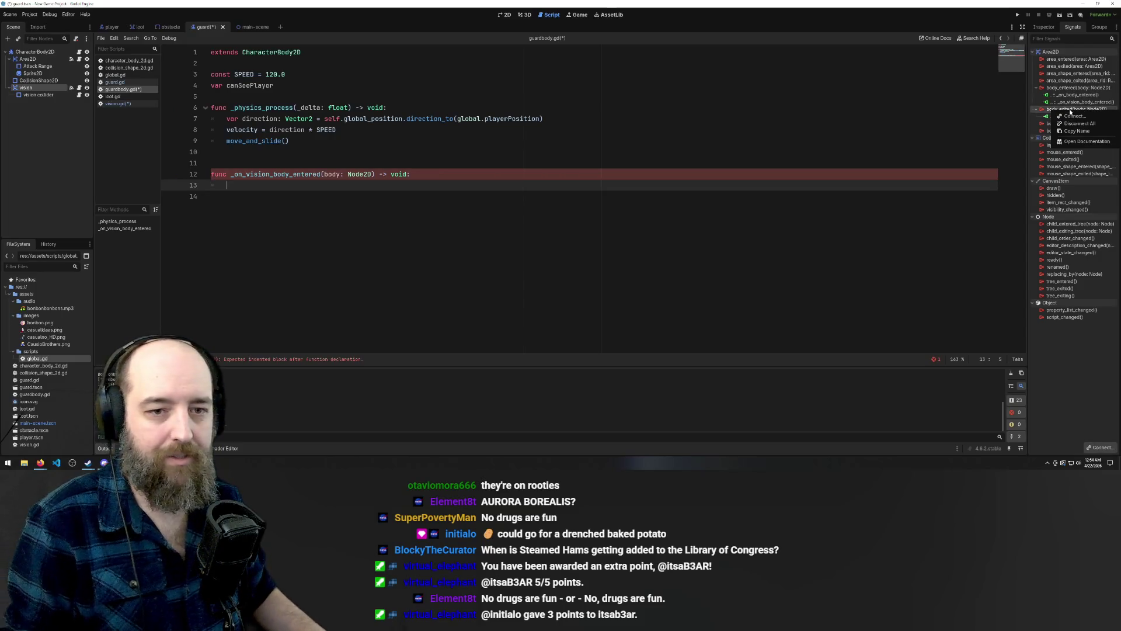
Connect body_exited to a new _on_vision_body_exited function and delete its pass line
click(1073, 116)
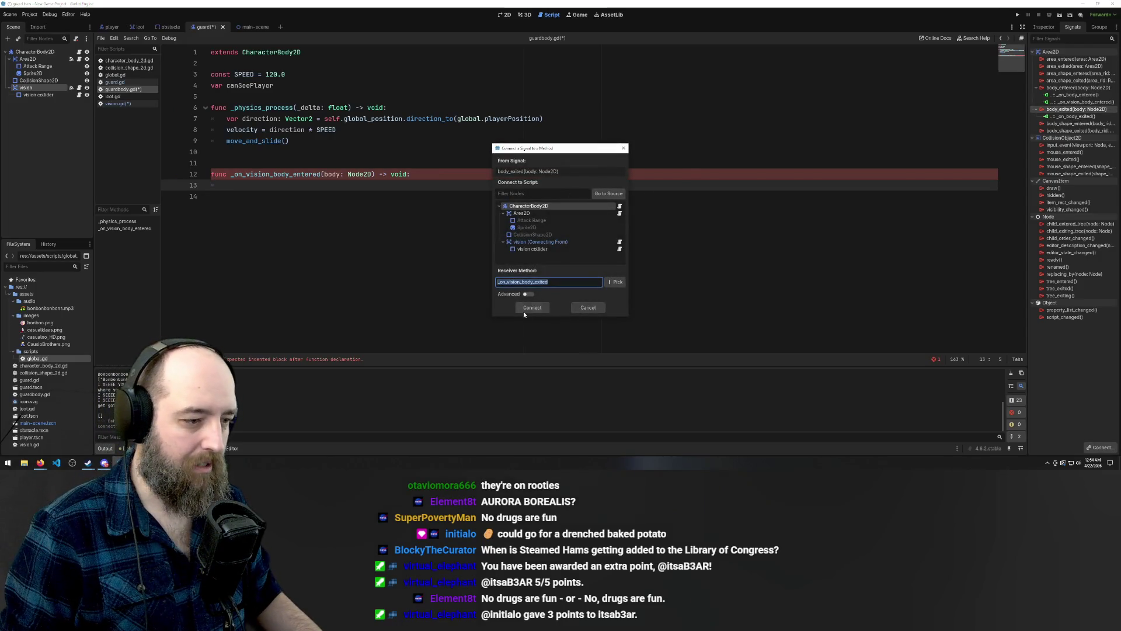
click(526, 309)
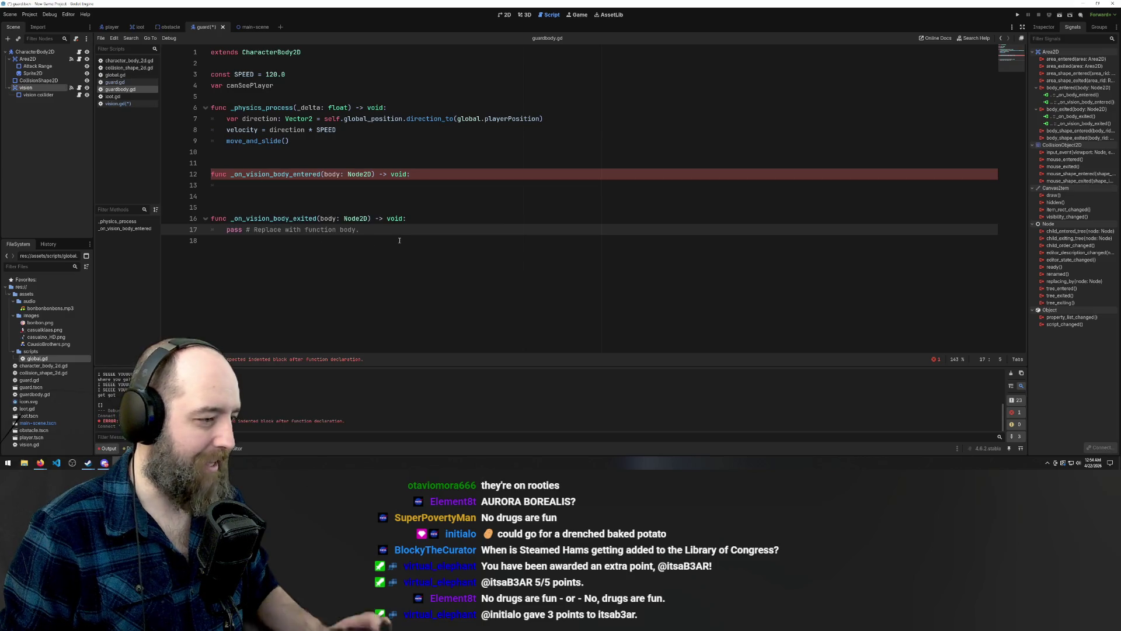
drag(359, 229, 226, 229)
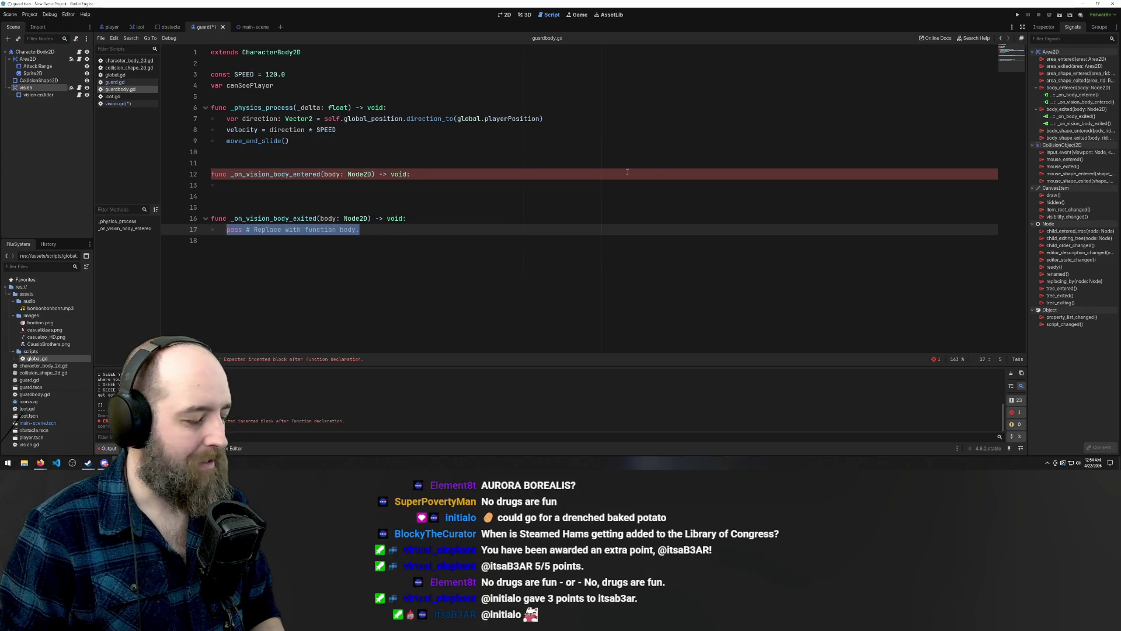
key(BackSpace)
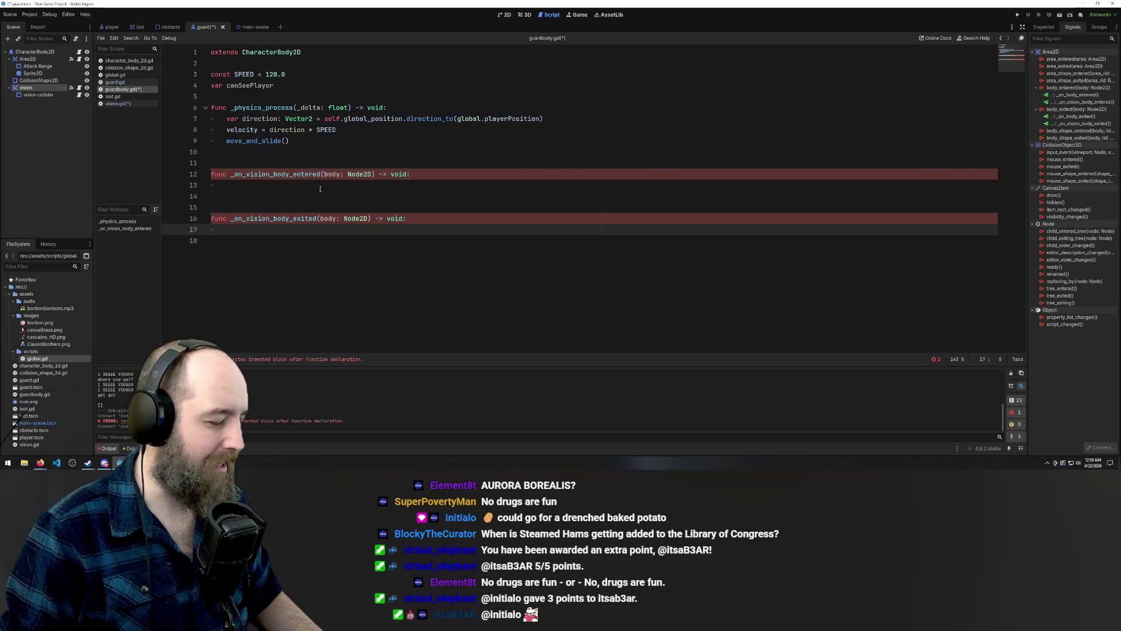
click(305, 184)
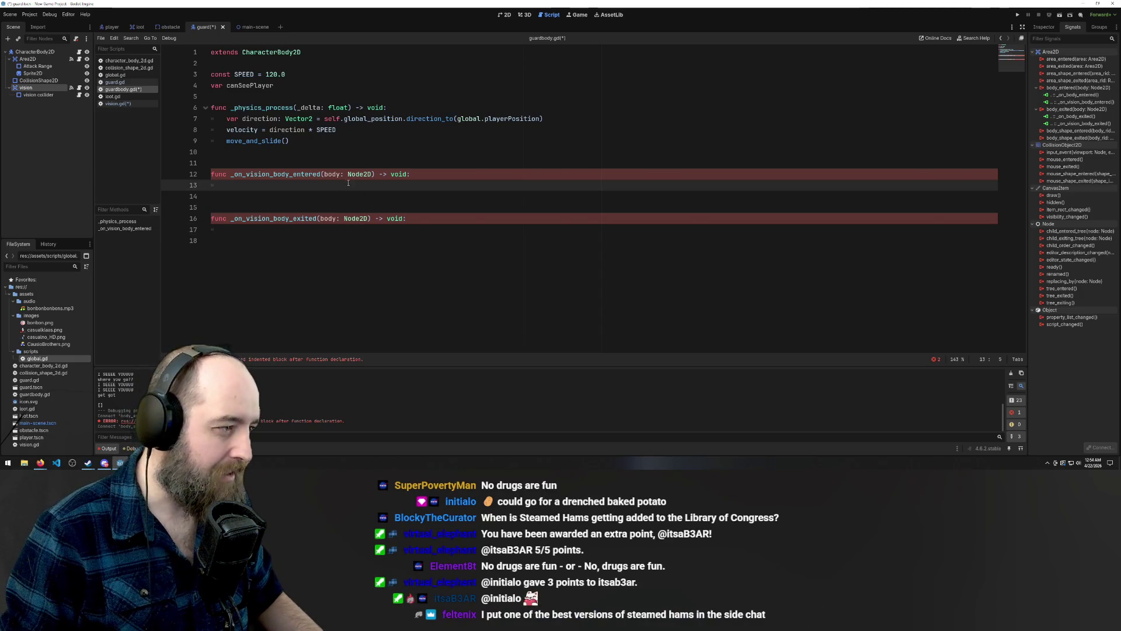
click(333, 89)
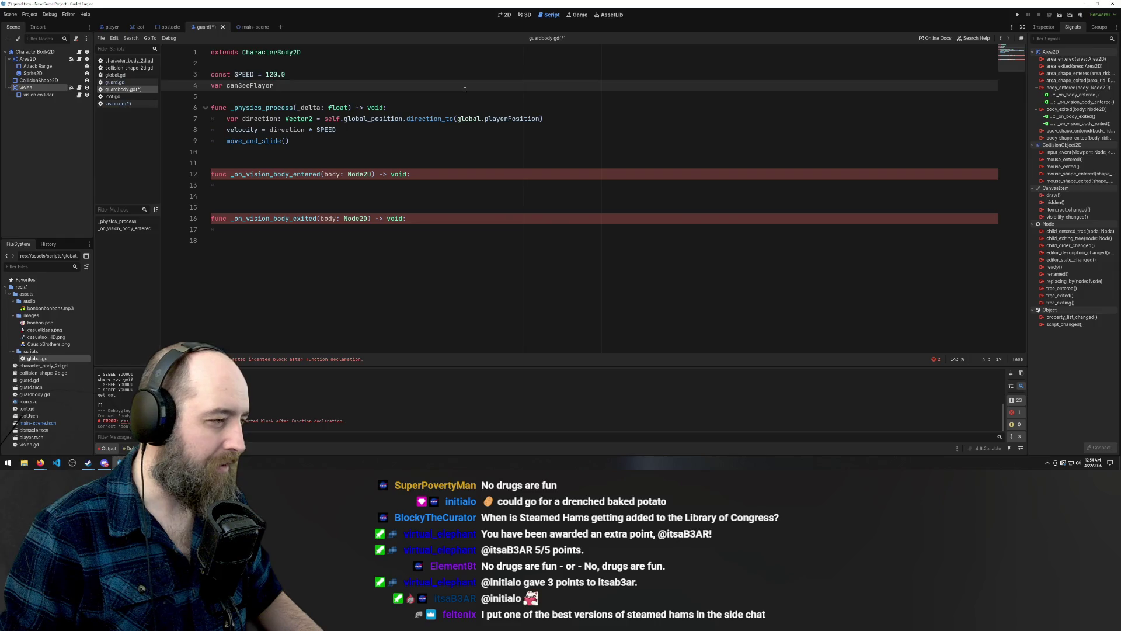
Change line 4 to 'var canSeePlayer: bool = false' and save guardBody.gd
text(=false)
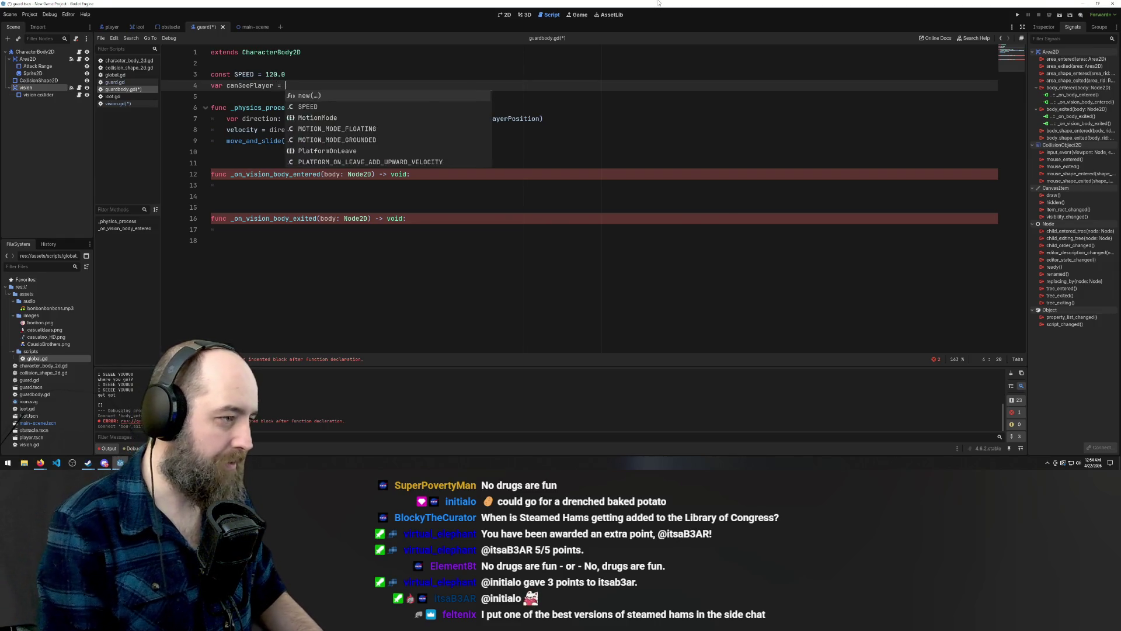
key(Escape)
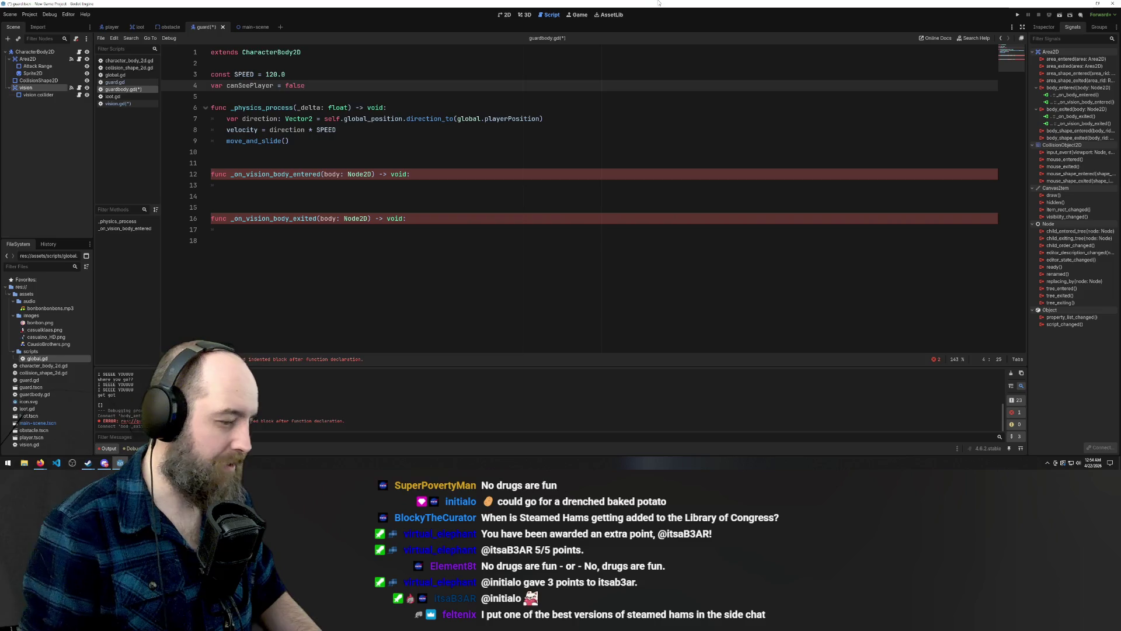
key(Left)
key(Left)
key(Left)
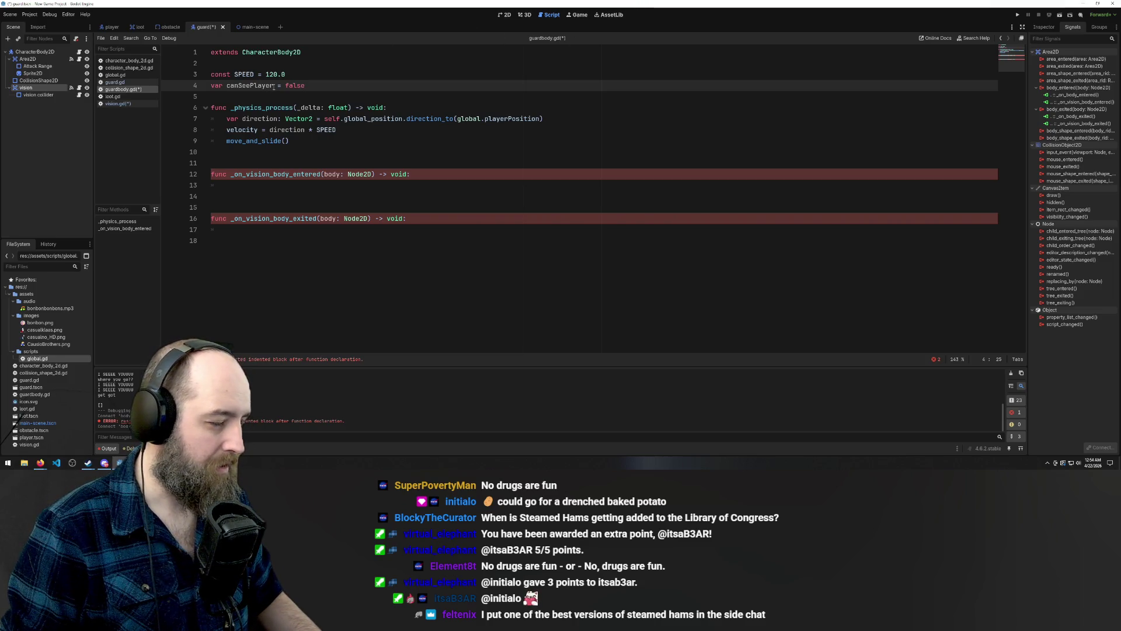
text(: bool)
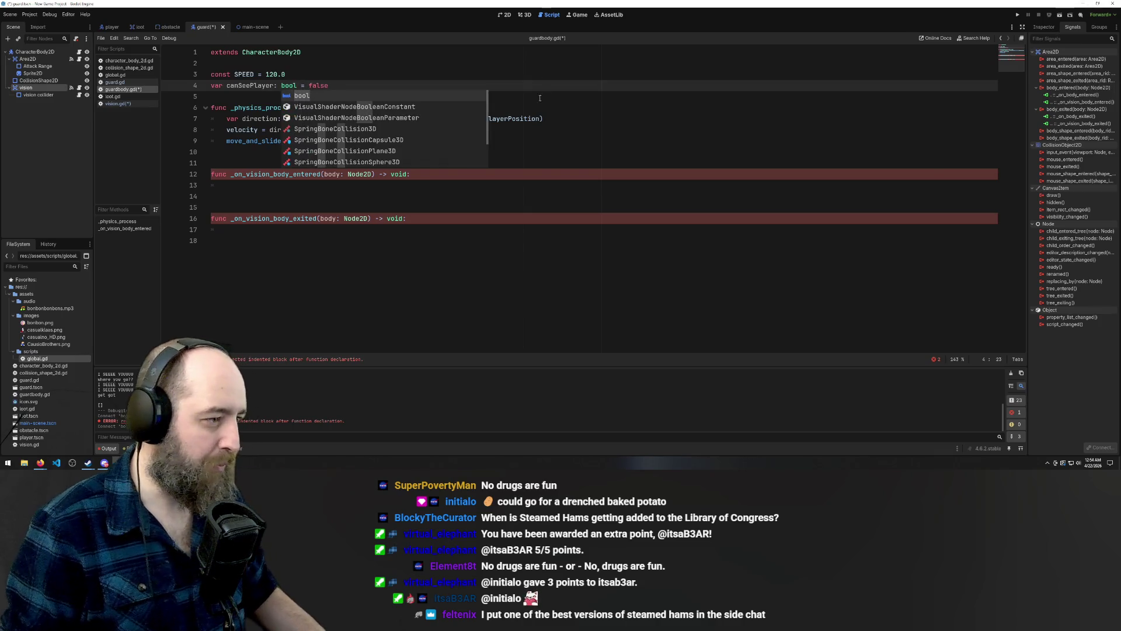
click(610, 97)
key(Up)
key(Up)
key(Down)
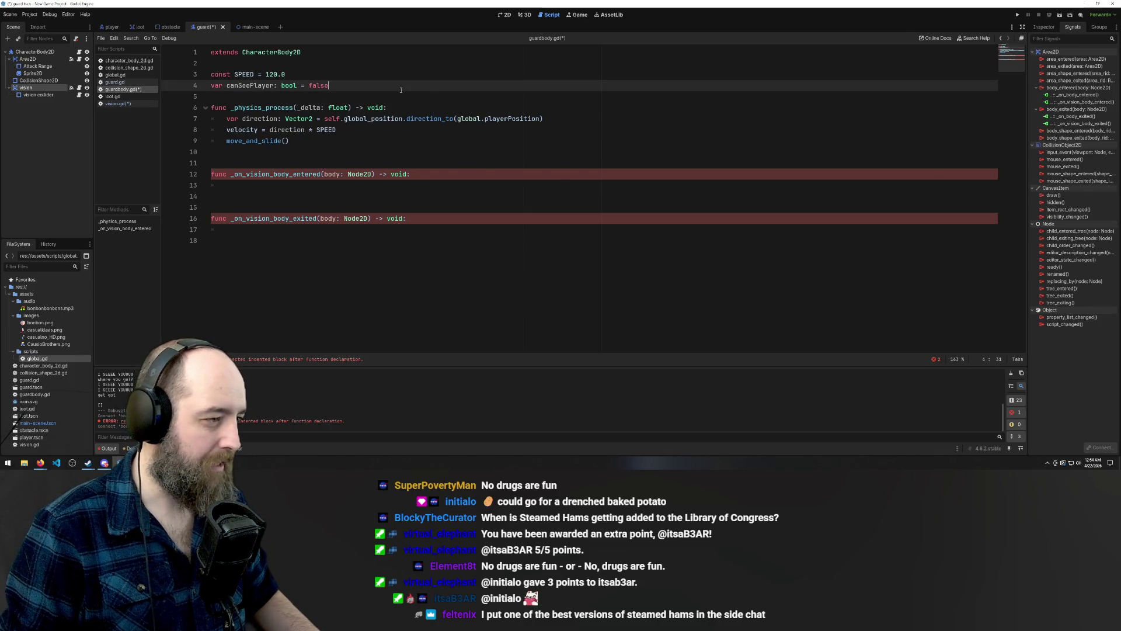
key(ctrl+s)
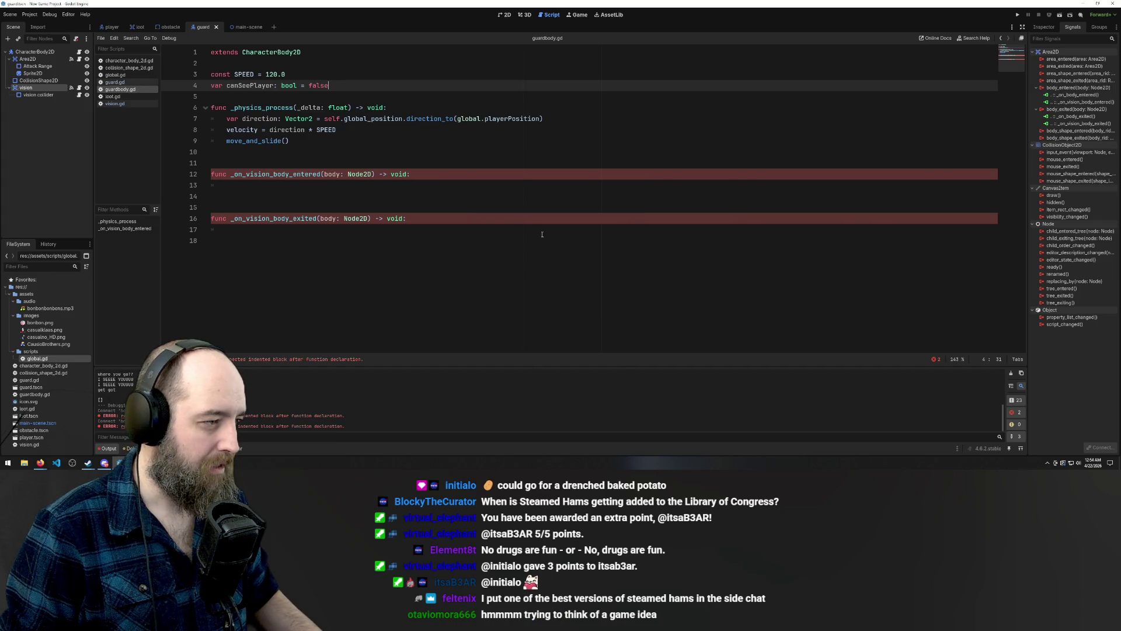
Set canSeePlayer = true in _on_vision_body_entered and canSeePlayer = false in _on_vision_body_exited, then save
click(413, 183)
text(can)
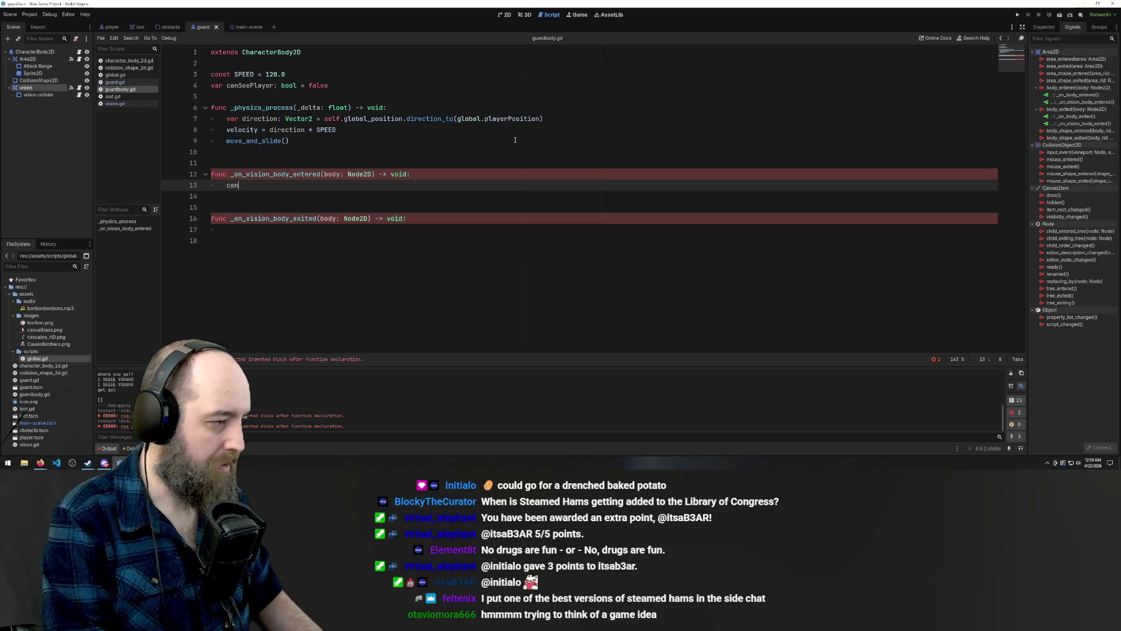
text(SeePla)
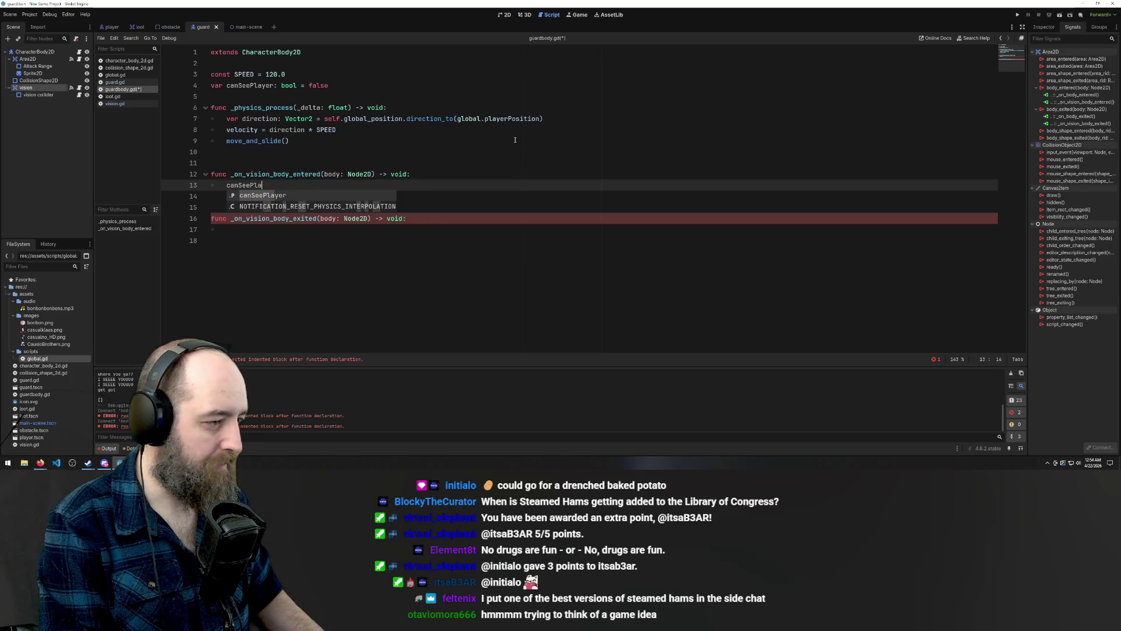
text(yer)
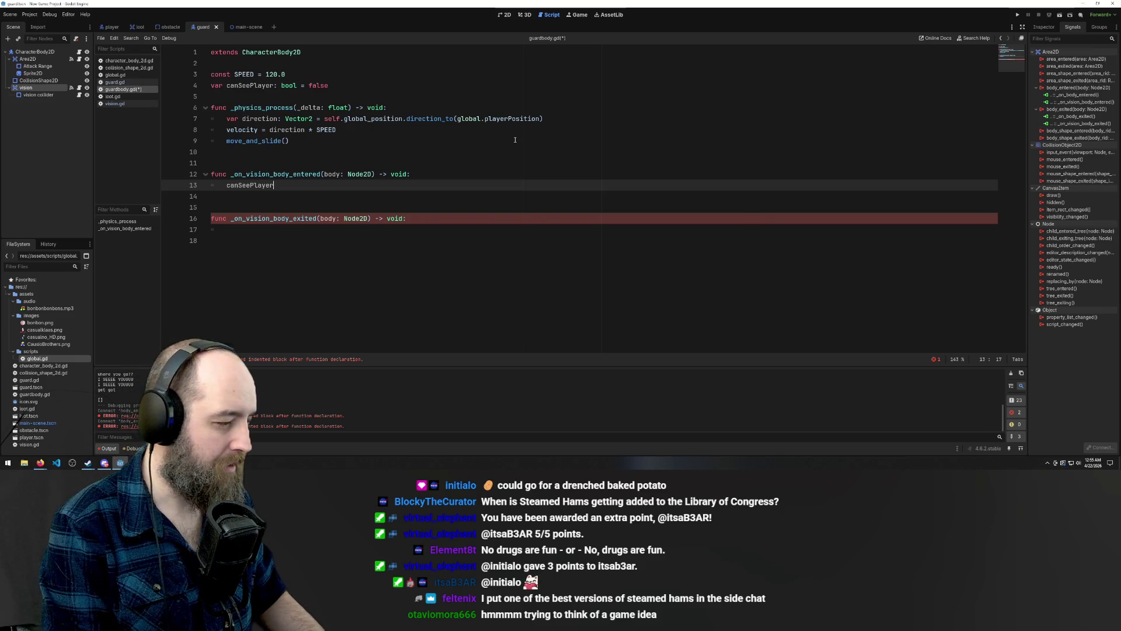
text( = tr)
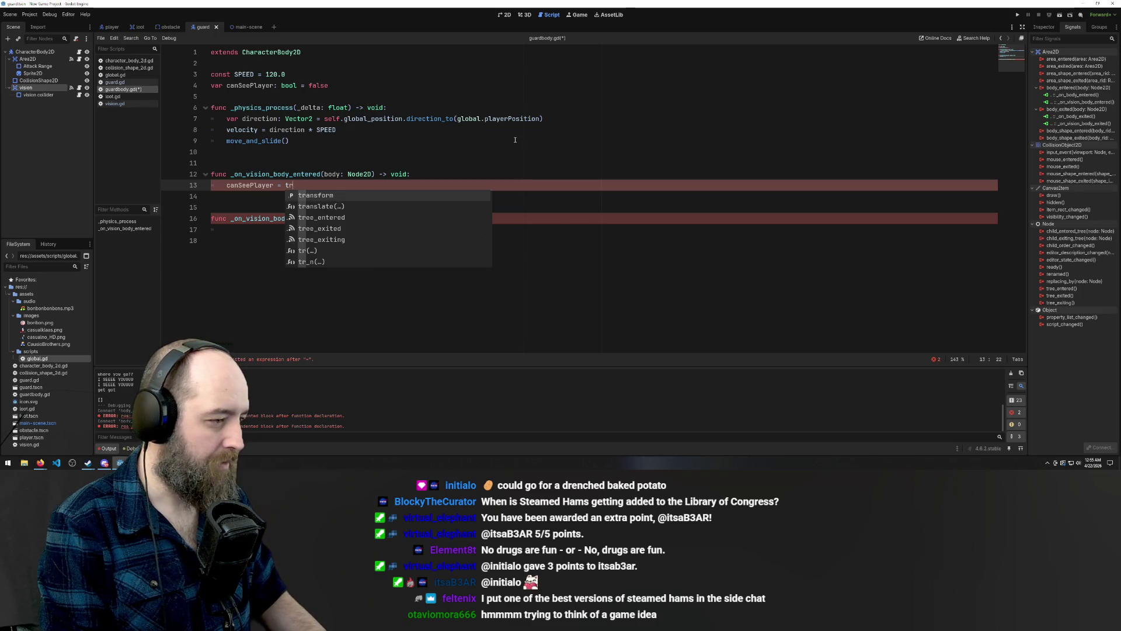
text(ue)
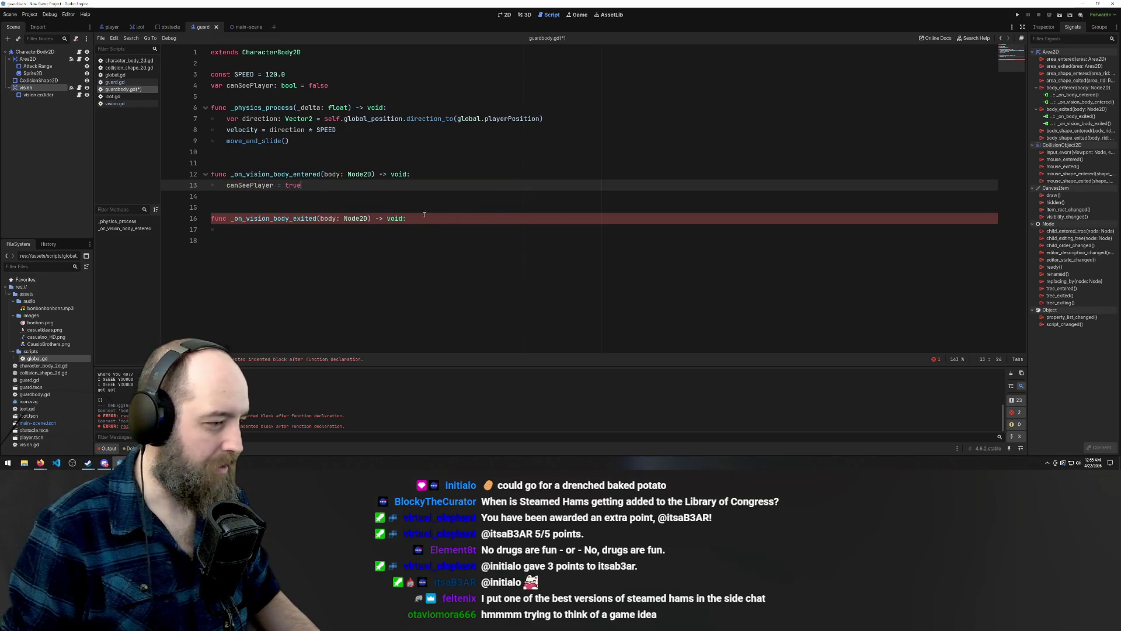
click(436, 231)
text(canS)
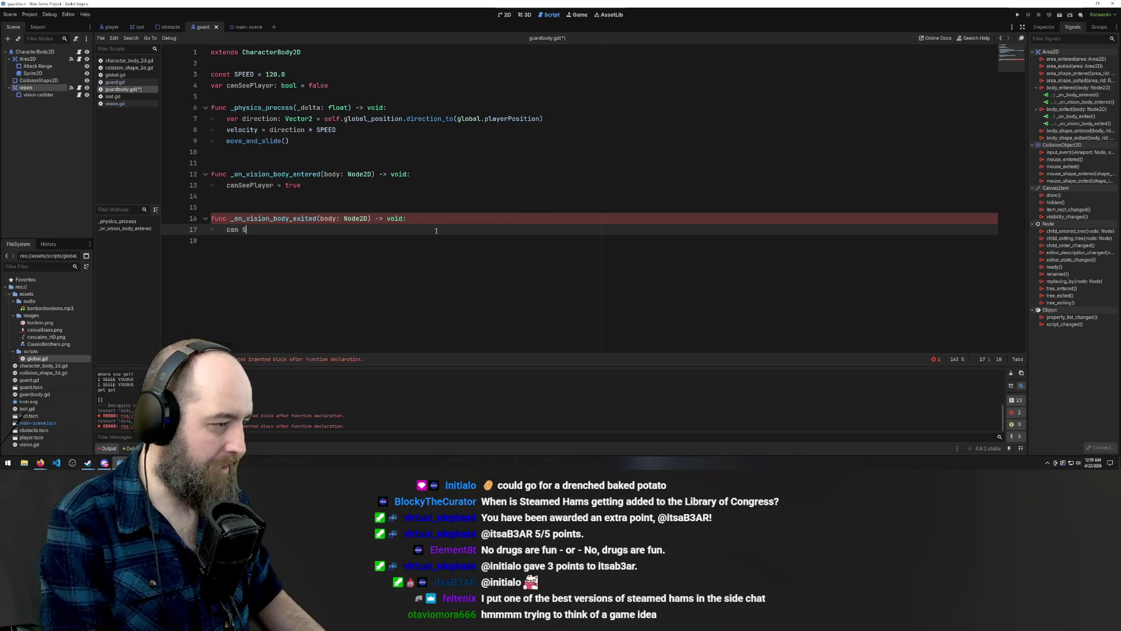
text(eeP)
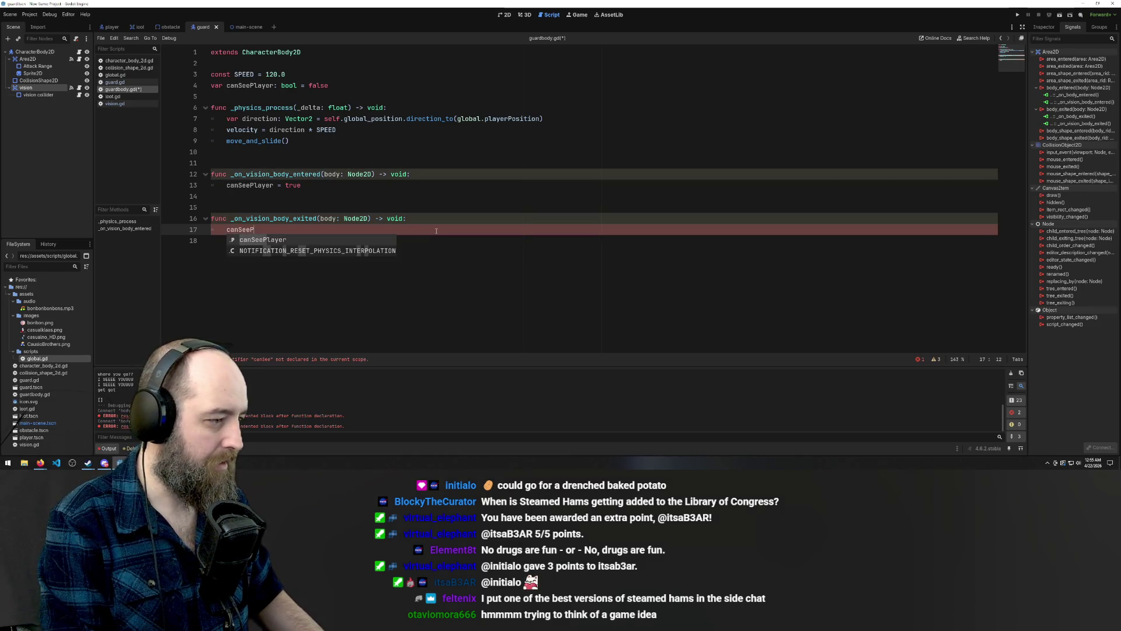
key(Return)
text(= f)
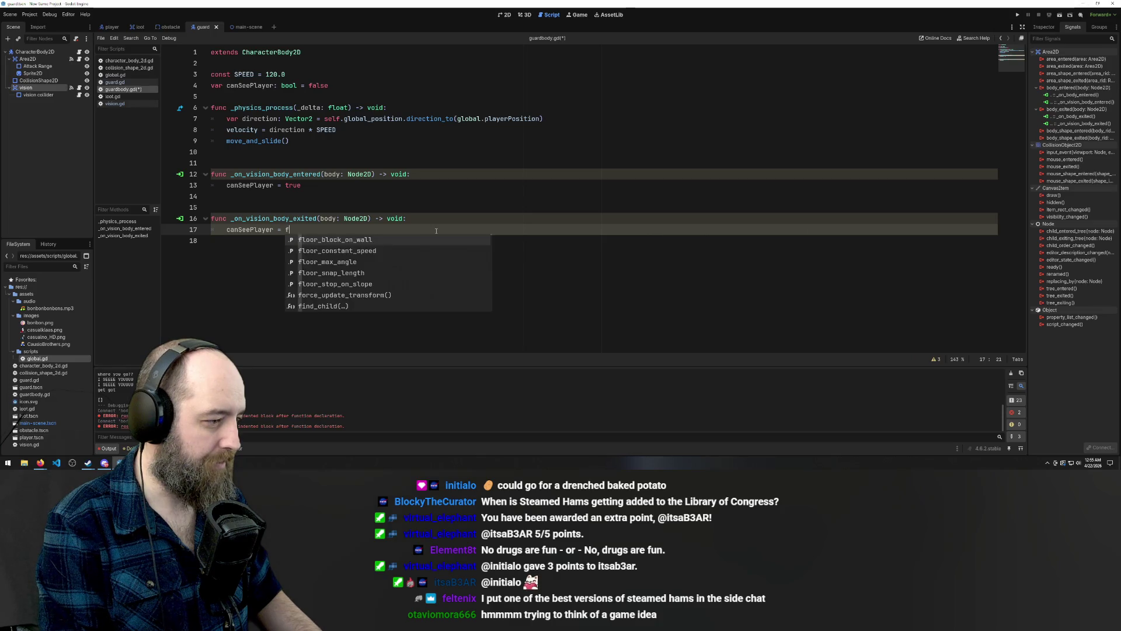
text(alse)
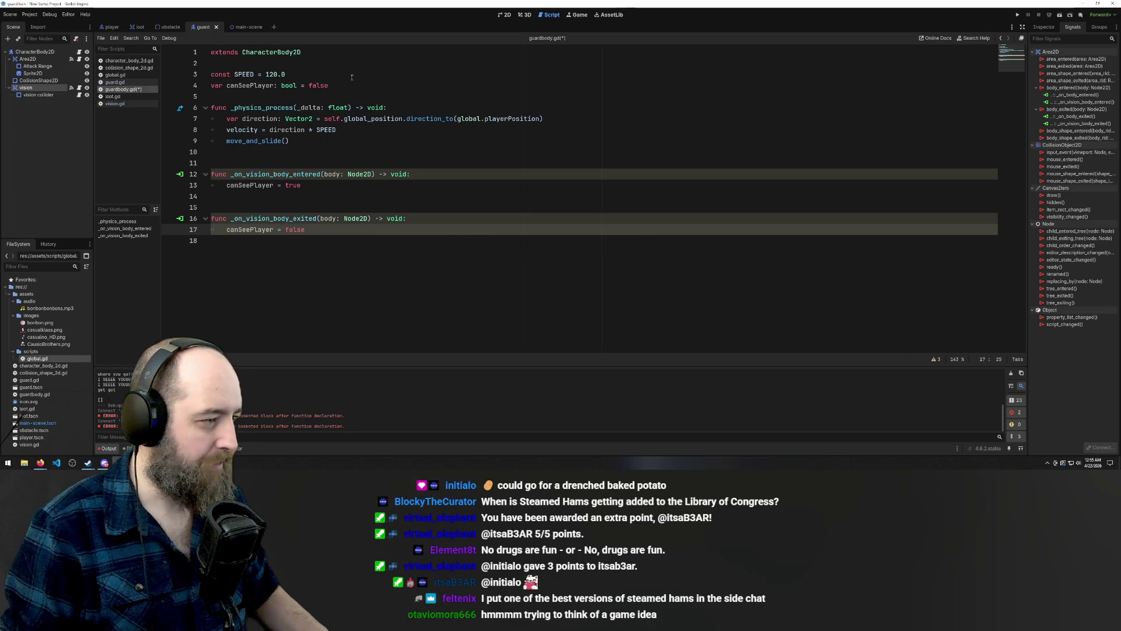
click(327, 141)
key(ctrl+s)
click(430, 108)
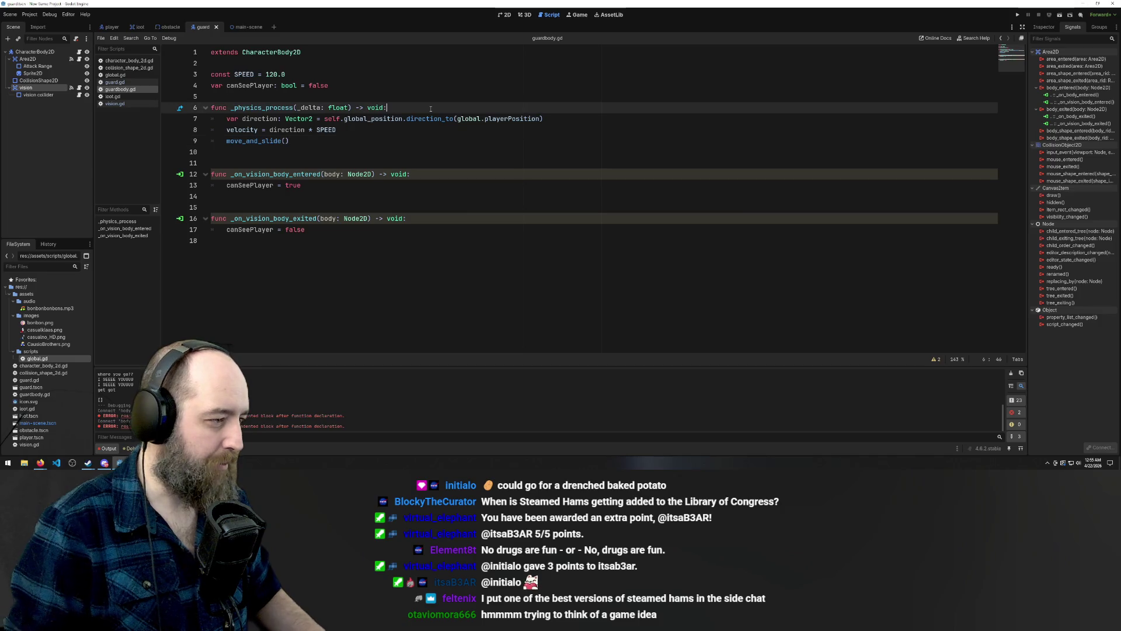
Add a canSeePlayer true condition line at the top of _physics_process
key(Return)
text(if)
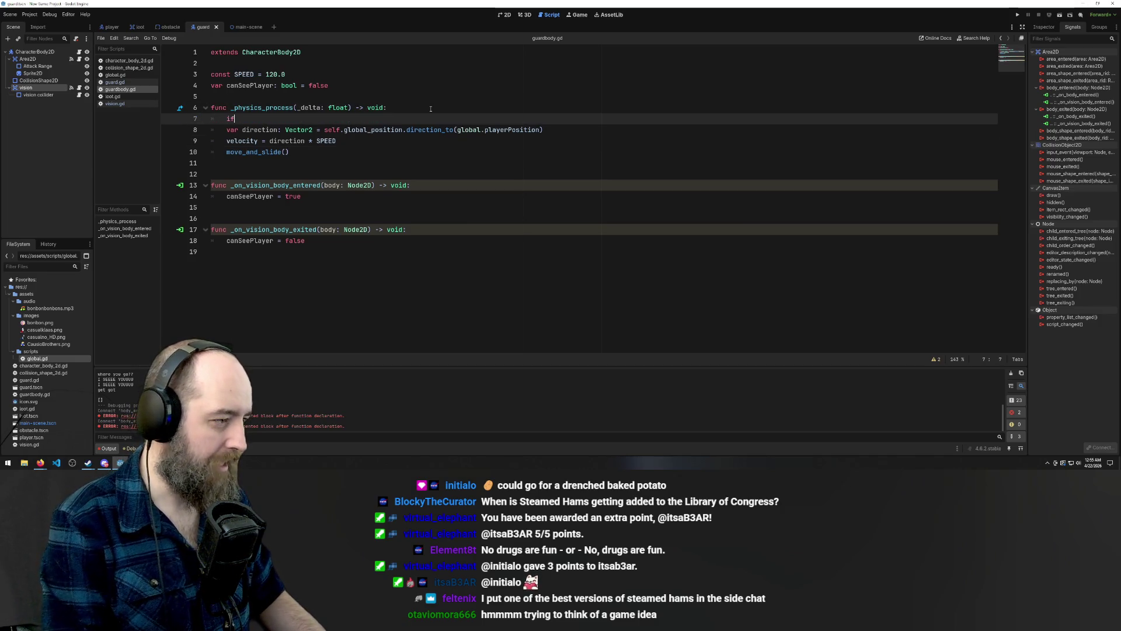
text( can)
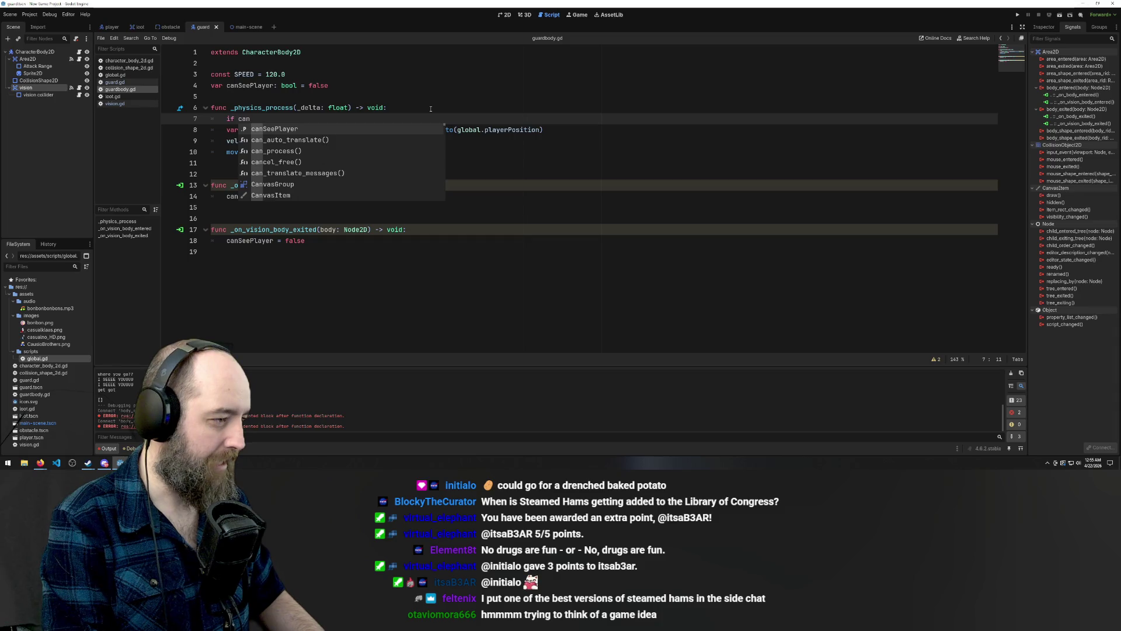
text(SeePla)
key(Return)
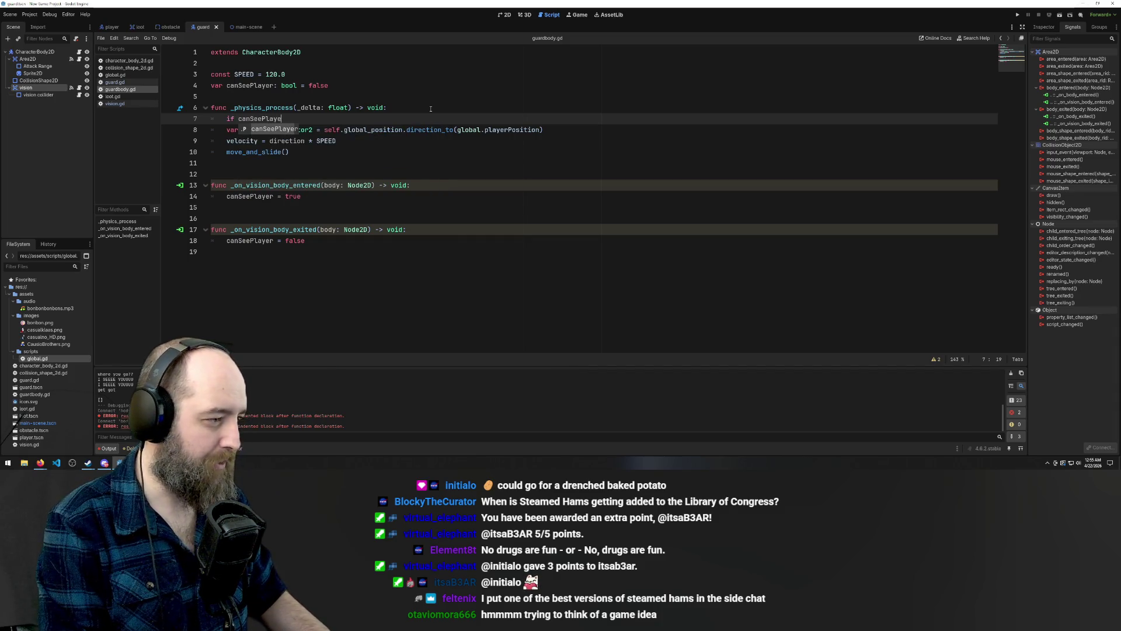
text(r = tru)
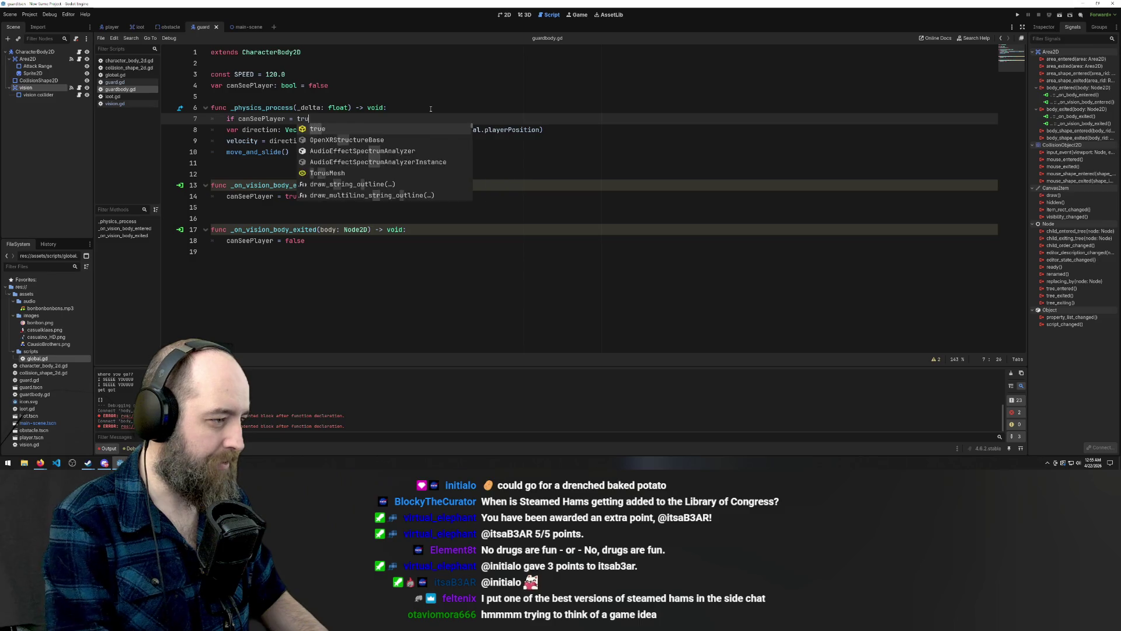
text(e)
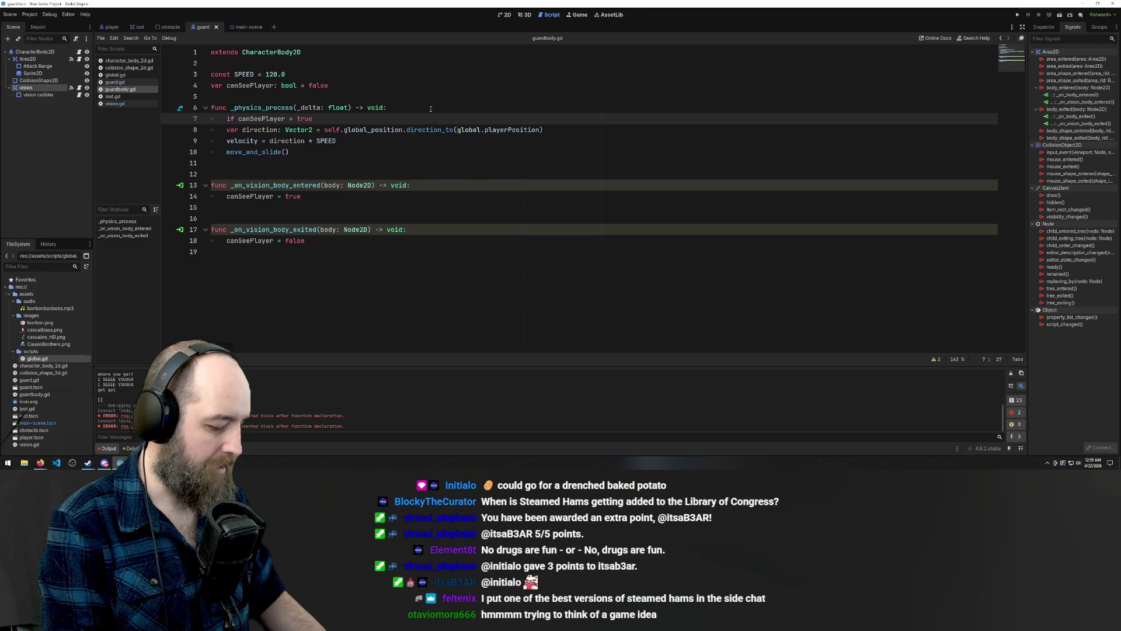
text(:)
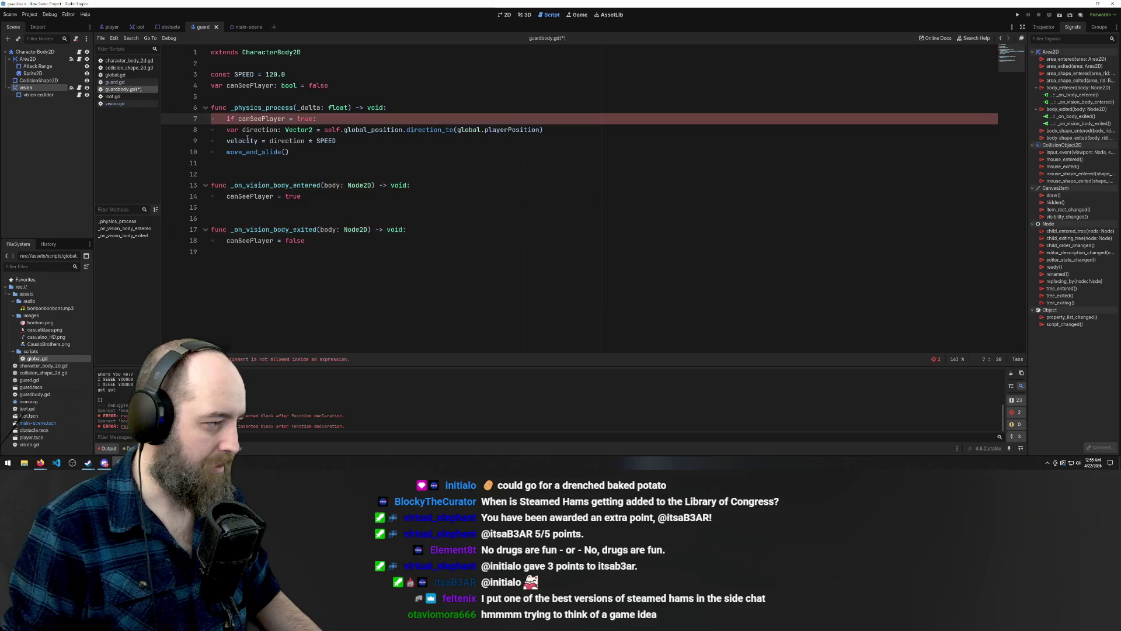
Indent the direction, velocity and move_and_slide lines under the new if
click(227, 130)
key(Tab)
click(227, 141)
key(Tab)
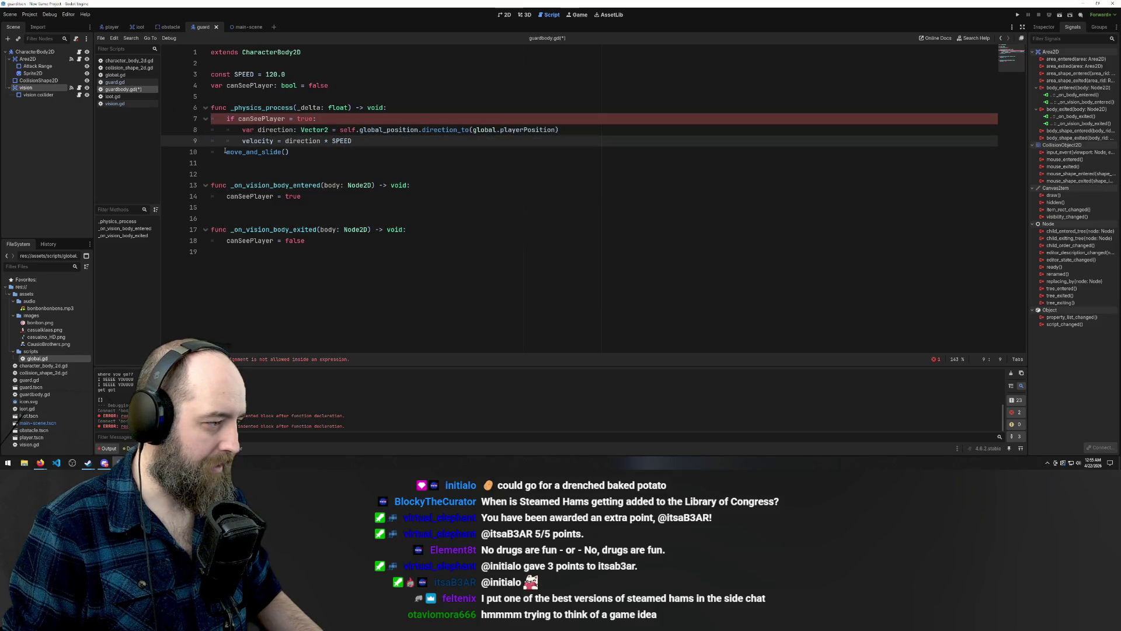
click(225, 152)
key(Tab)
Correct the condition to 'canSeePlayer == true' and run the game with F5
click(409, 280)
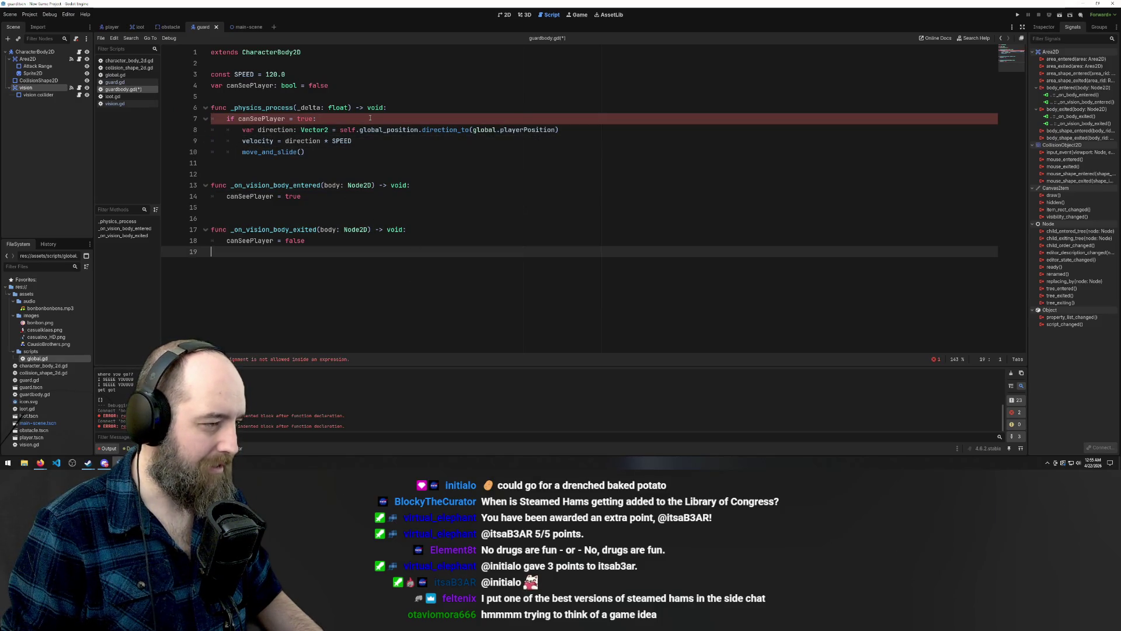
click(358, 119)
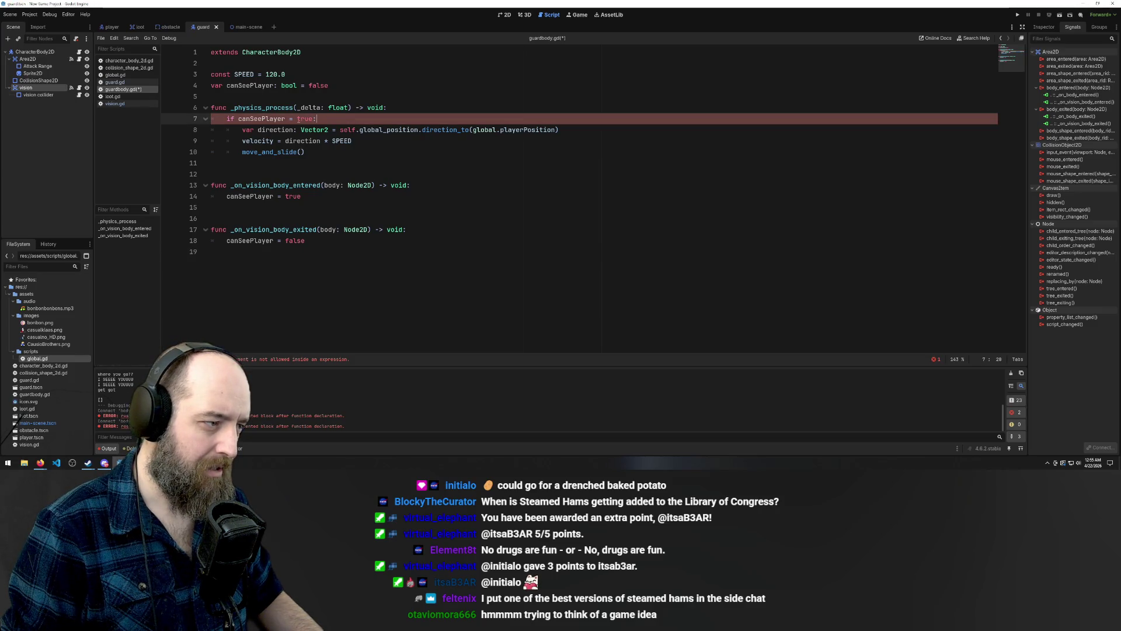
click(296, 118)
click(361, 305)
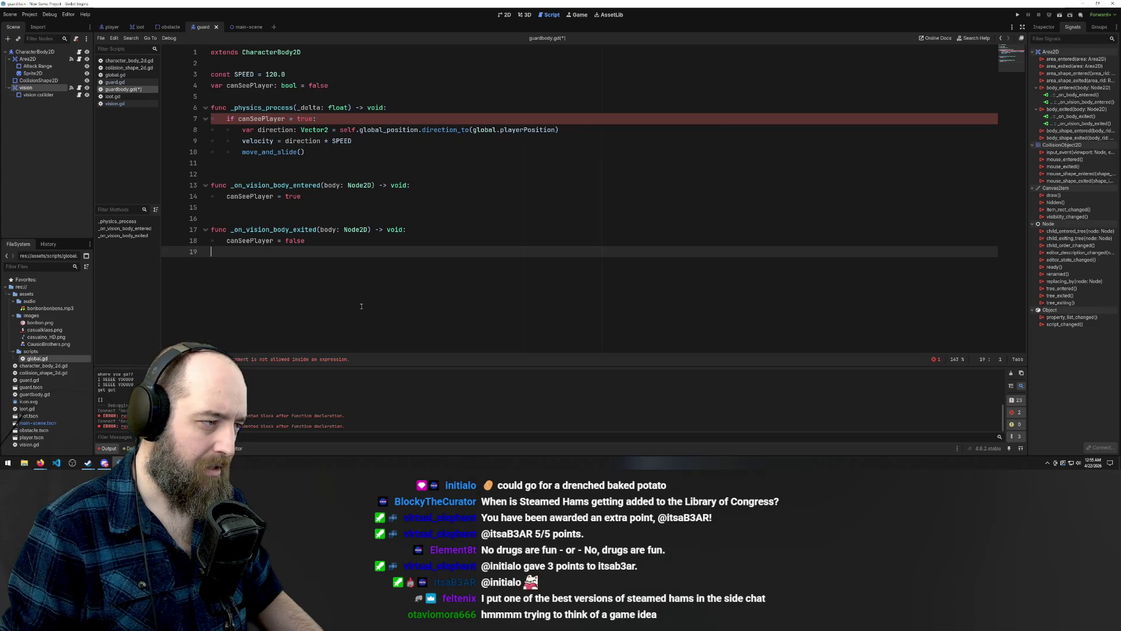
click(292, 118)
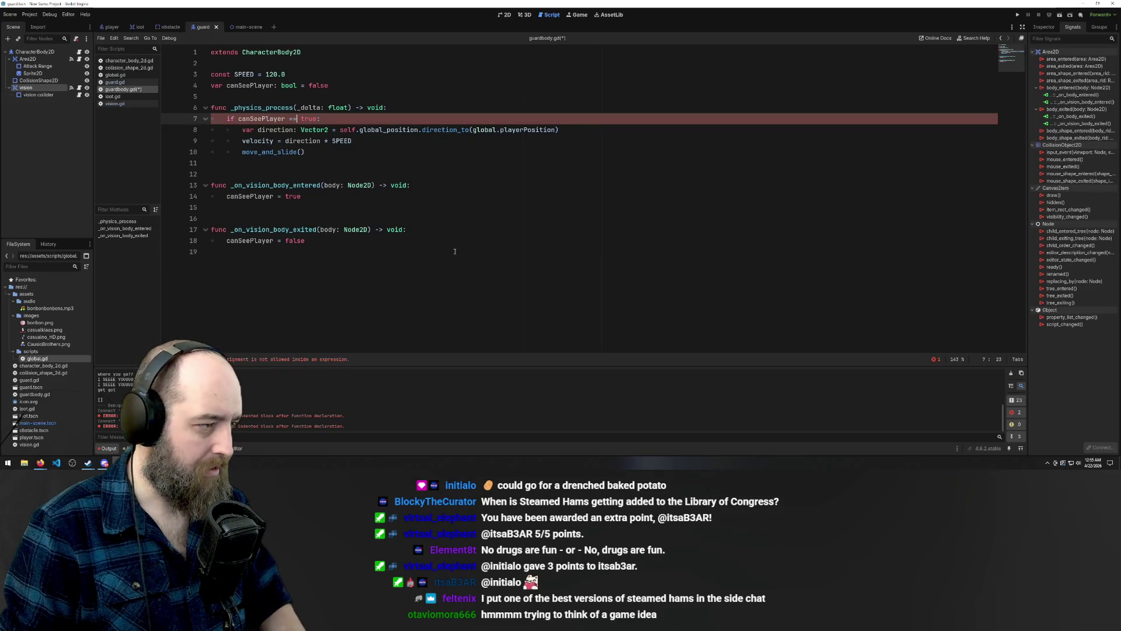
text(=)
click(477, 308)
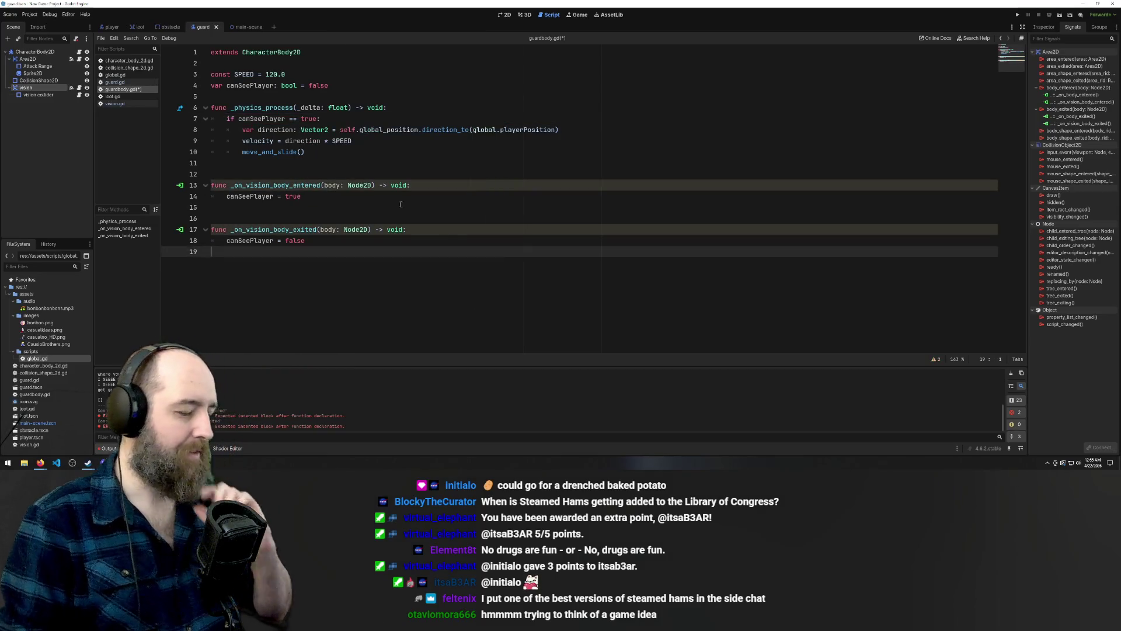
click(400, 74)
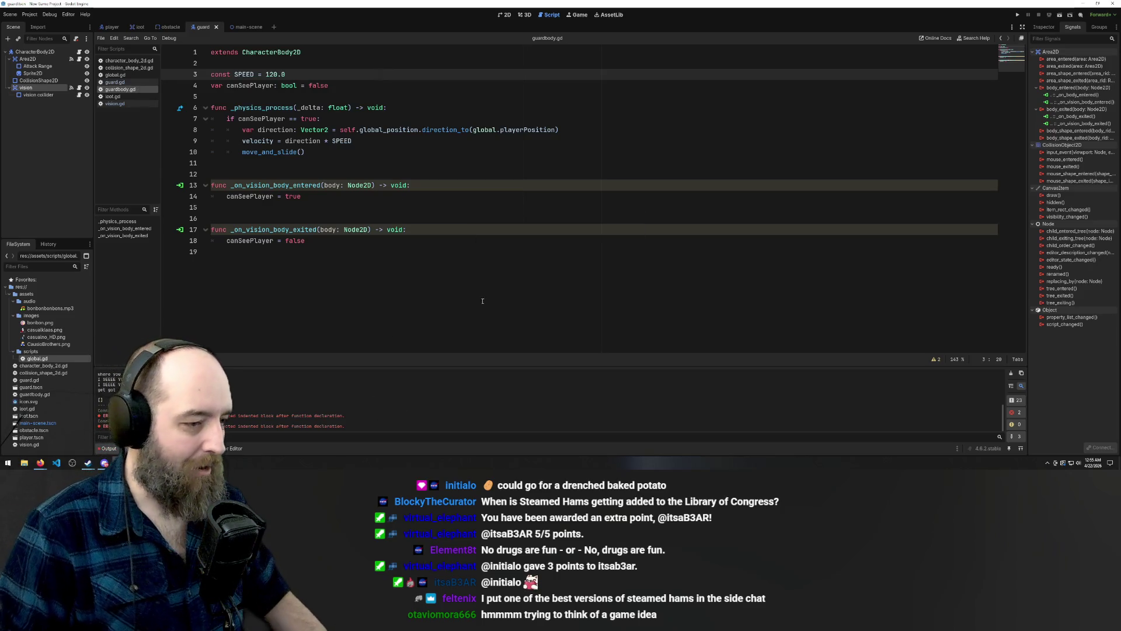
click(513, 257)
key(F5)
Walk the player around the level edges to see whether the guard follows
key(Left)
key(Up)
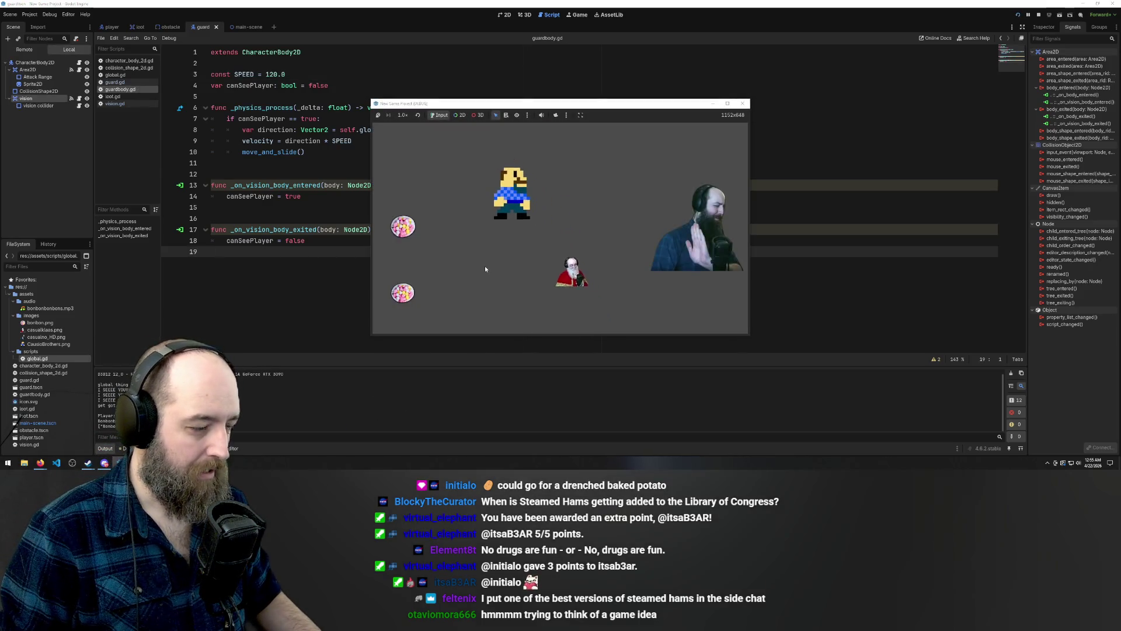
key(Left)
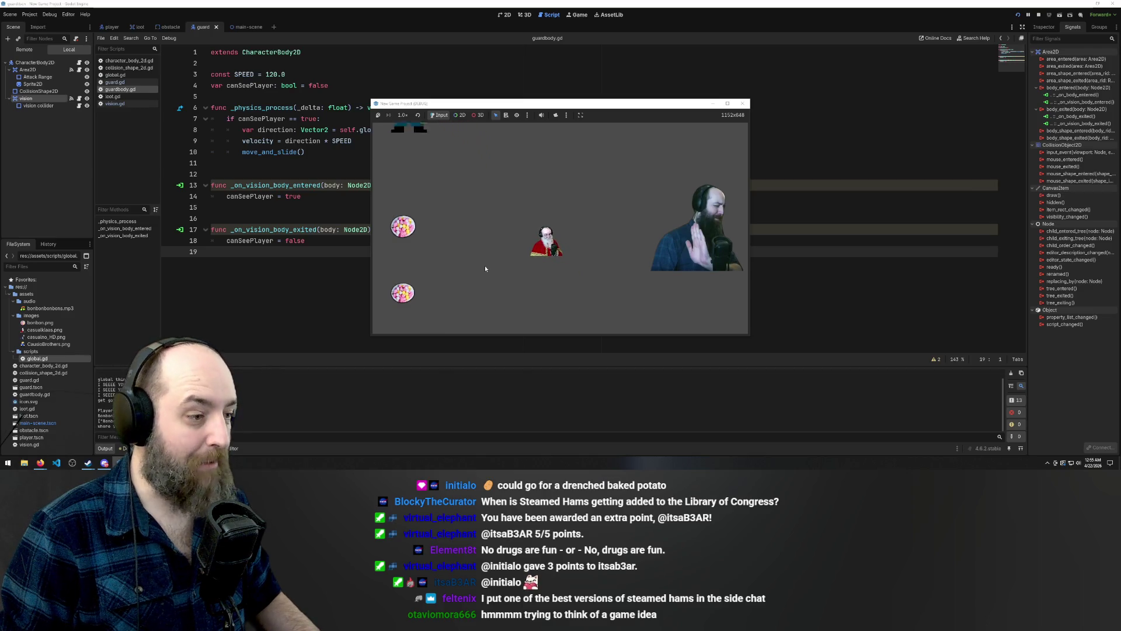
key(Down)
key(Right)
key(Down)
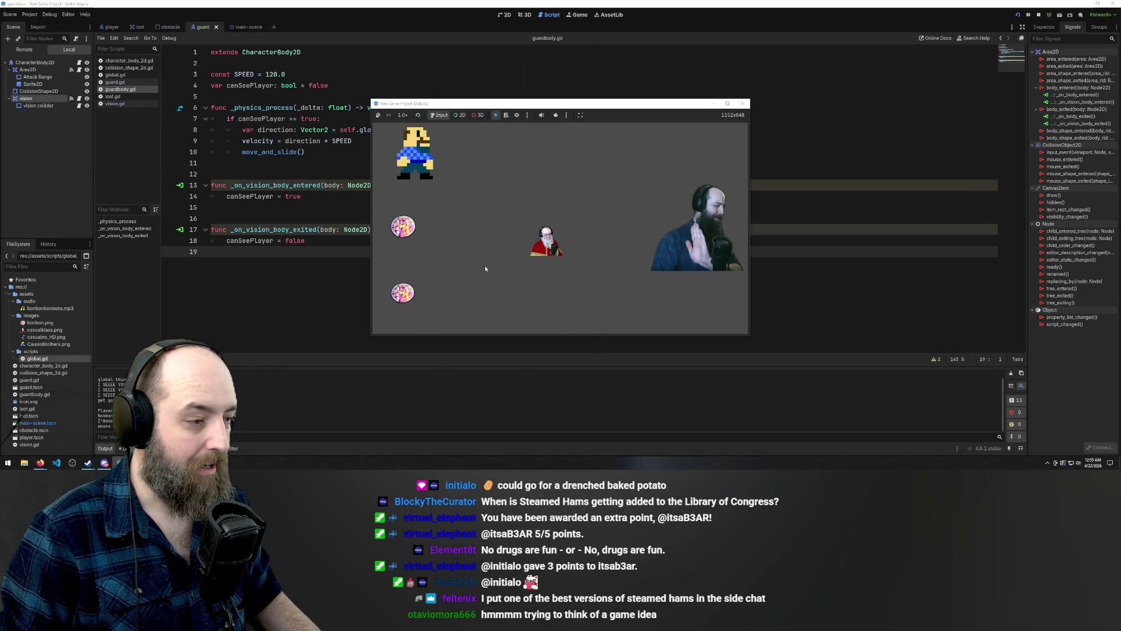
key(Right)
key(Down)
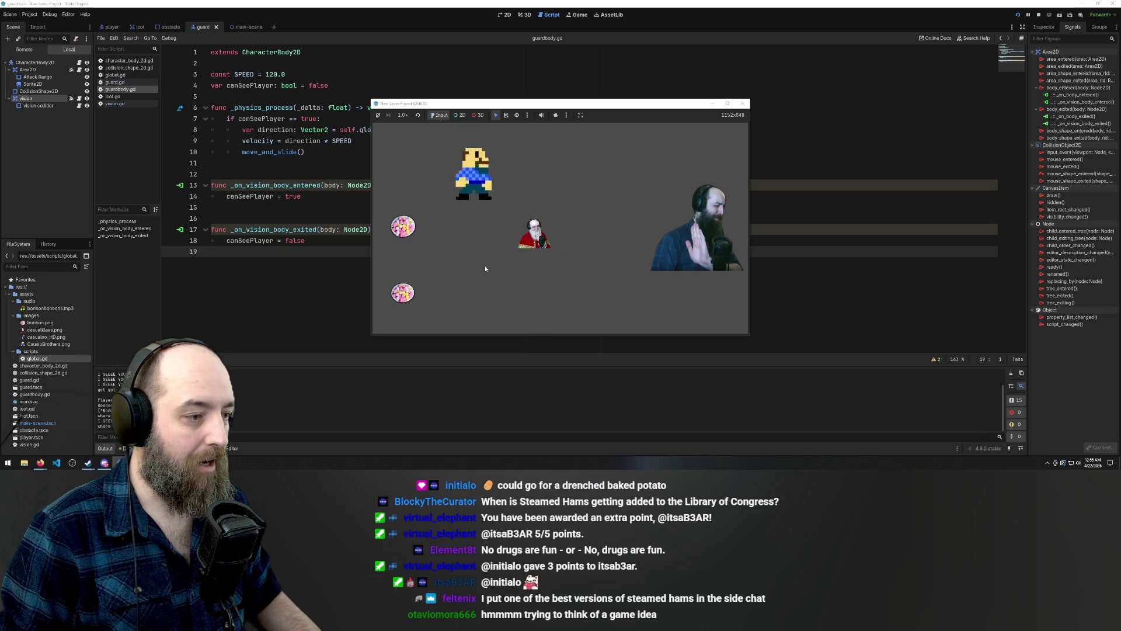
key(Left)
key(Up)
key(Left)
key(Up)
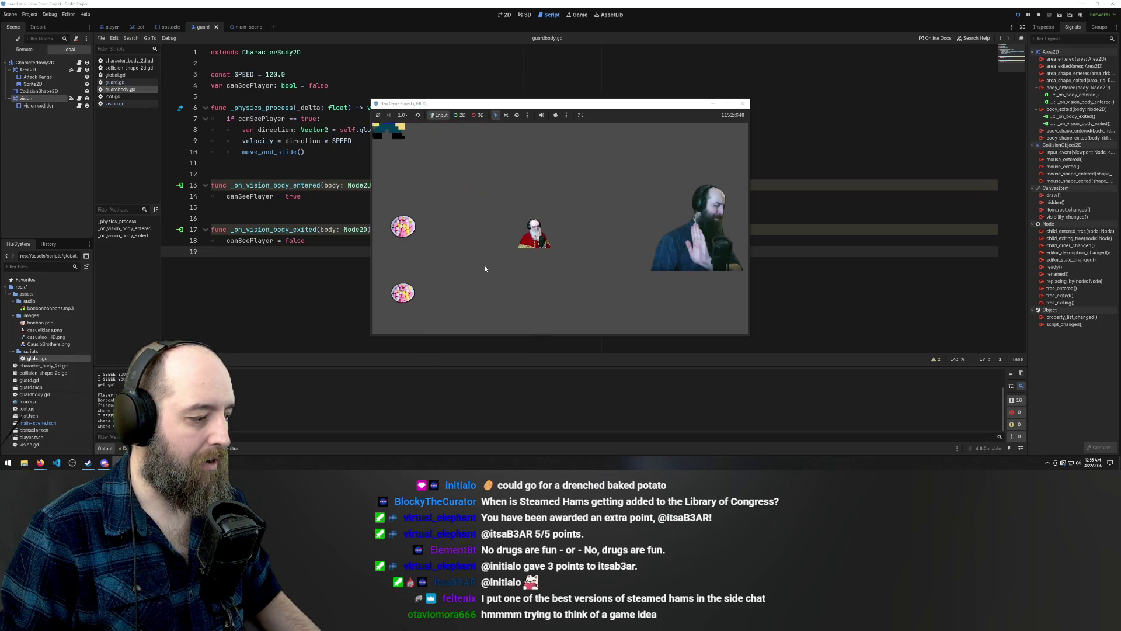
key(Right)
key(Down)
key(Left)
key(Up)
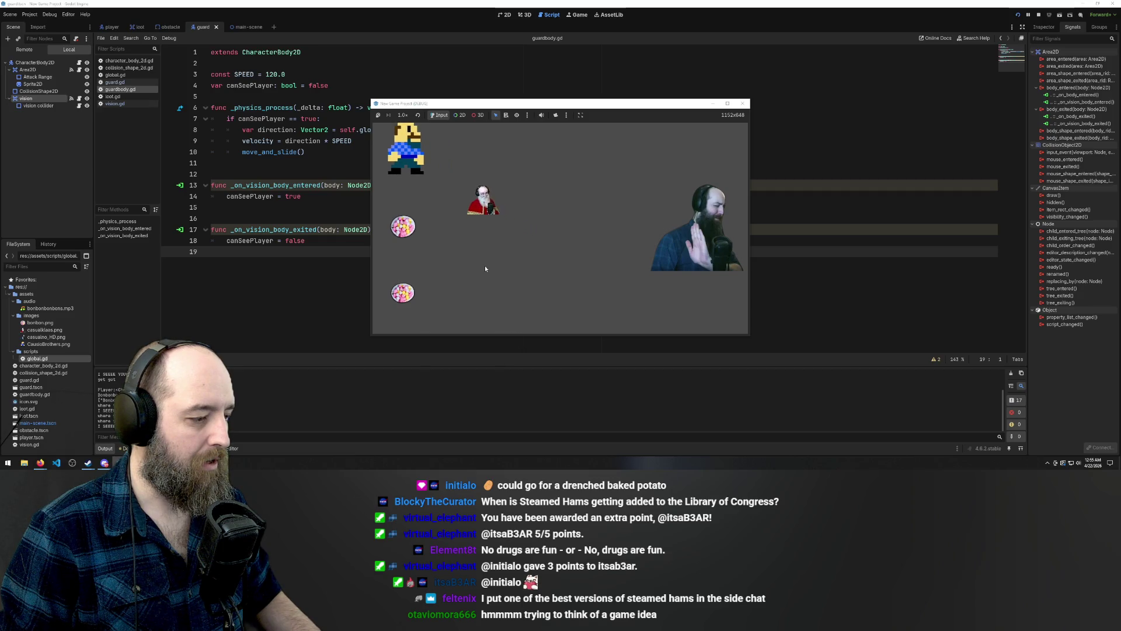
key(Down)
key(Right)
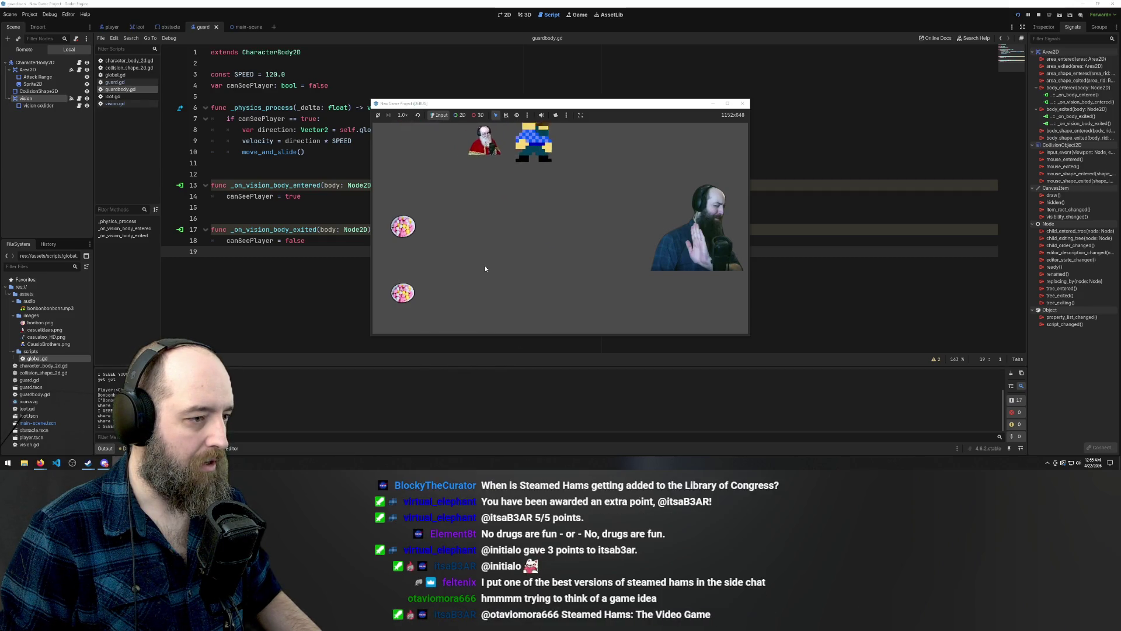
key(Down)
key(Right)
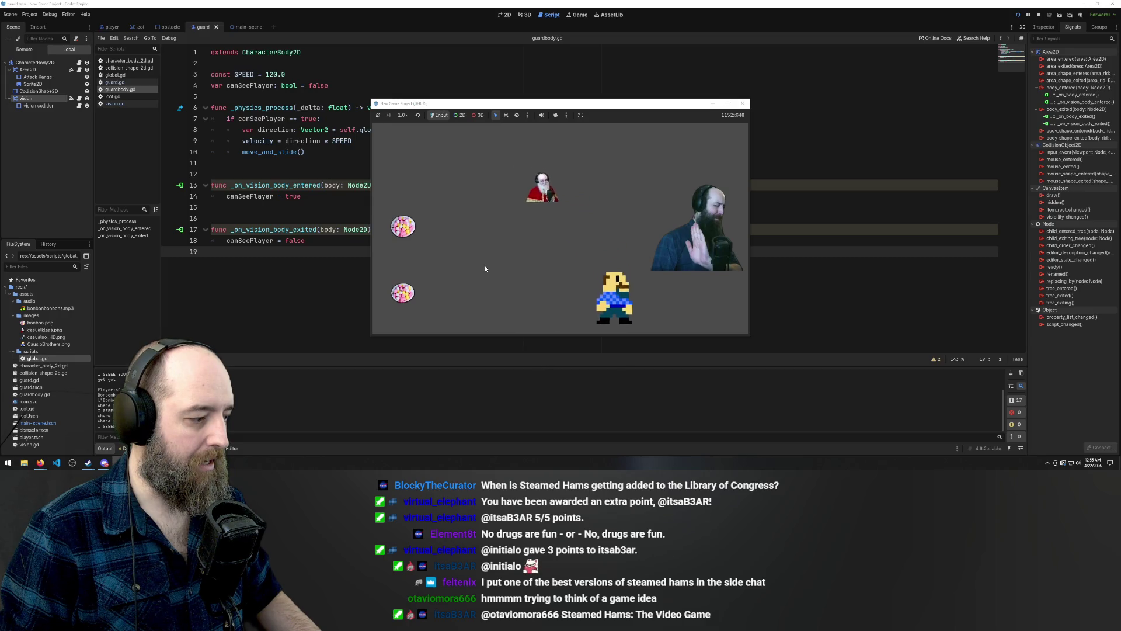
key(Left)
key(Up)
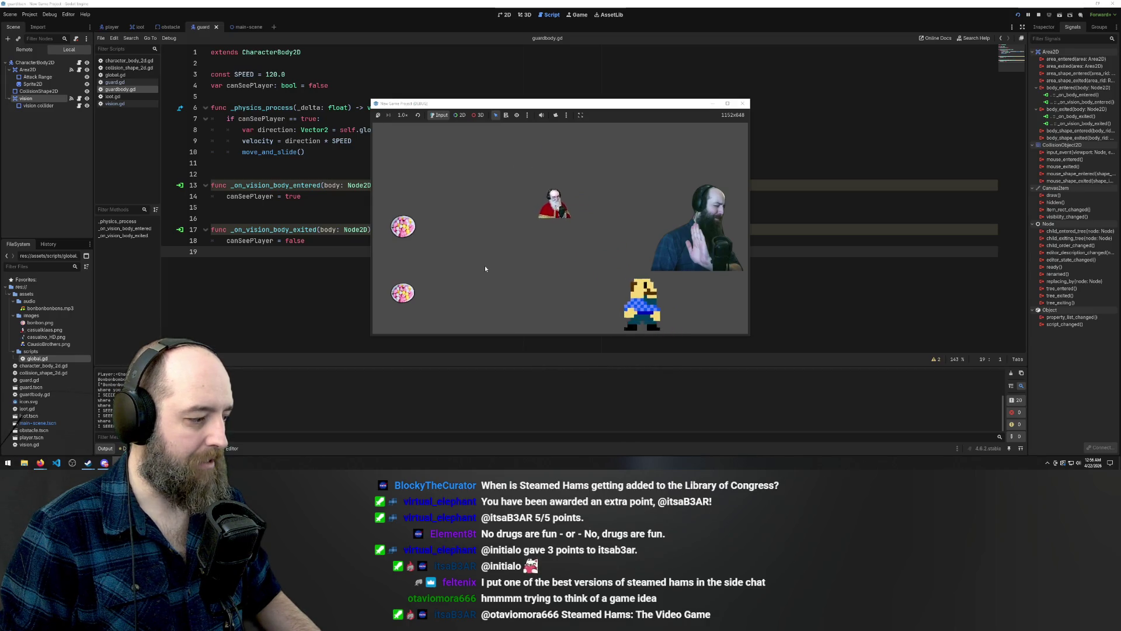
key(Right)
key(Down)
key(Right)
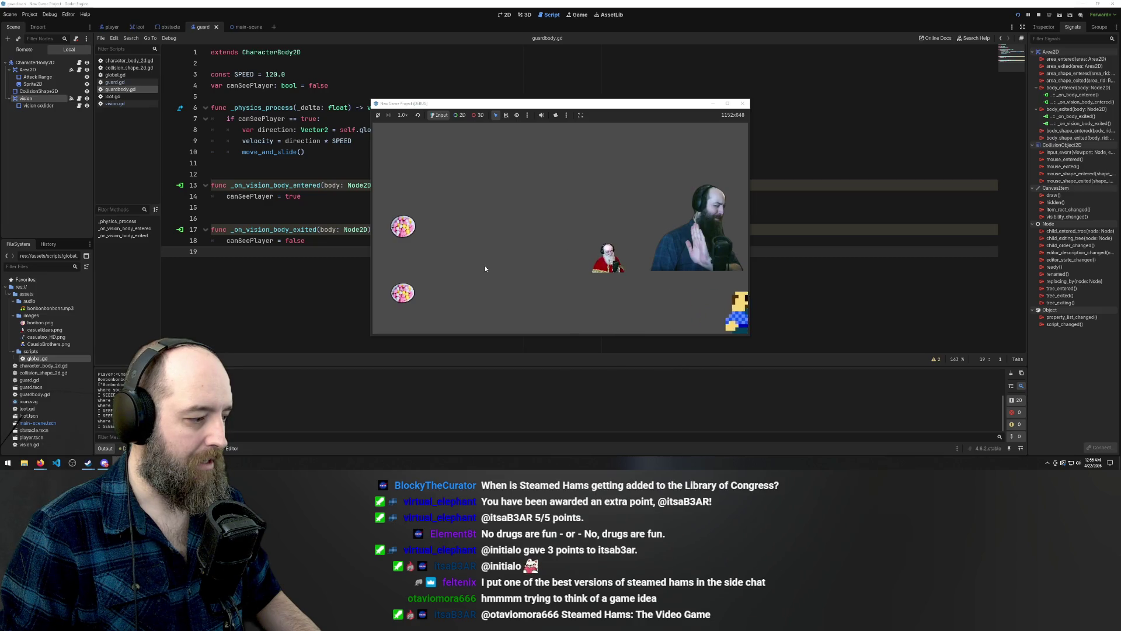
key(Left)
key(Left)
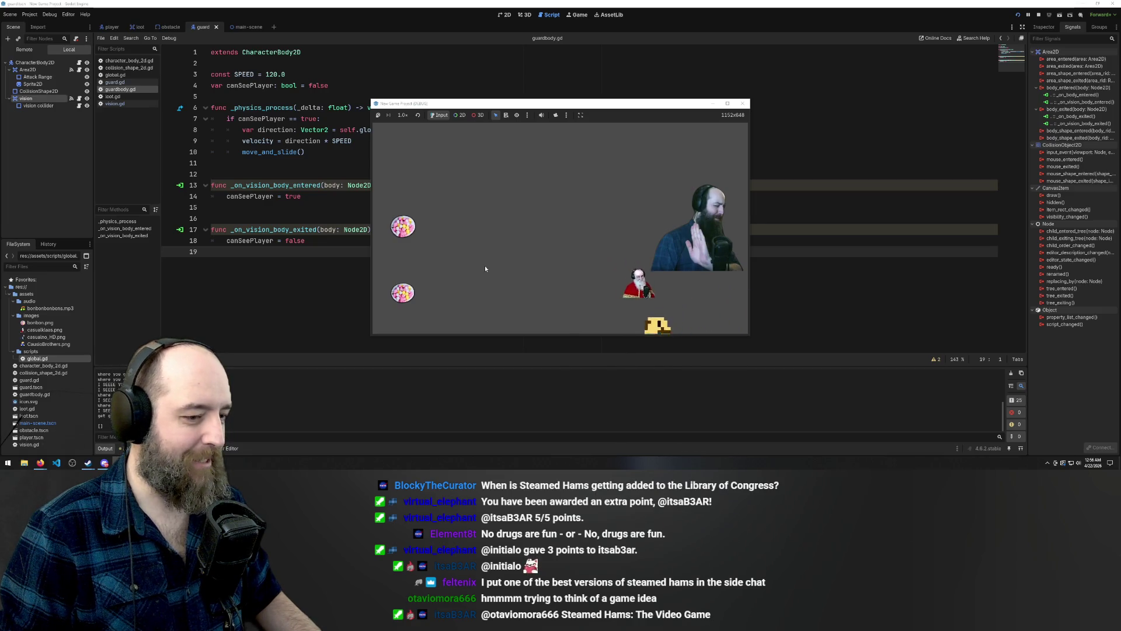
key(Up)
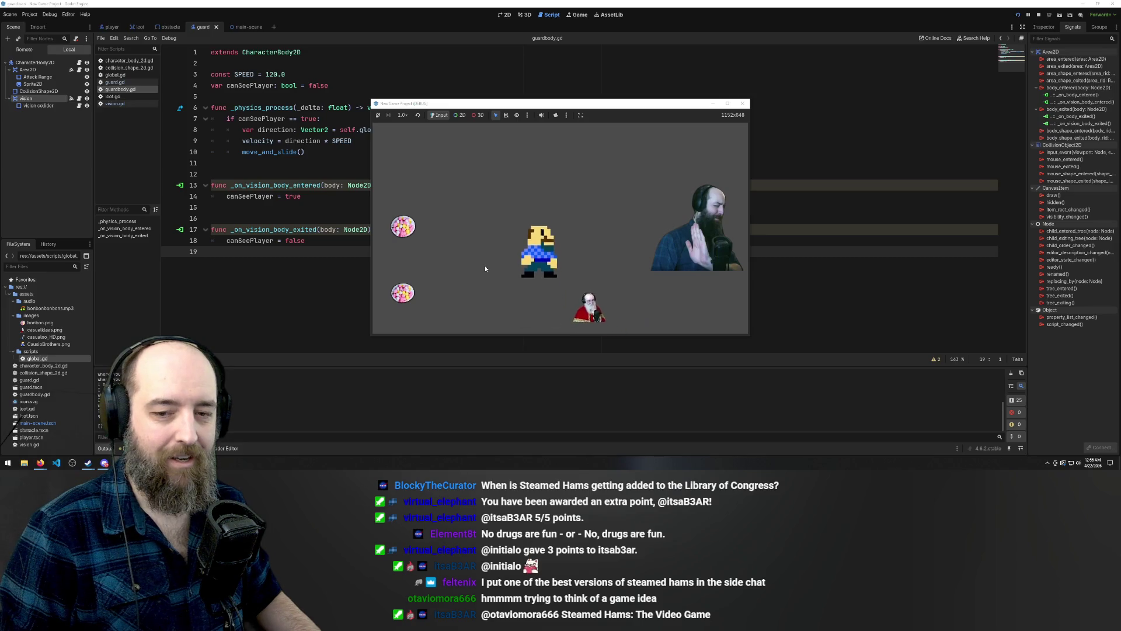
key(Left)
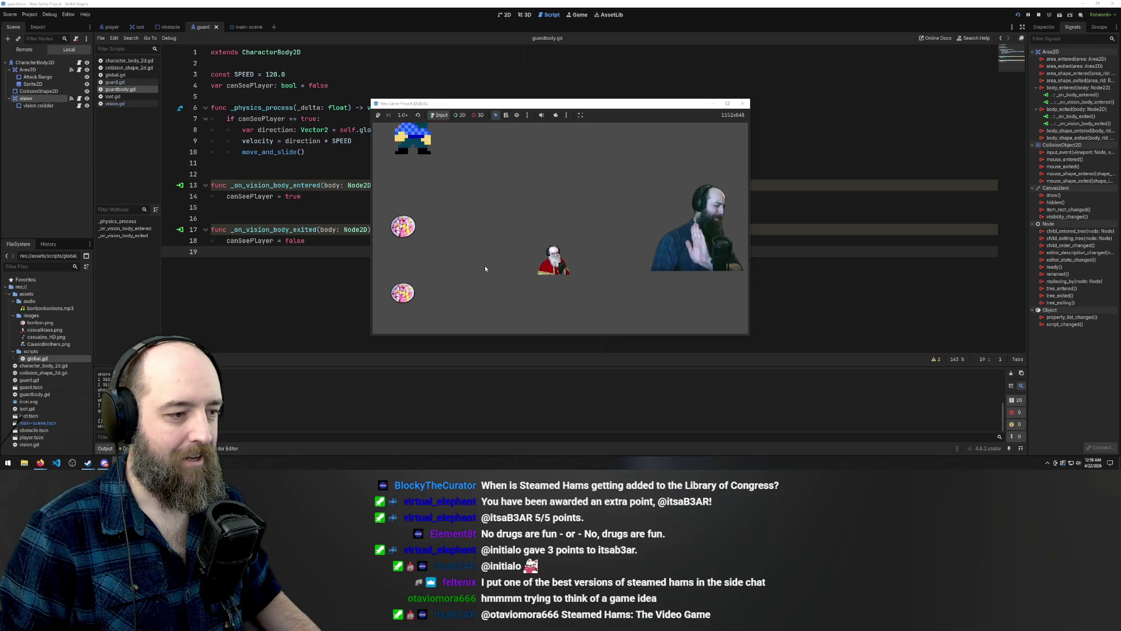
Collect the upper and lower bonbons, lead the guard around the screen, then stop the game
key(Right)
key(Down)
key(Right)
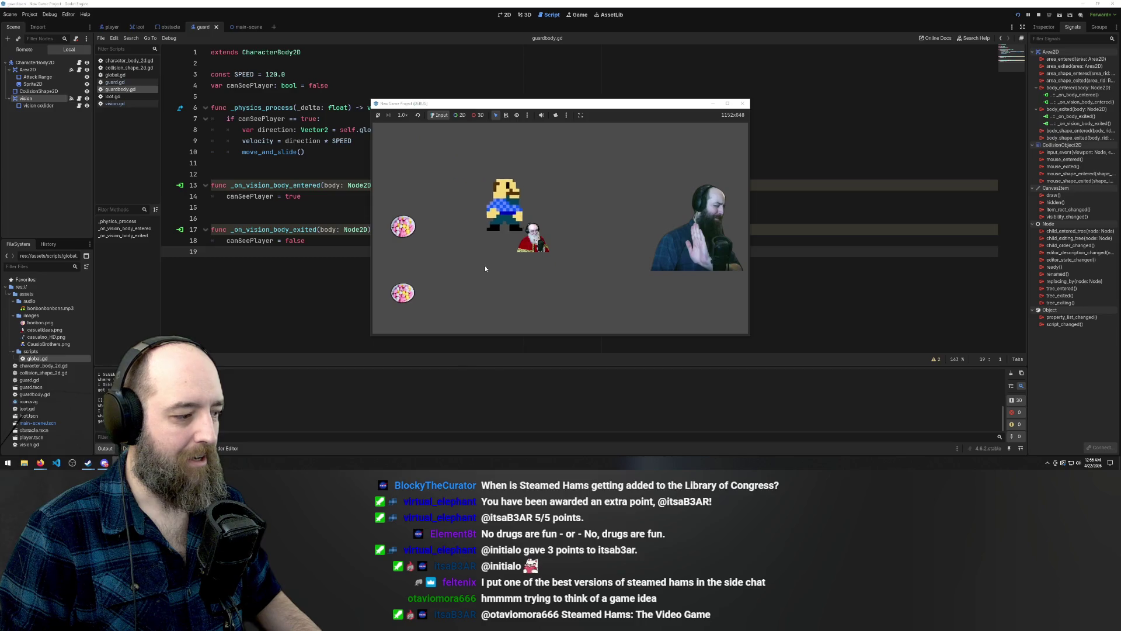
key(Left)
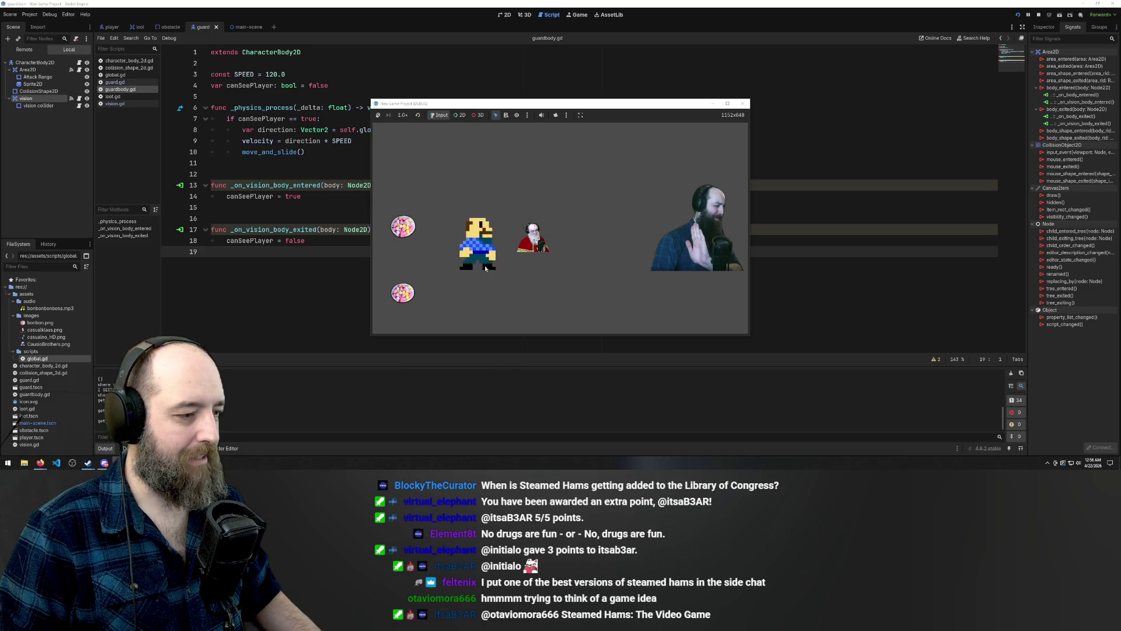
key(Down)
key(Right)
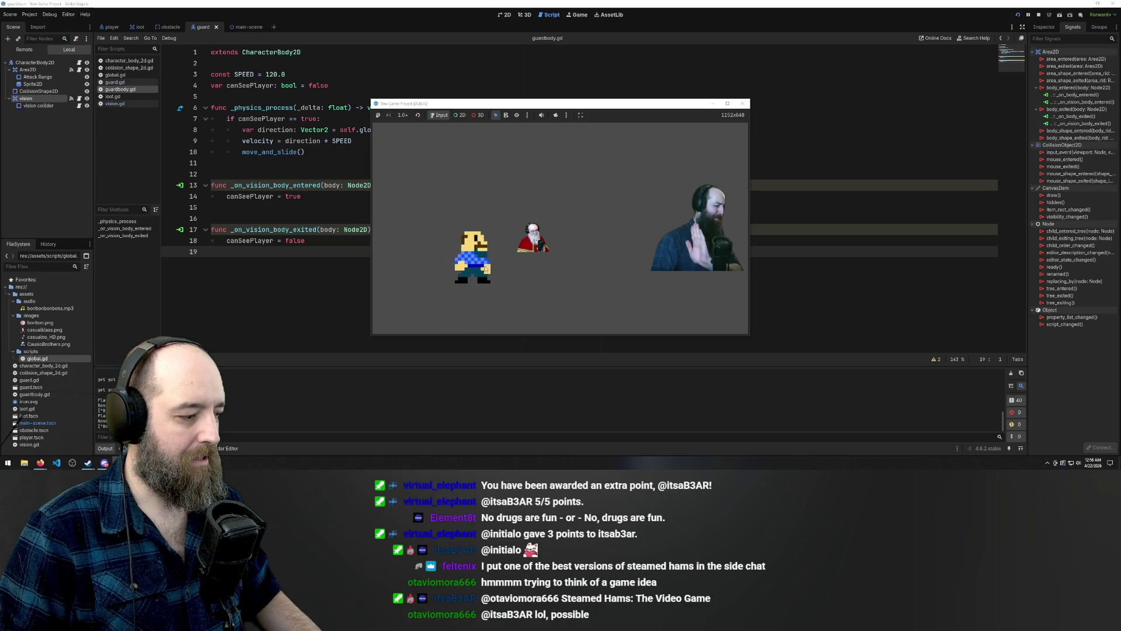
key(Up)
key(Left)
key(Right)
key(Left)
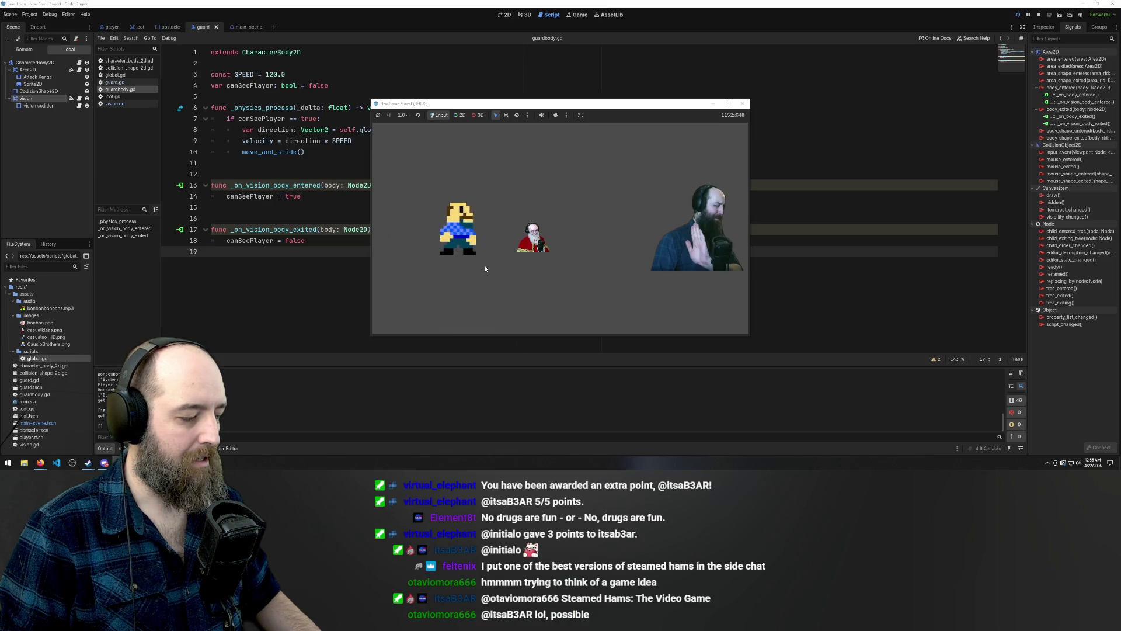
key(Up)
key(Right)
key(Left)
key(Right)
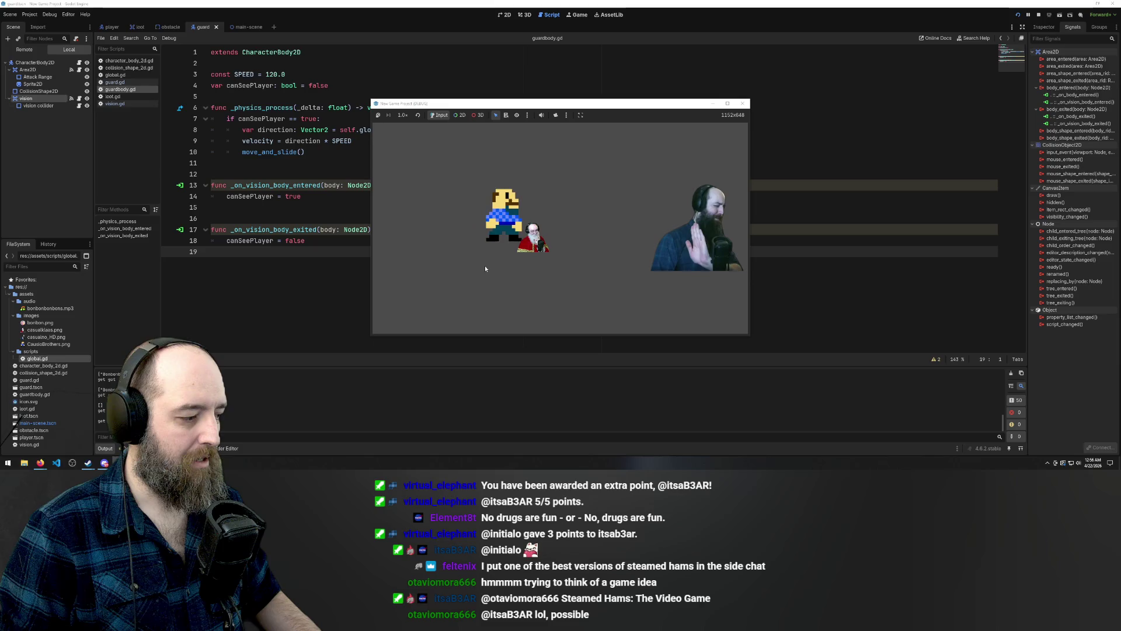
key(Left)
key(Up)
key(Right)
key(Down)
key(Left)
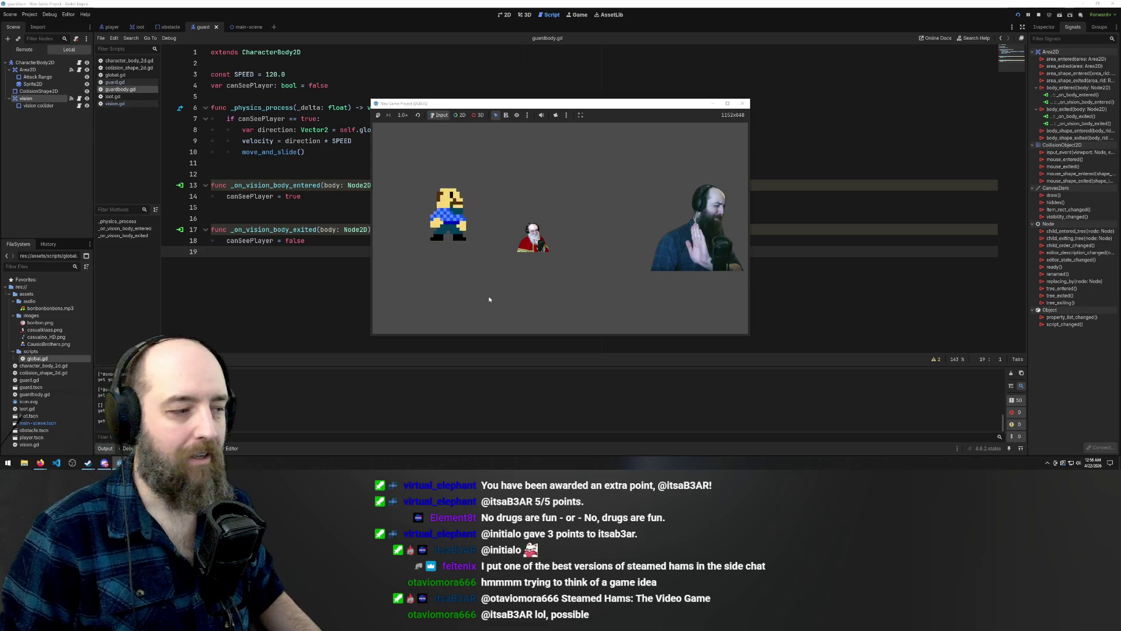
key(Down)
key(Up)
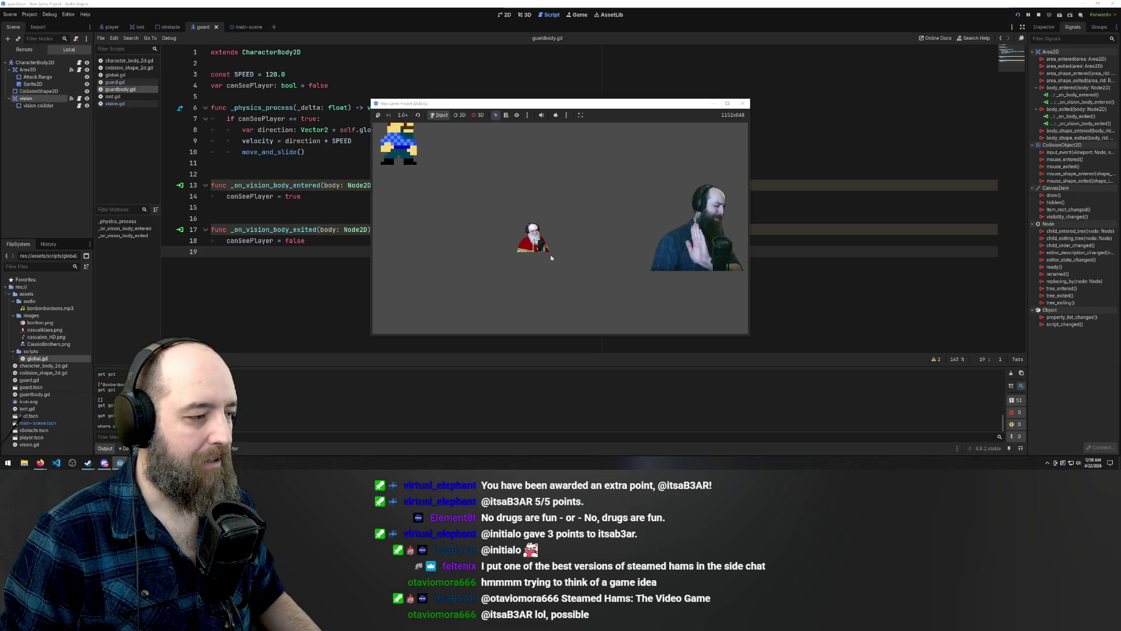
key(Right)
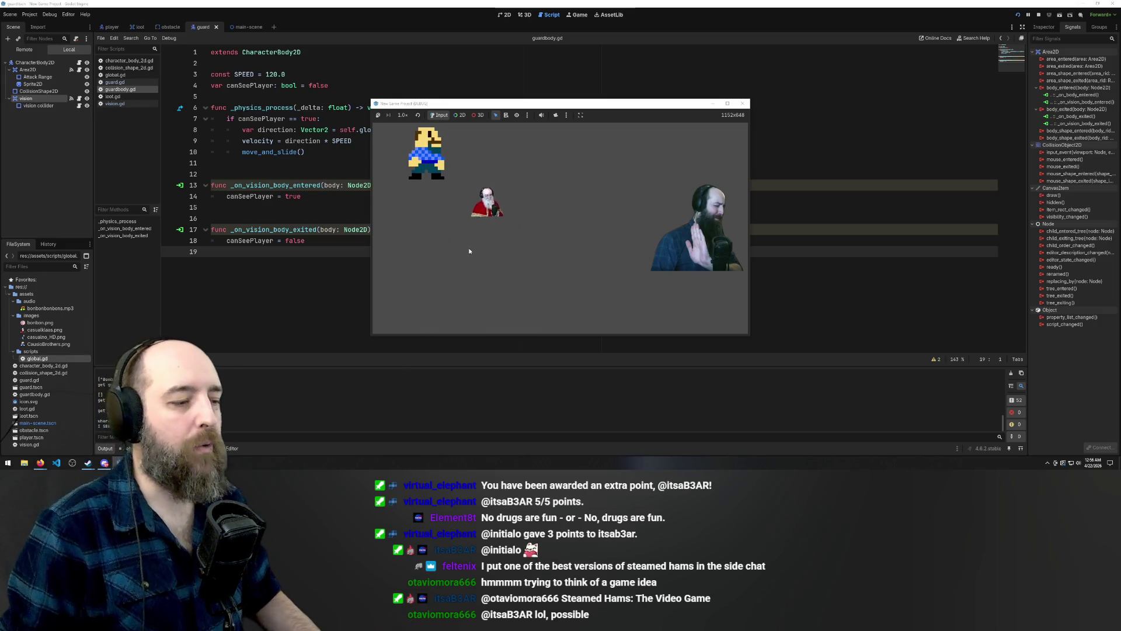
key(Left)
key(Up)
key(Up)
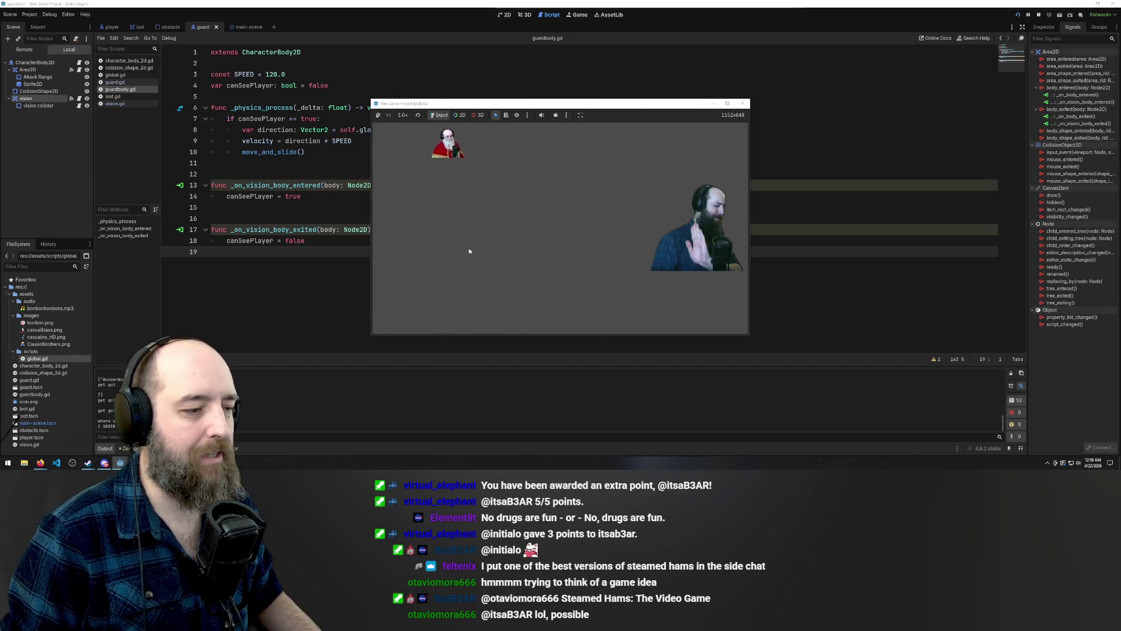
key(Right)
key(Down)
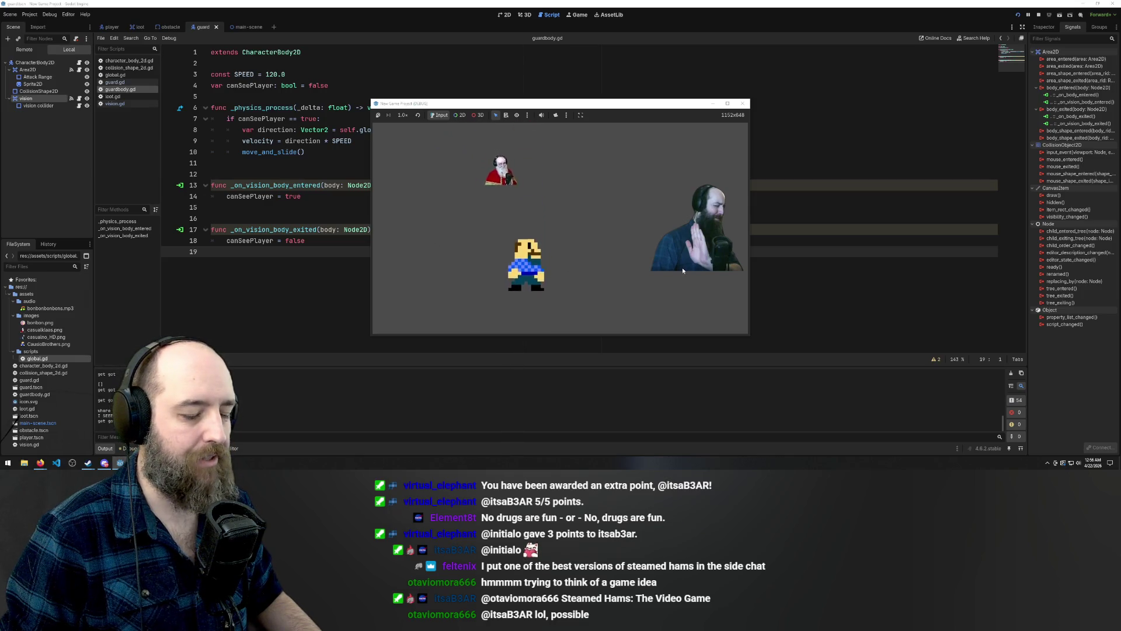
key(Right)
key(Up)
key(Right)
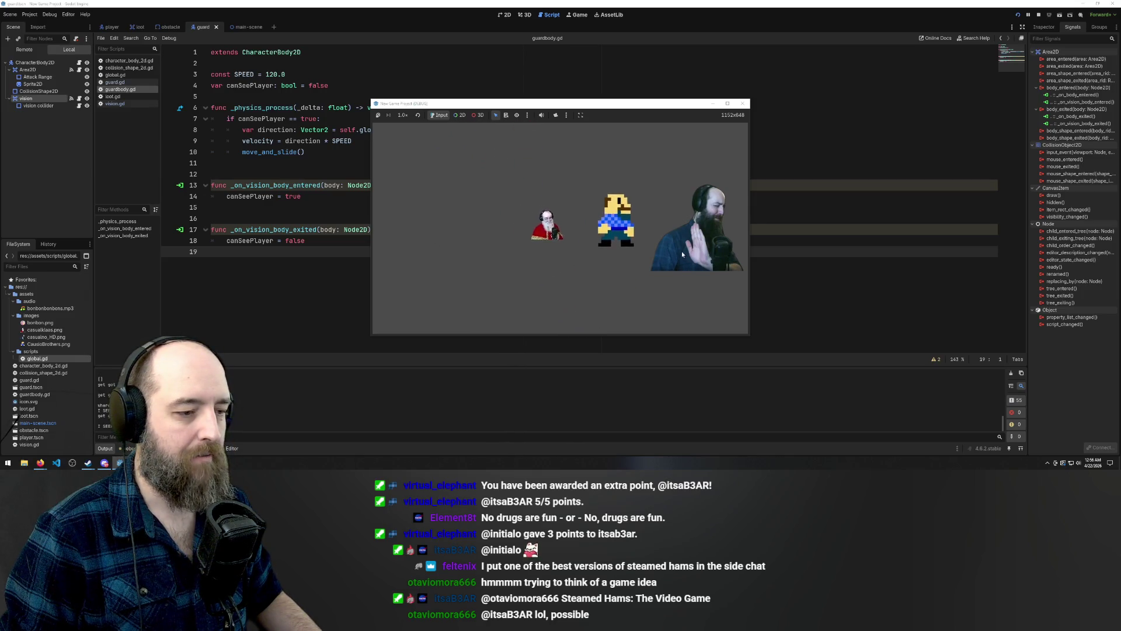
key(Left)
key(Left)
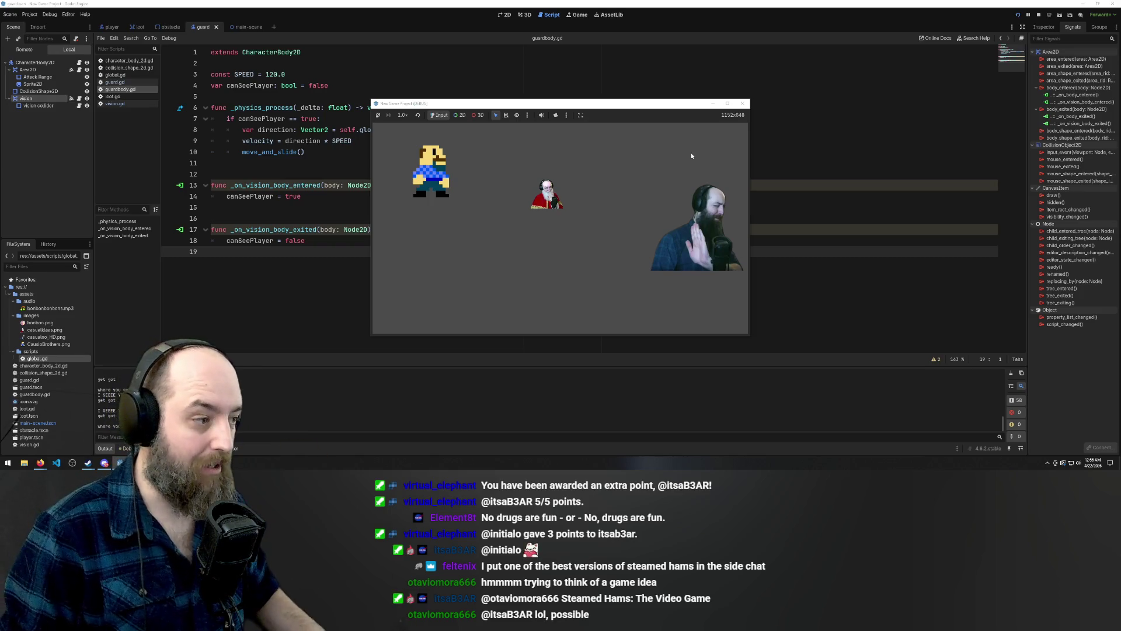
click(742, 104)
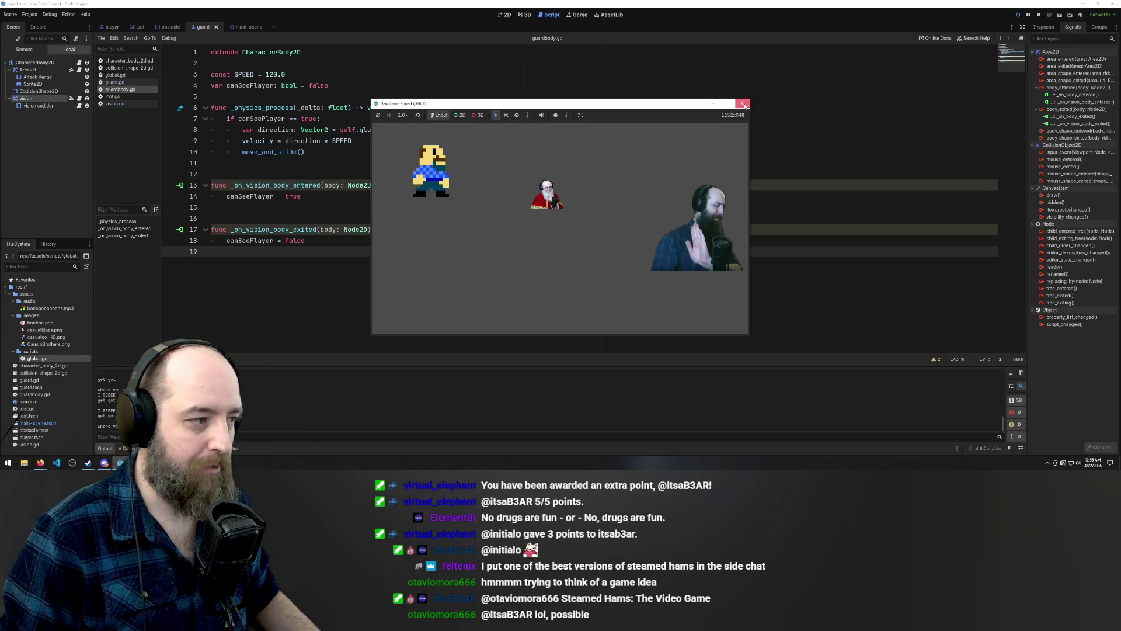
click(607, 216)
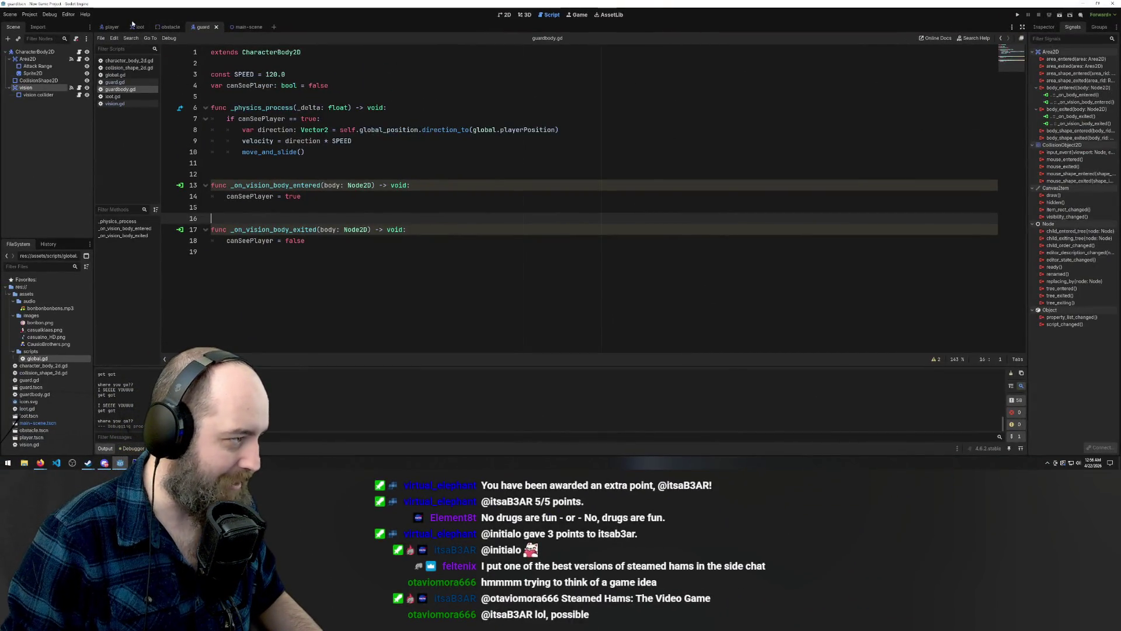
Open the Player node's character_body_2d.gd script and place the caret on the SPEED line 4
click(107, 27)
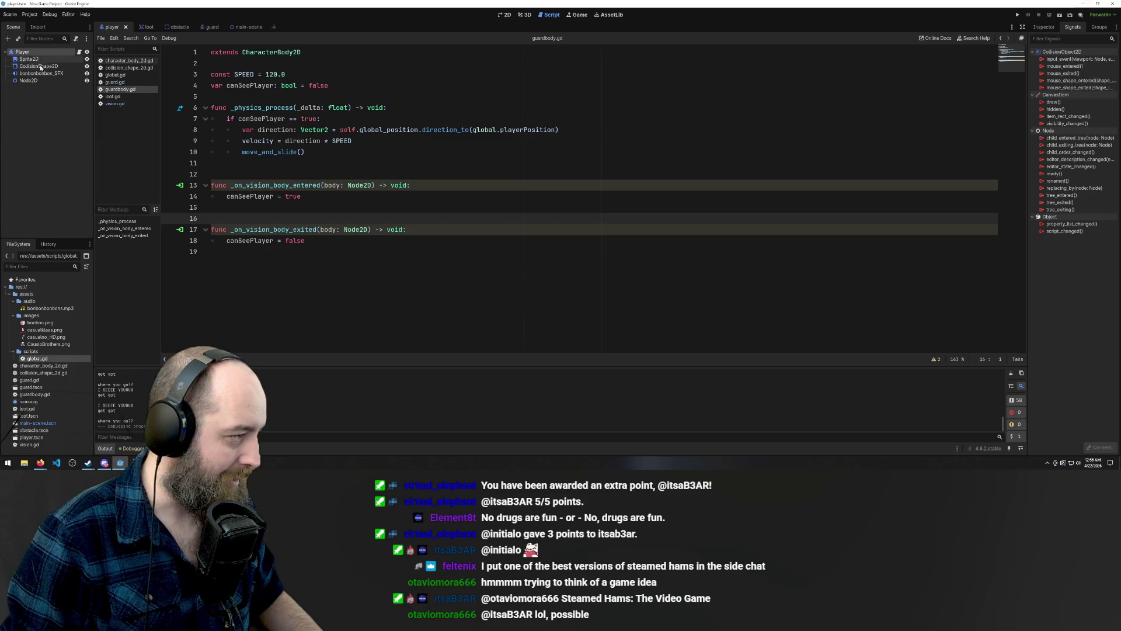
click(79, 52)
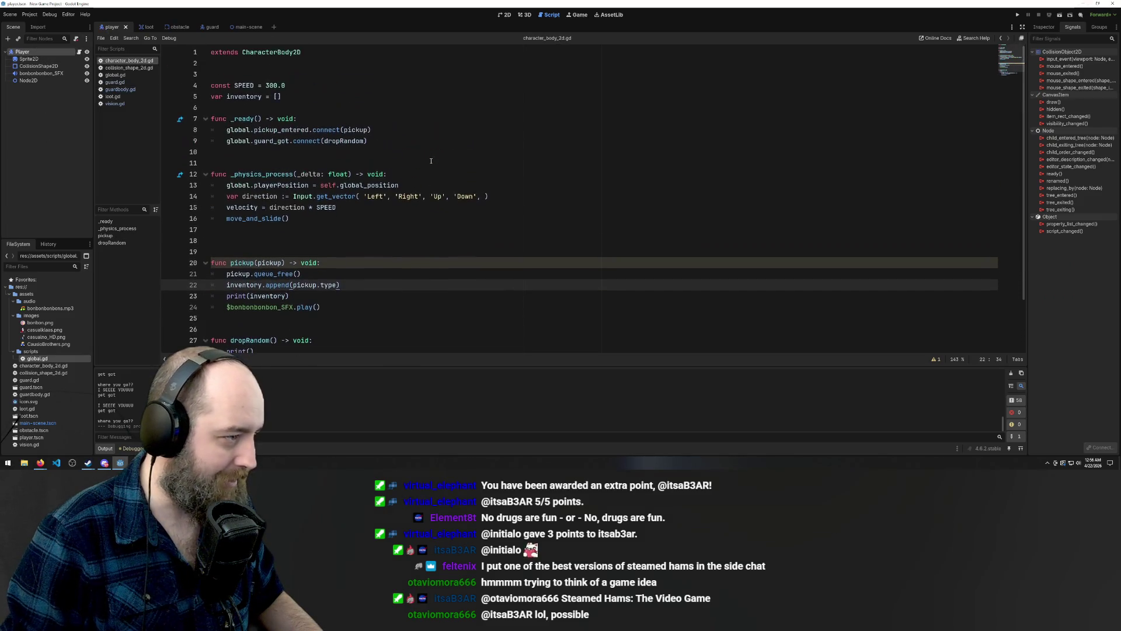
click(327, 87)
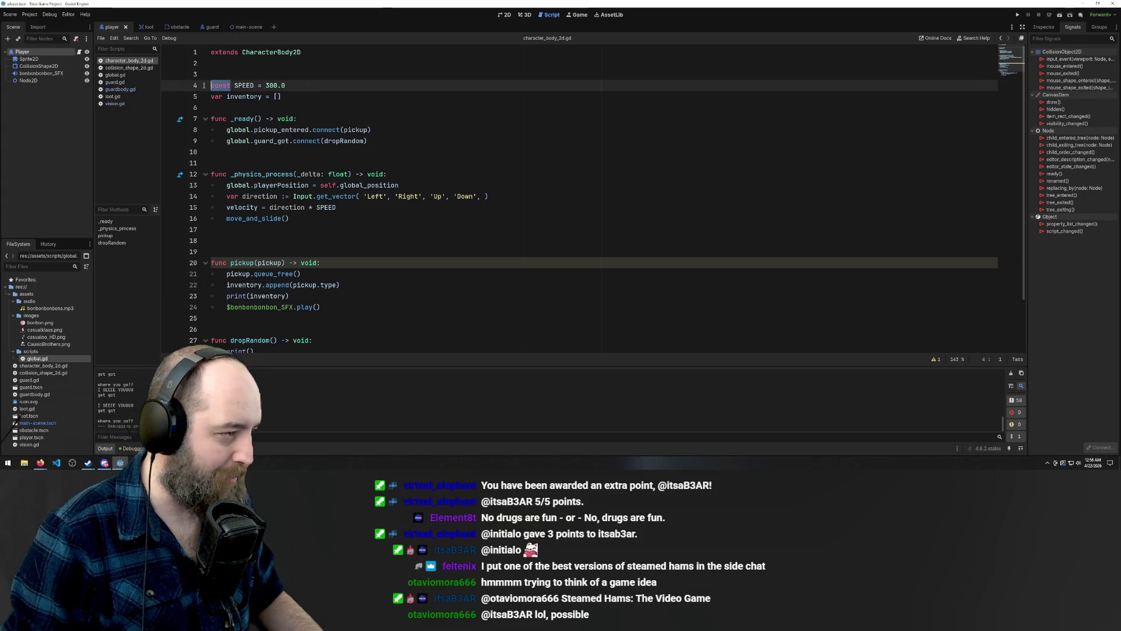
Change line 4 to 'var SPEED = 300.0 - weight'
text(vc)
key(BackSpace)
text(ar)
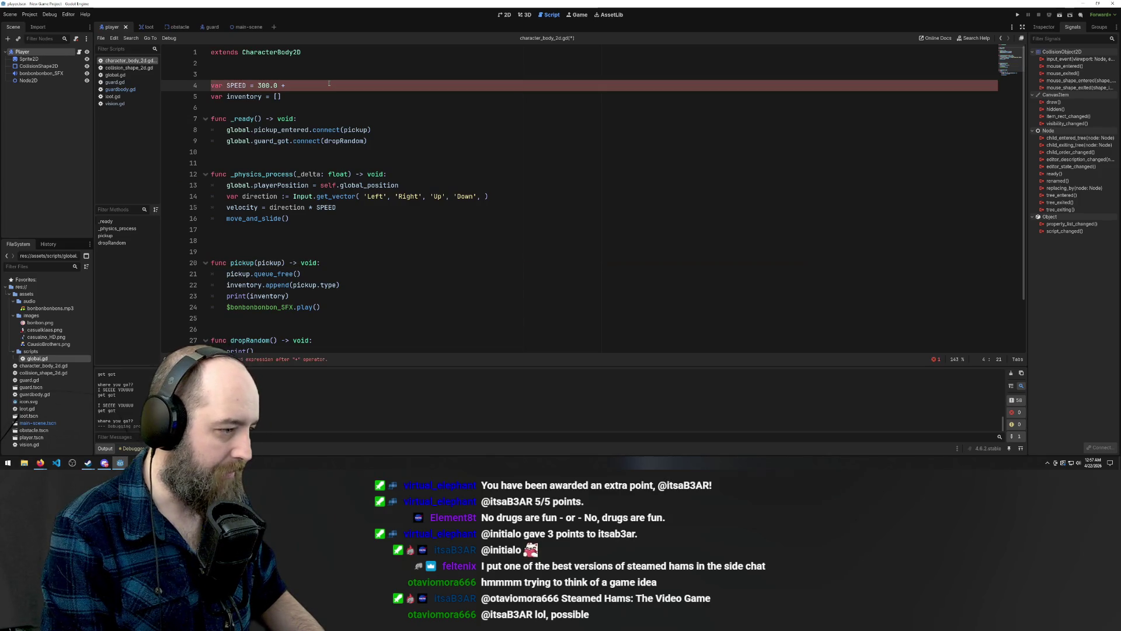
text( eight)
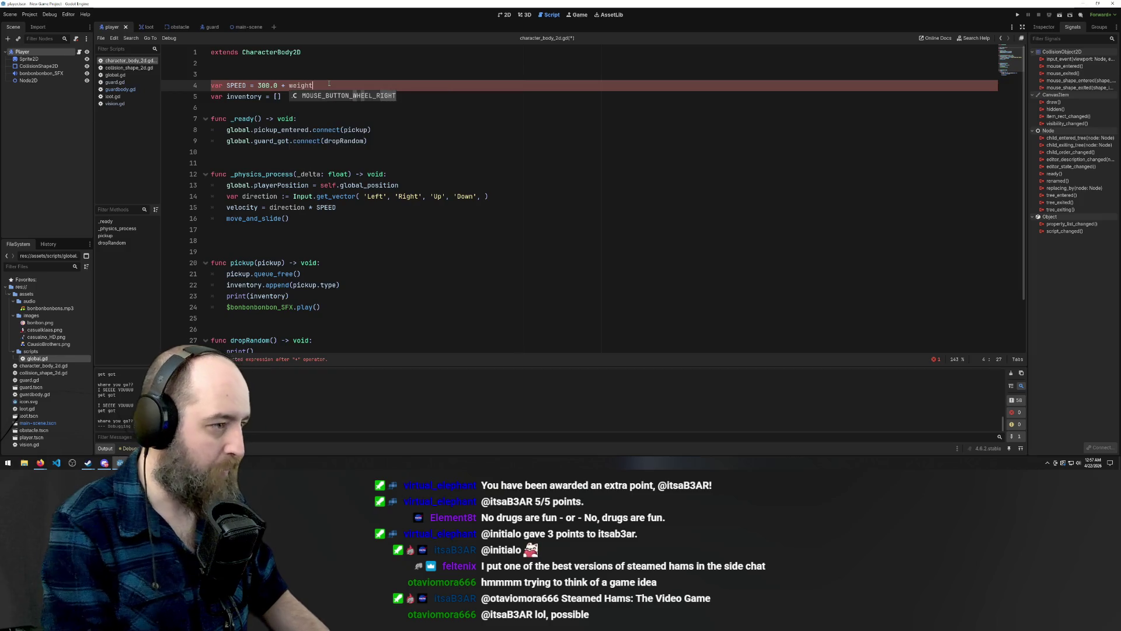
key(Left)
key(Left)
key(Left)
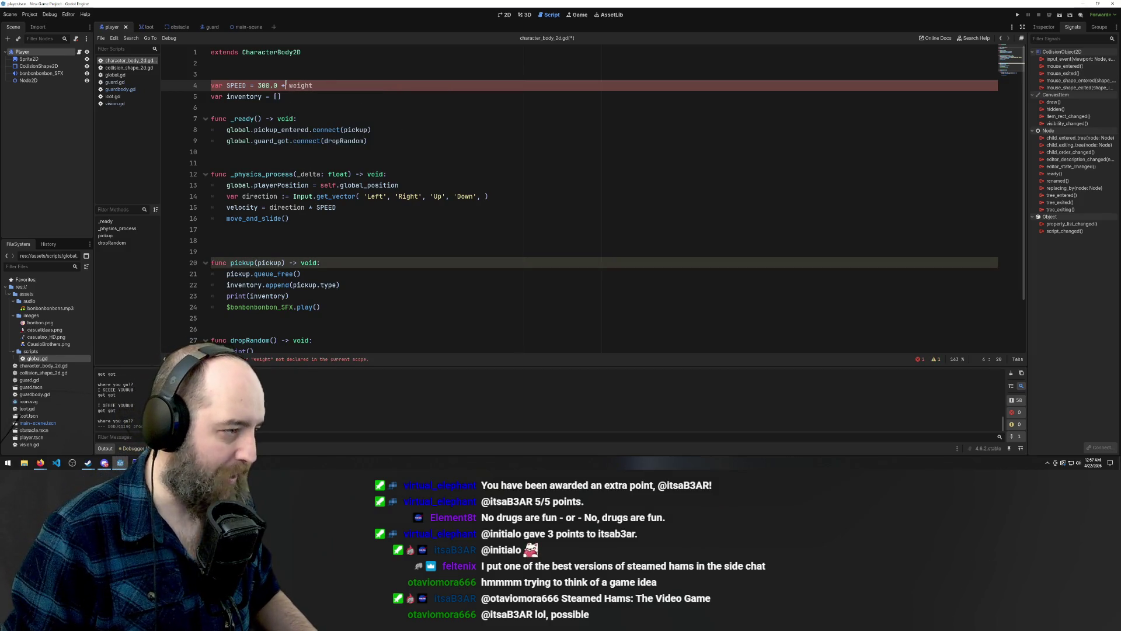
Declare 'var WEIGHT = 0' on the line above SPEED and save the player script
click(290, 118)
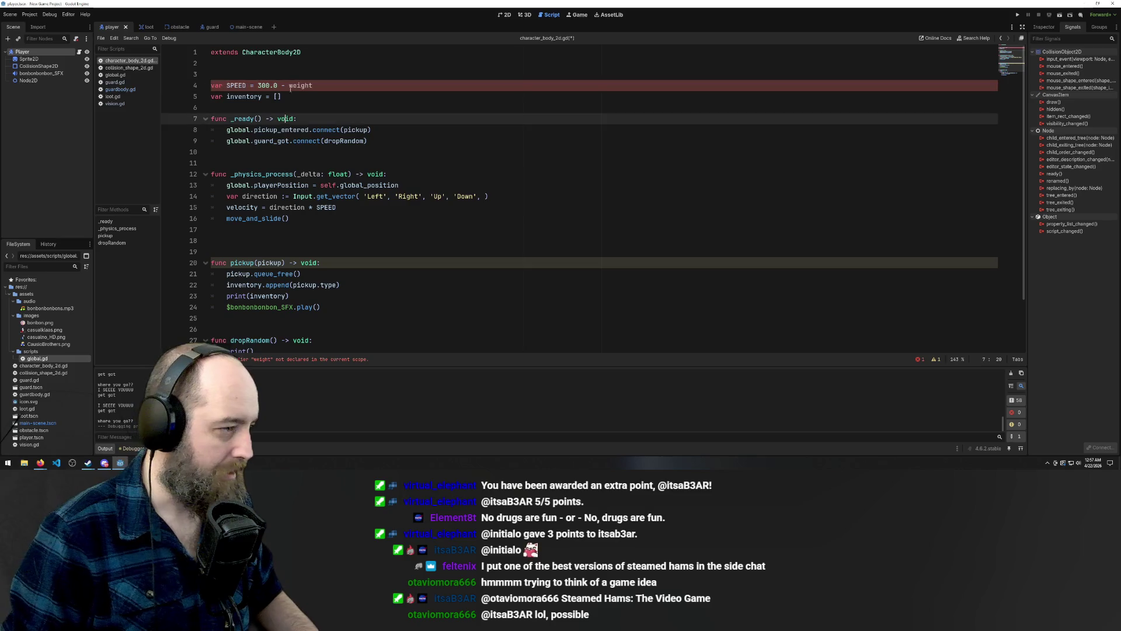
click(293, 71)
text(v)
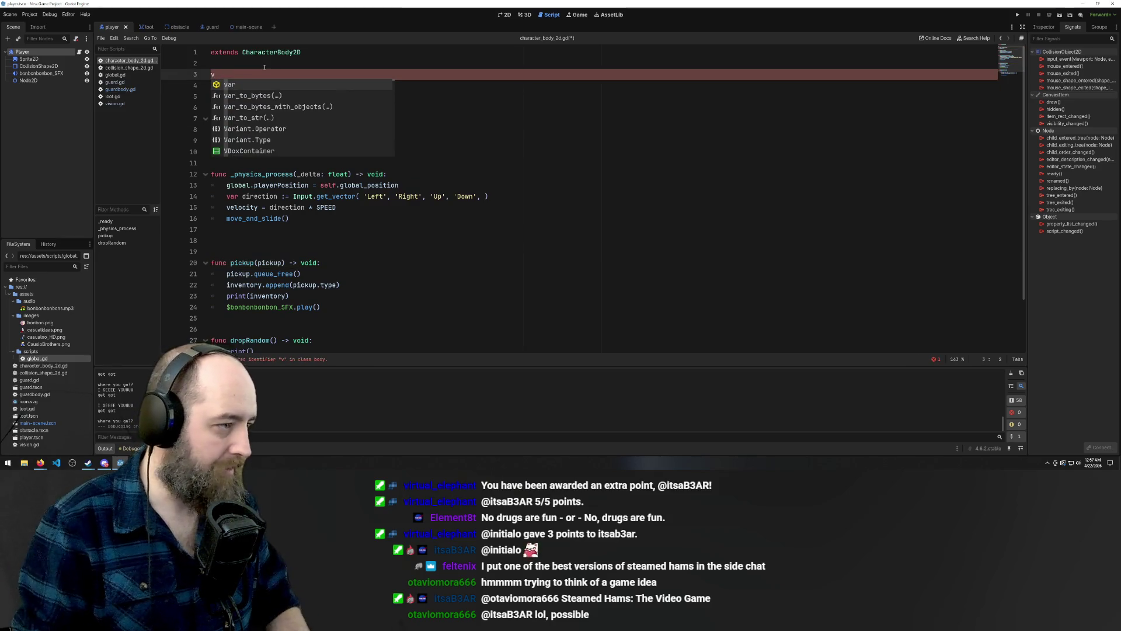
key(BackSpace)
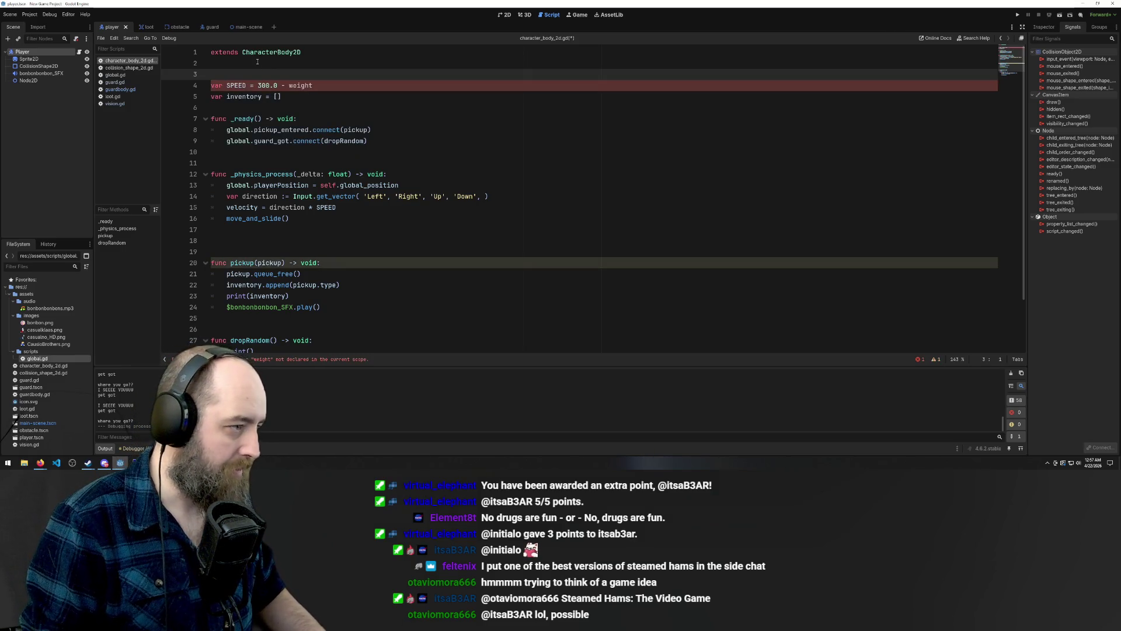
text(var WE)
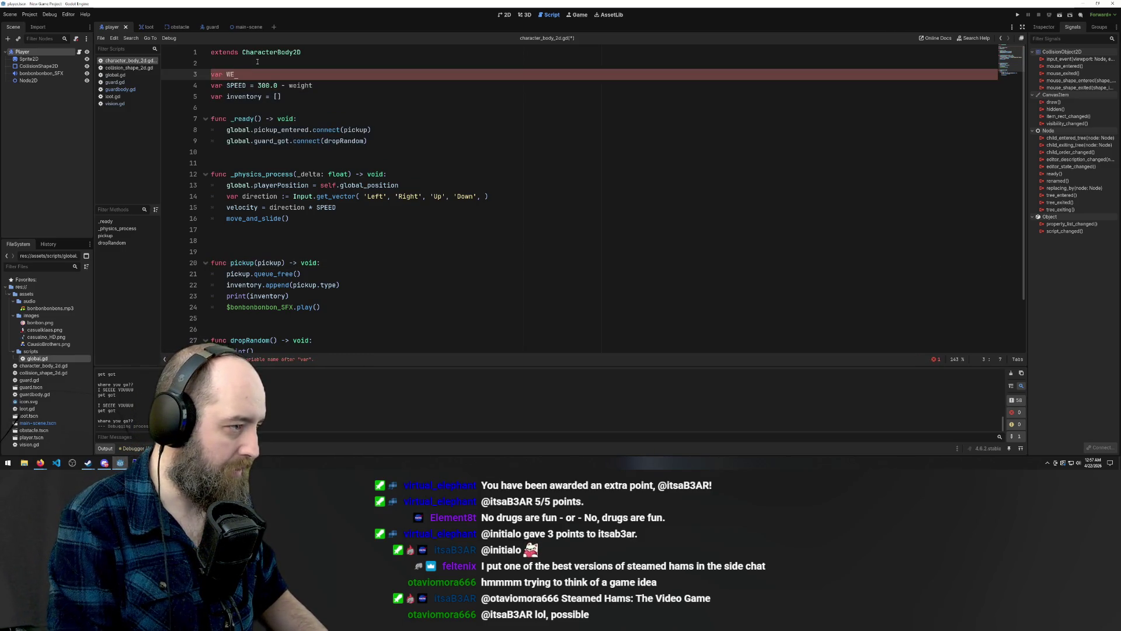
text(IGFH)
key(BackSpace)
key(BackSpace)
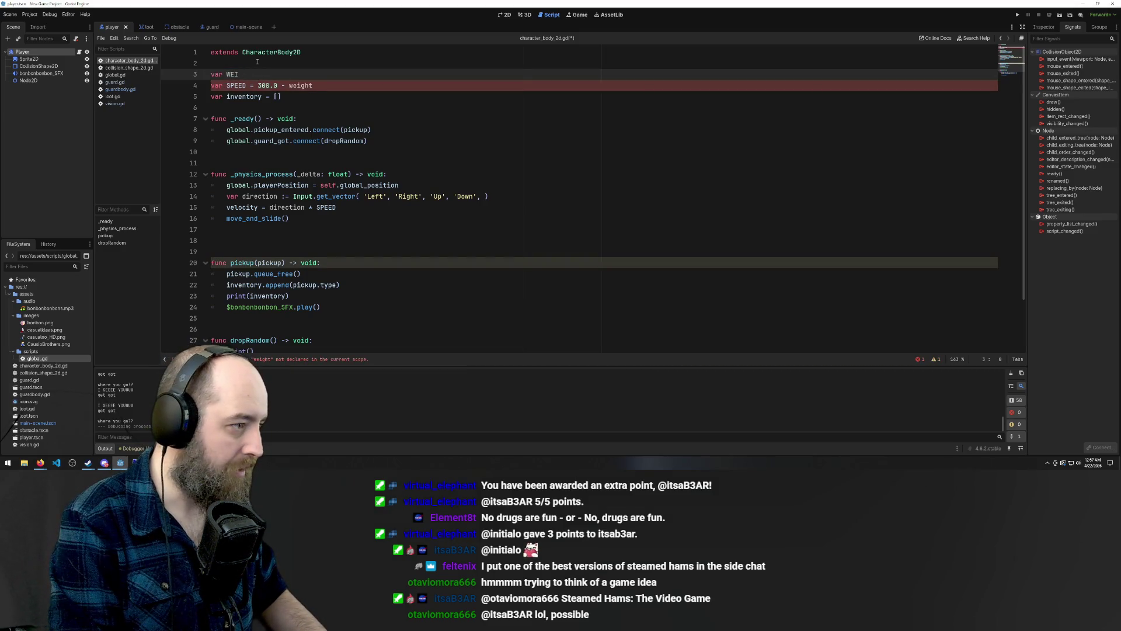
text(GHT = 0)
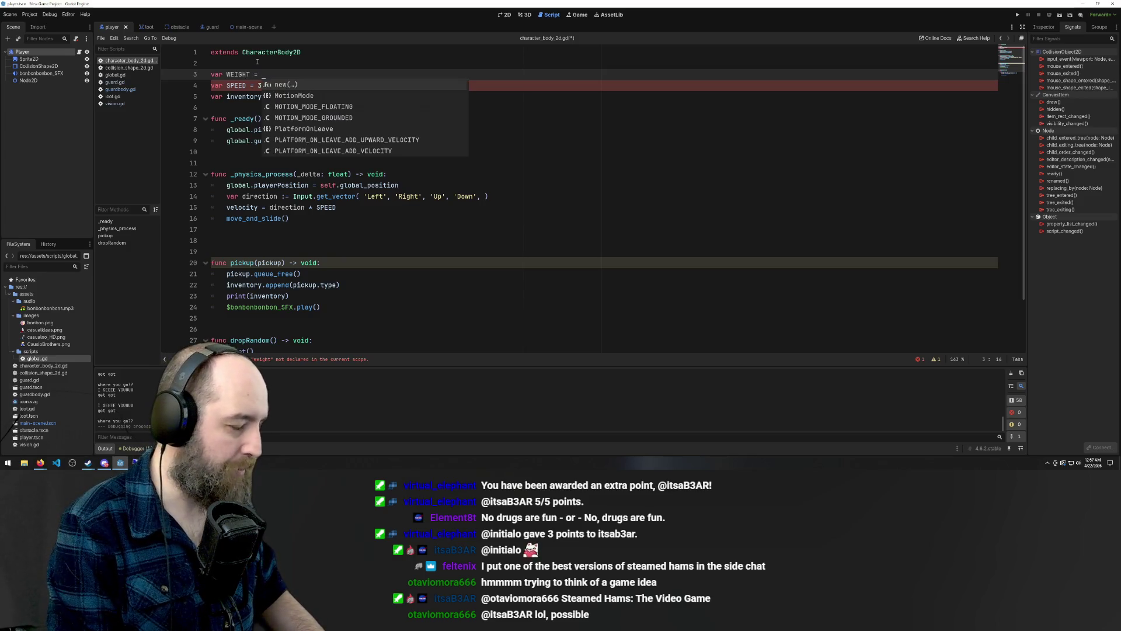
click(430, 140)
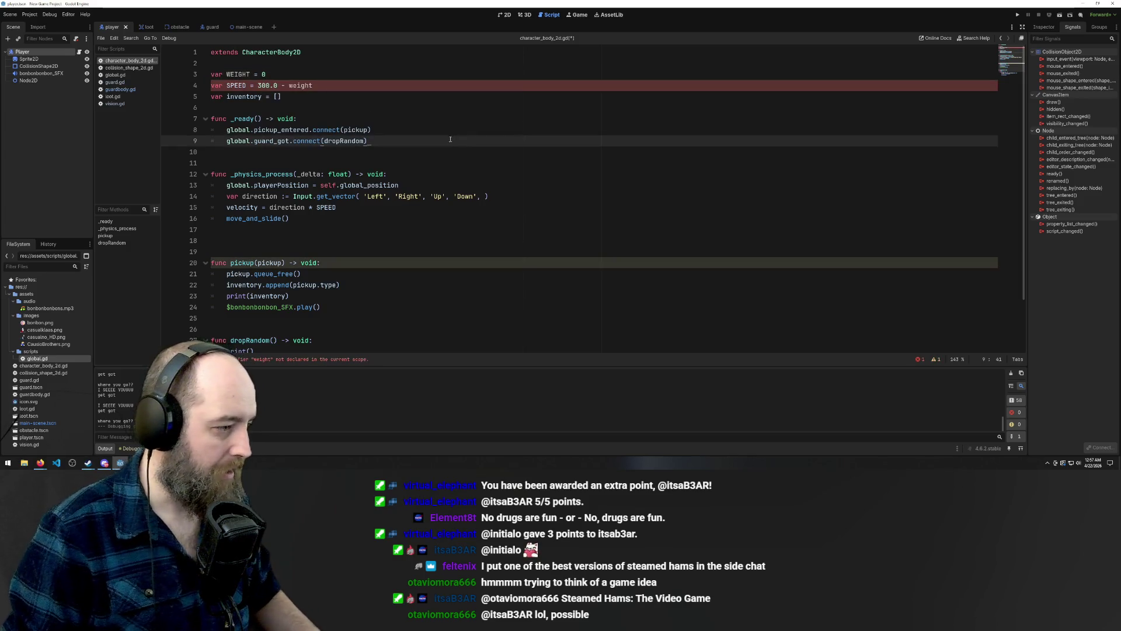
key(ctrl+s)
scroll(430, 193, down, 2)
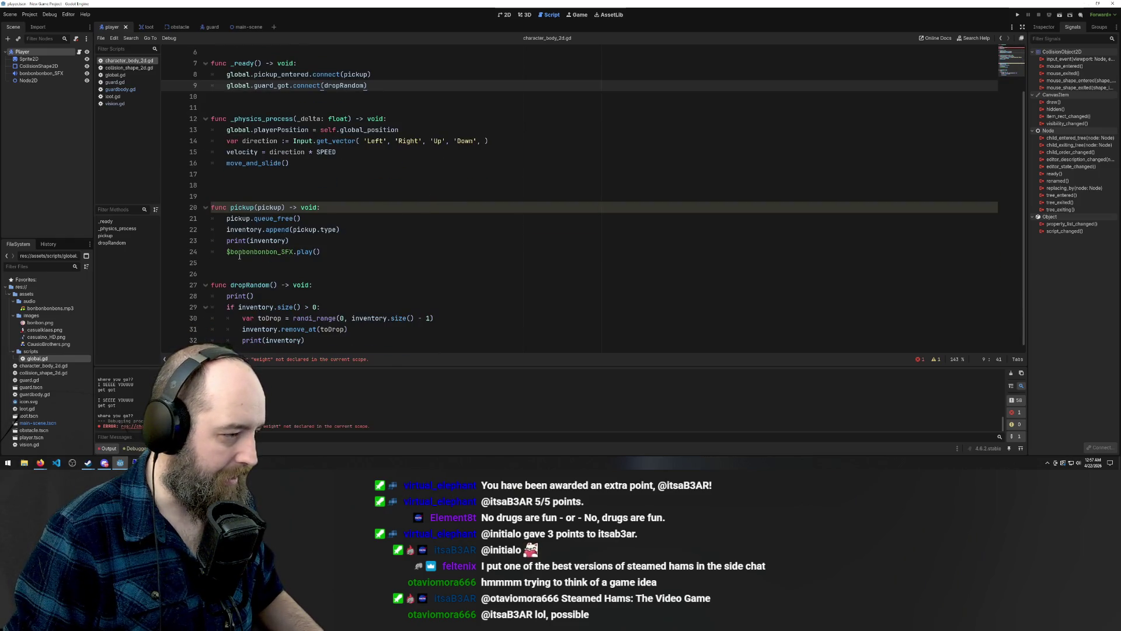
scroll(333, 236, up, 2)
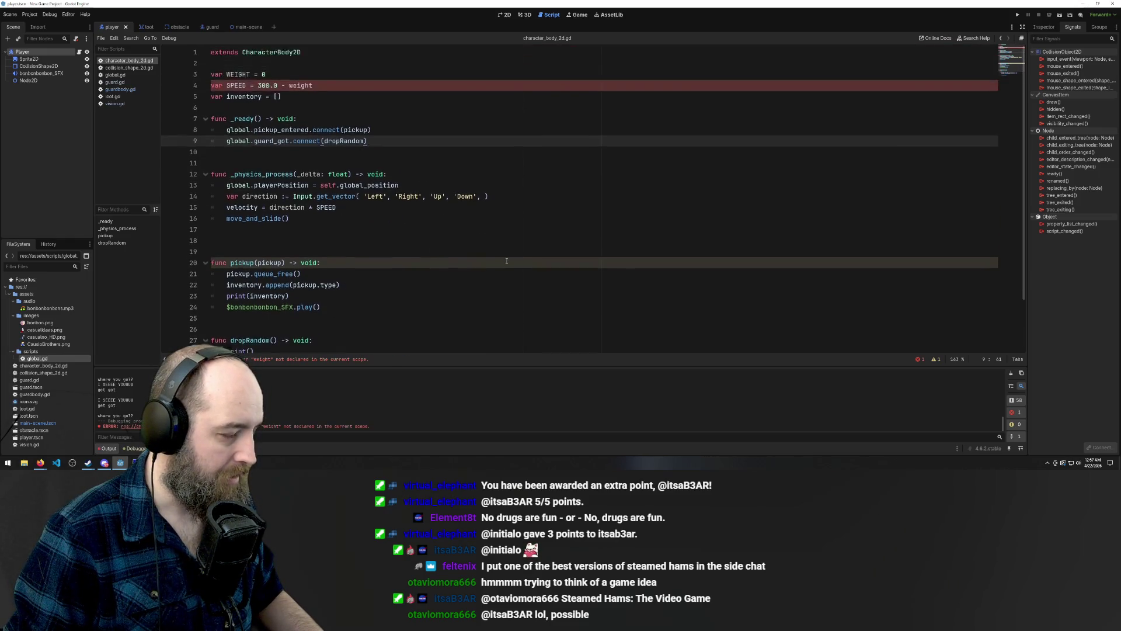
scroll(345, 231, down, 2)
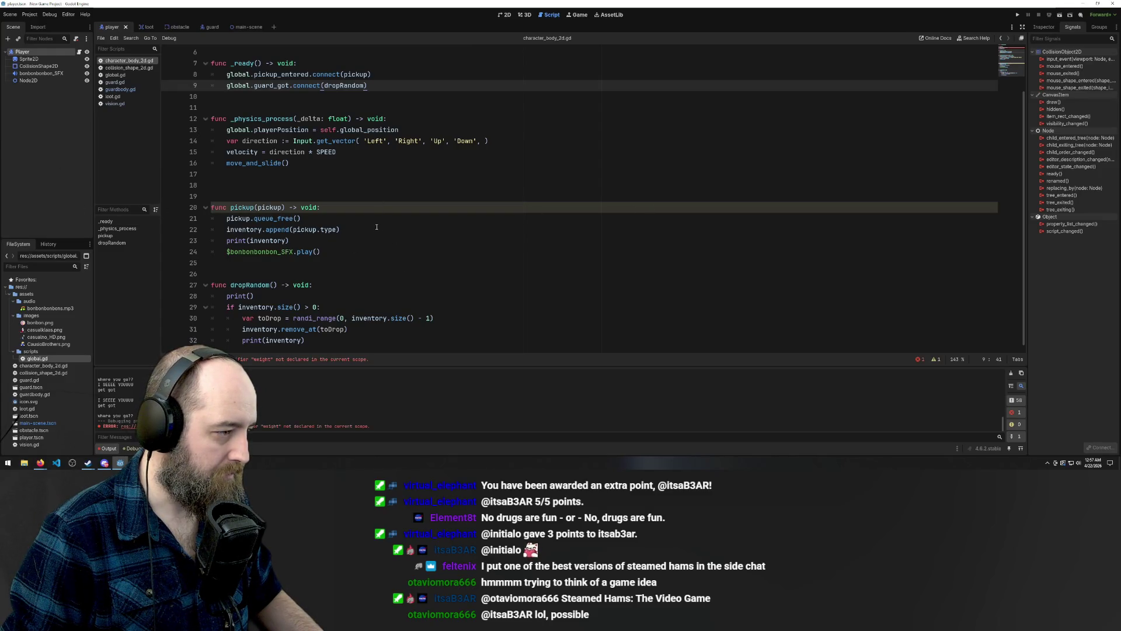
click(353, 252)
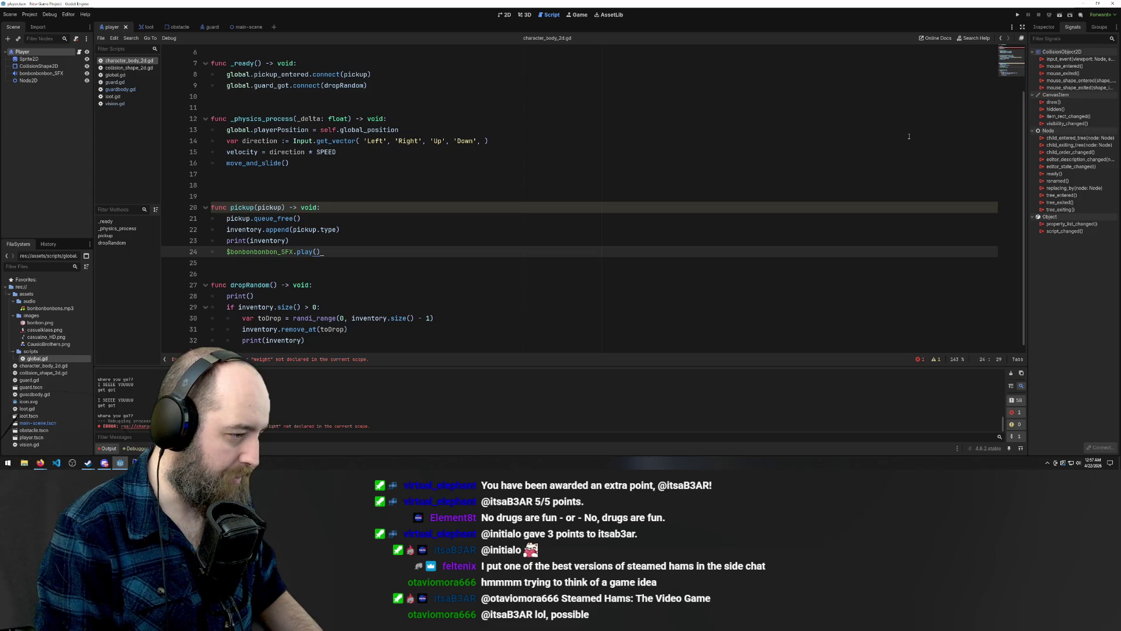
Append a 'weight + 25' line as line 25 at the end of pickup()
key(Return)
text(w)
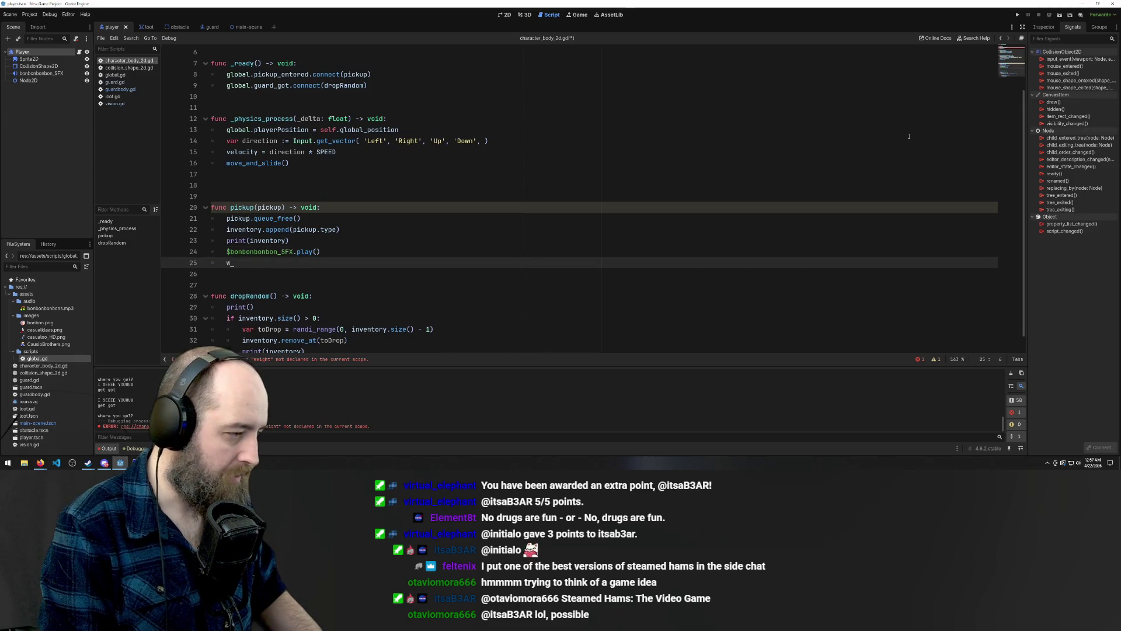
text(eight)
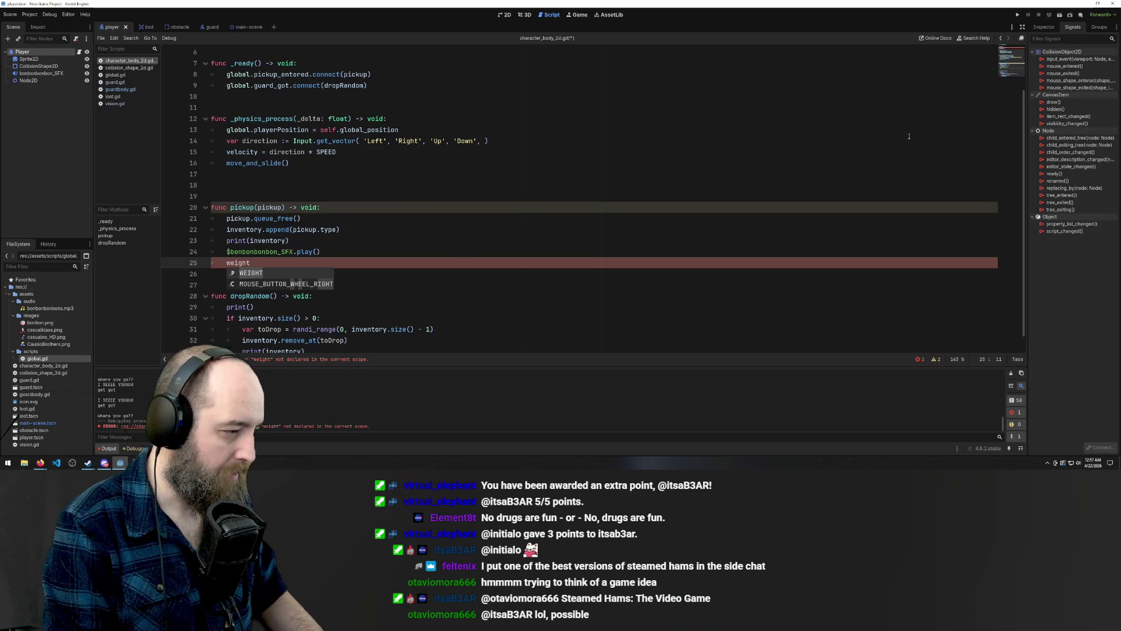
text( = w)
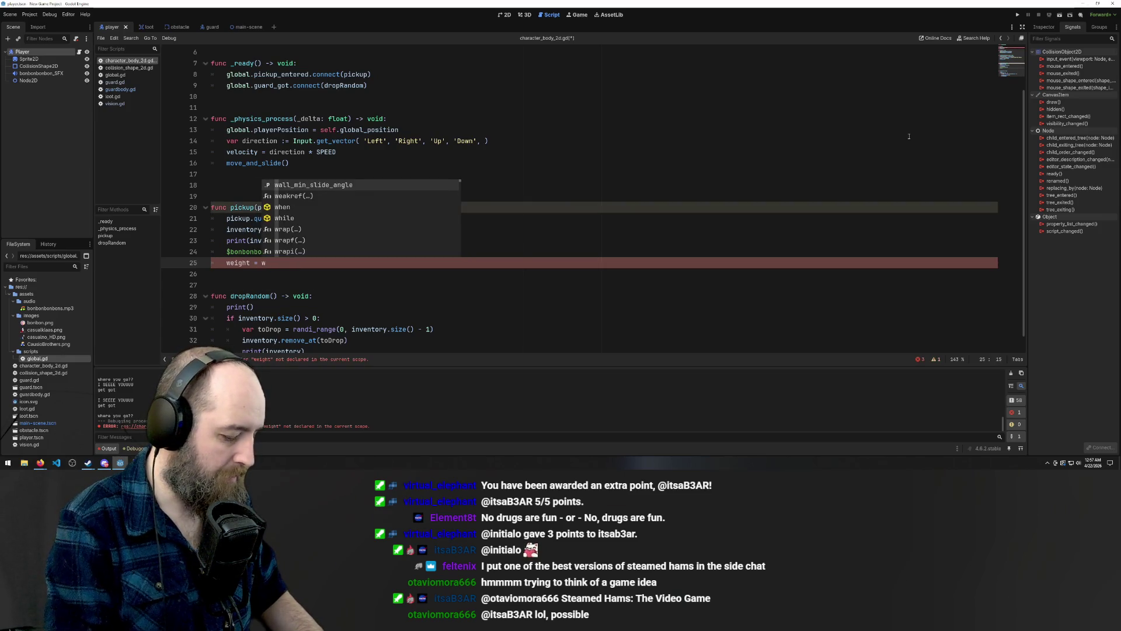
key(BackSpace)
key(BackSpace)
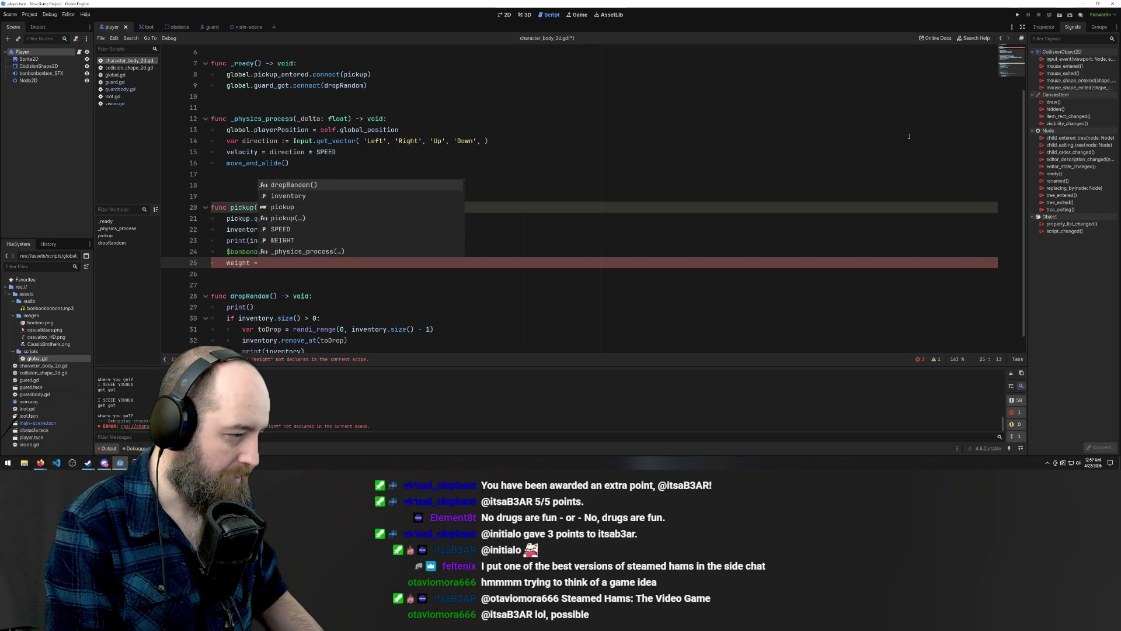
key(BackSpace)
text(+)
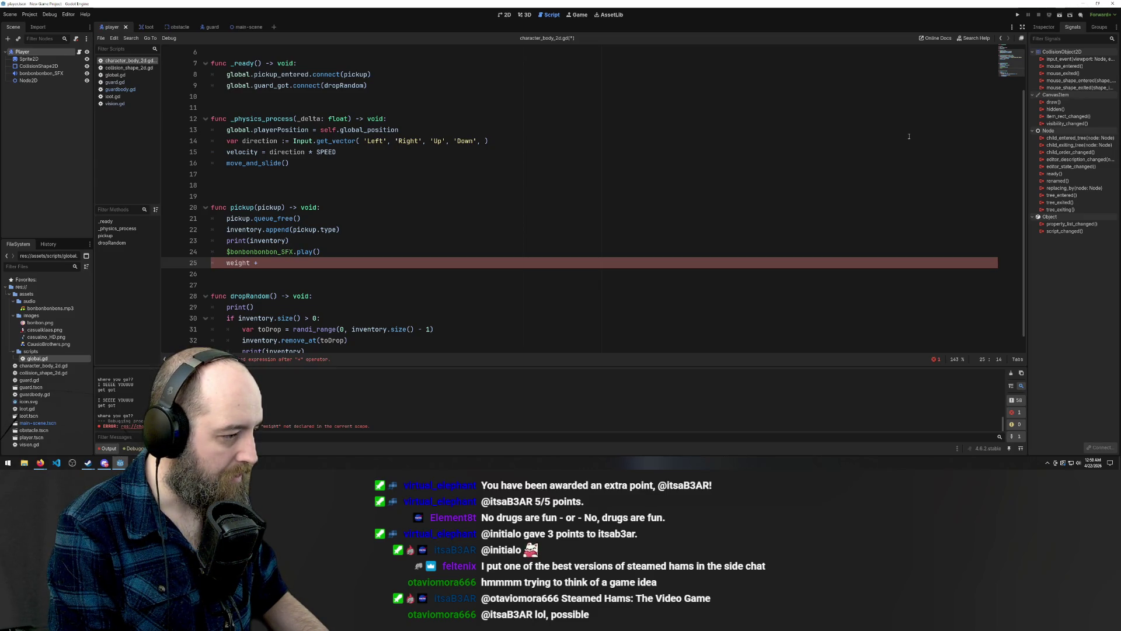
text(25)
click(365, 201)
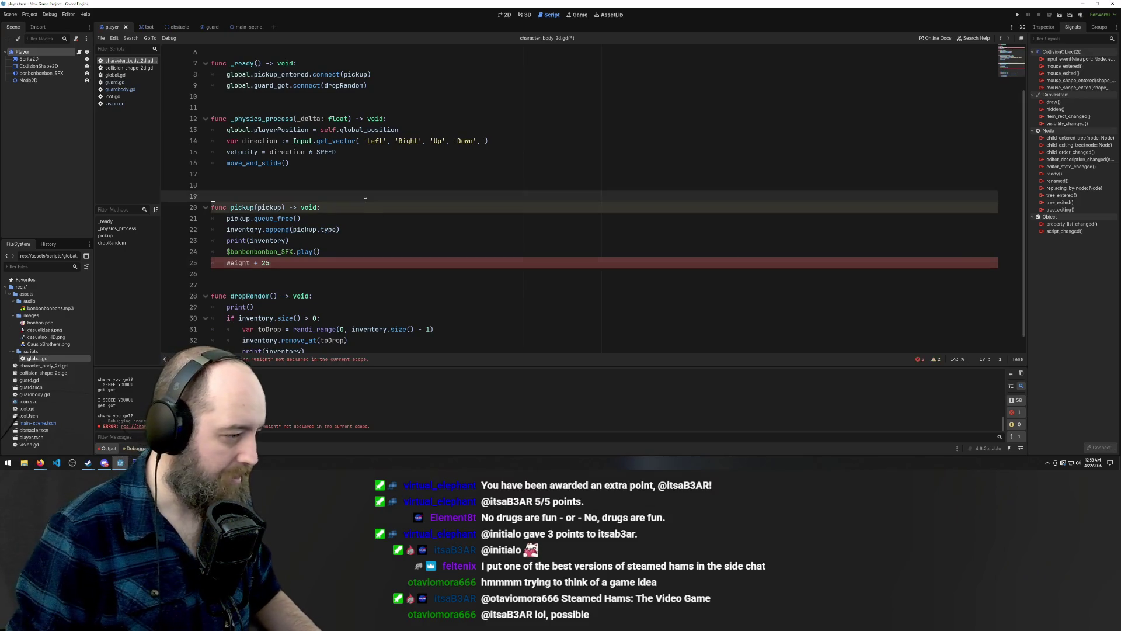
scroll(426, 235, up, 2)
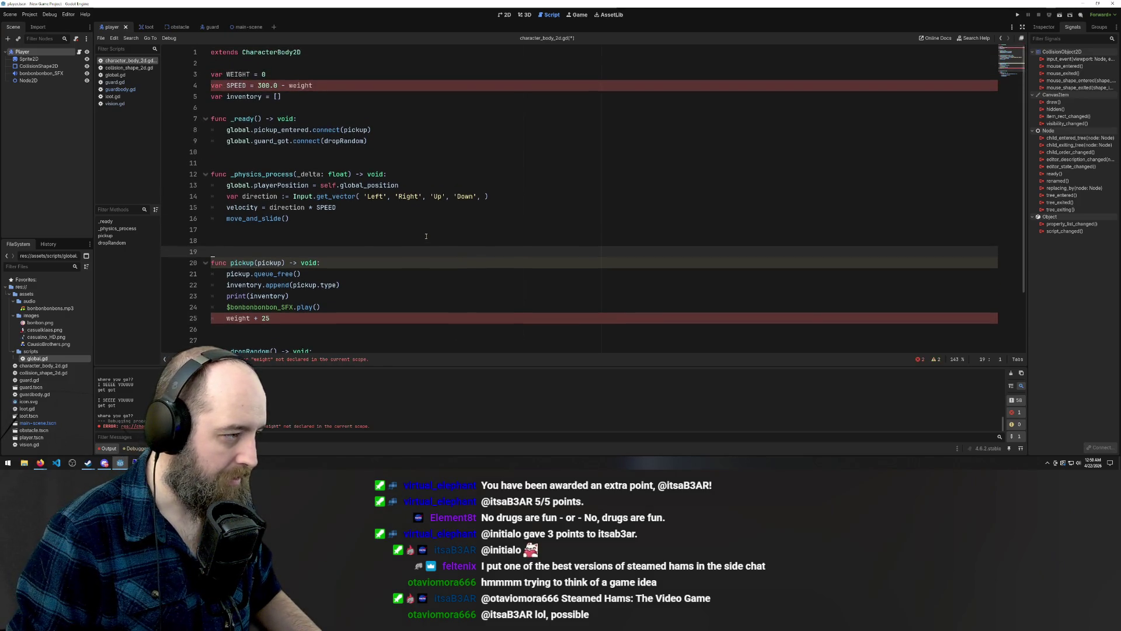
scroll(427, 231, down, 2)
click(294, 294)
click(227, 252)
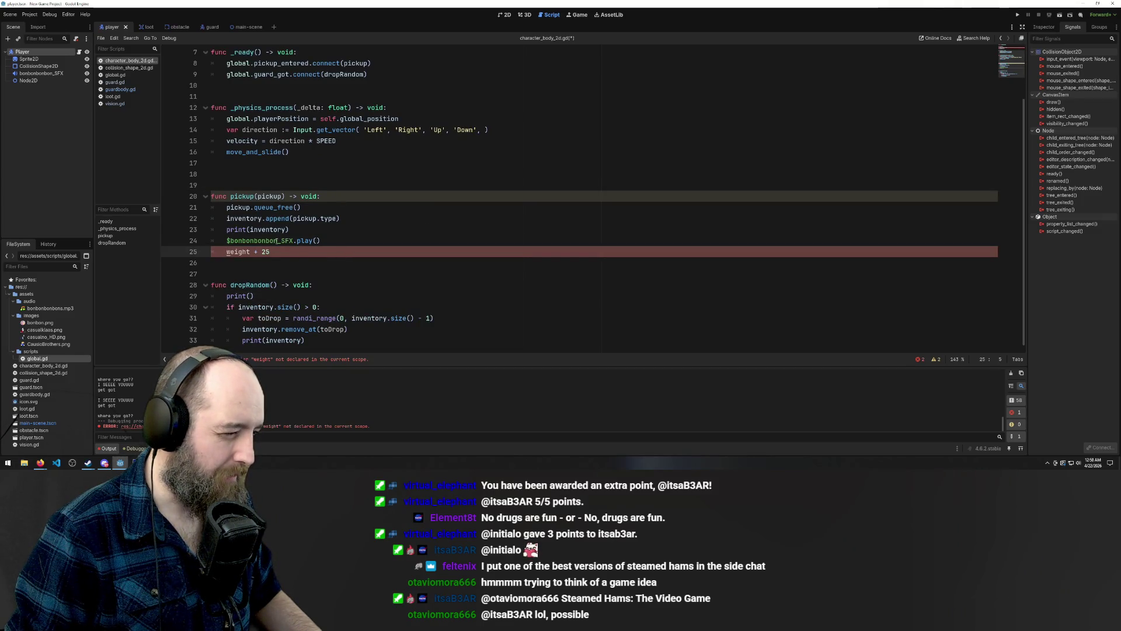
Insert '= WEIGHT' after weight on line 25, accepting the WEIGHT autocomplete
click(252, 252)
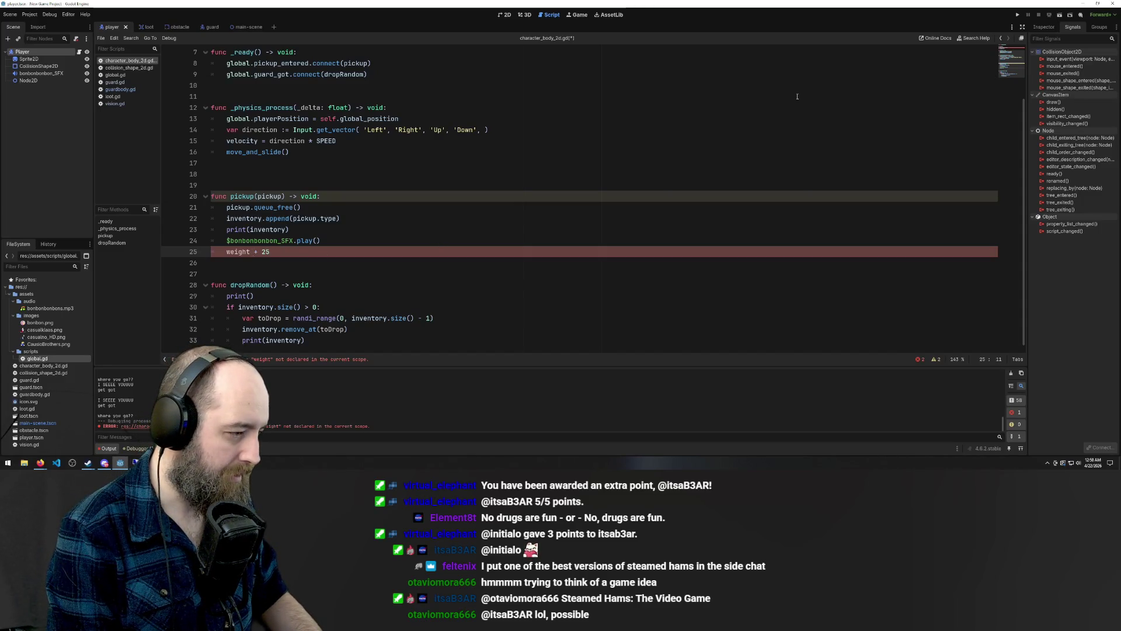
key(Delete)
key(Delete)
text(=)
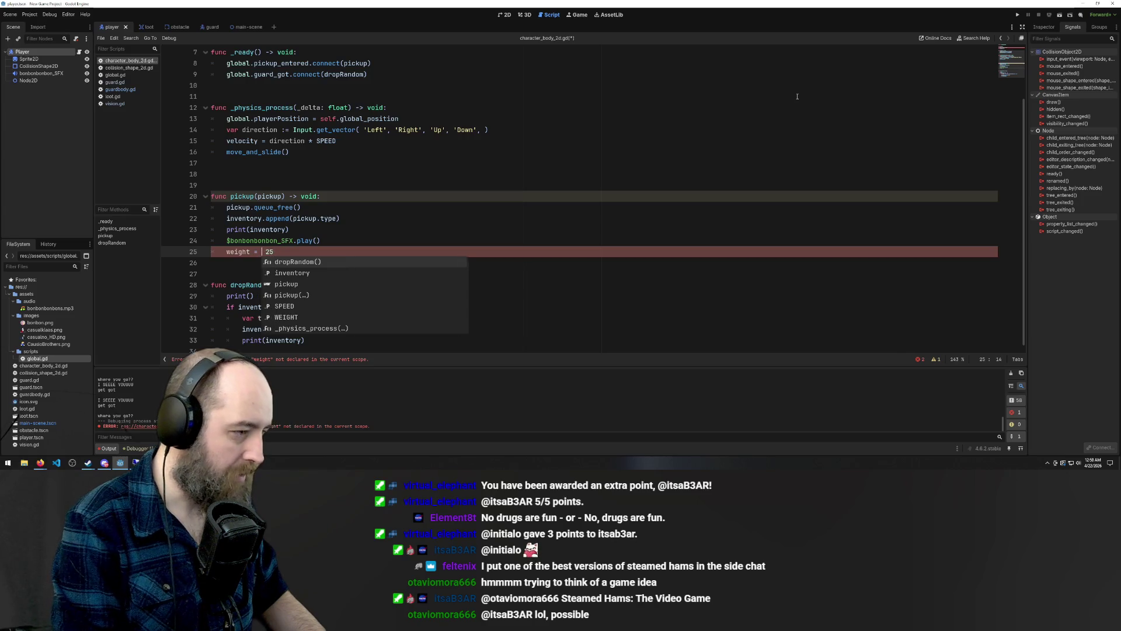
text( WE)
key(Return)
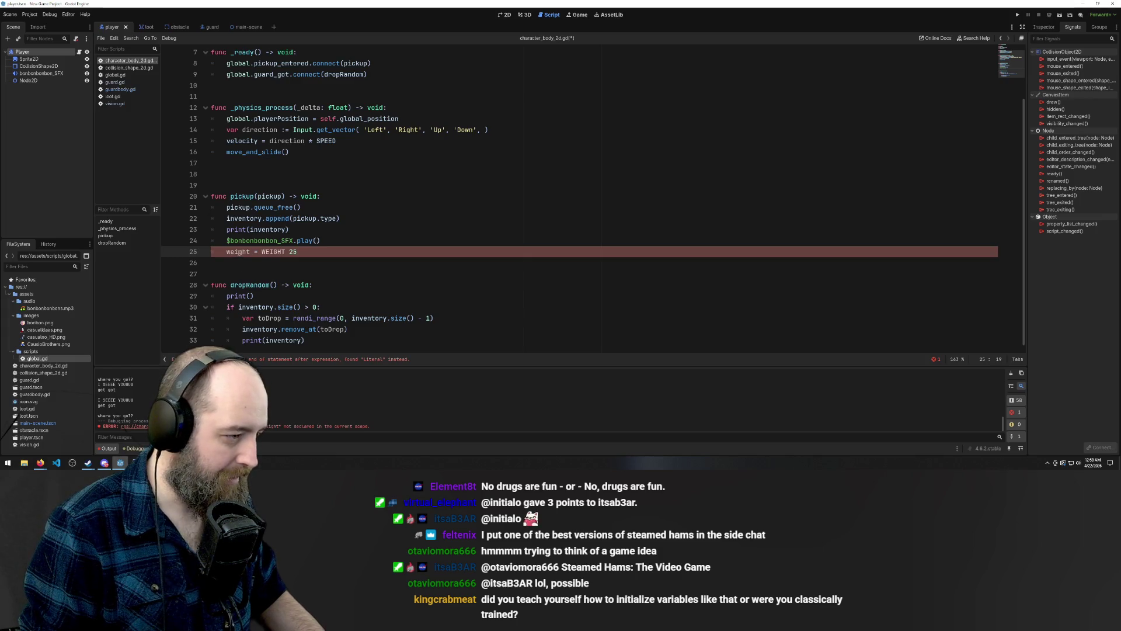
Replace the lowercase weight at the start of line 25 with WEIGHT
double_click(237, 251)
text(We)
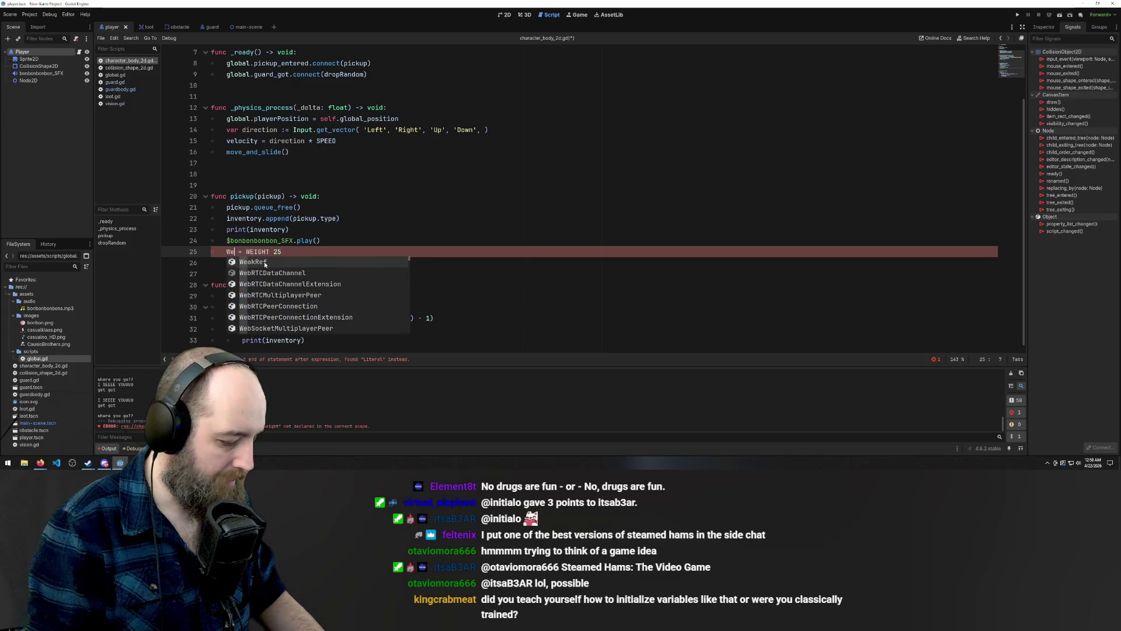
key(BackSpace)
text(E)
key(Return)
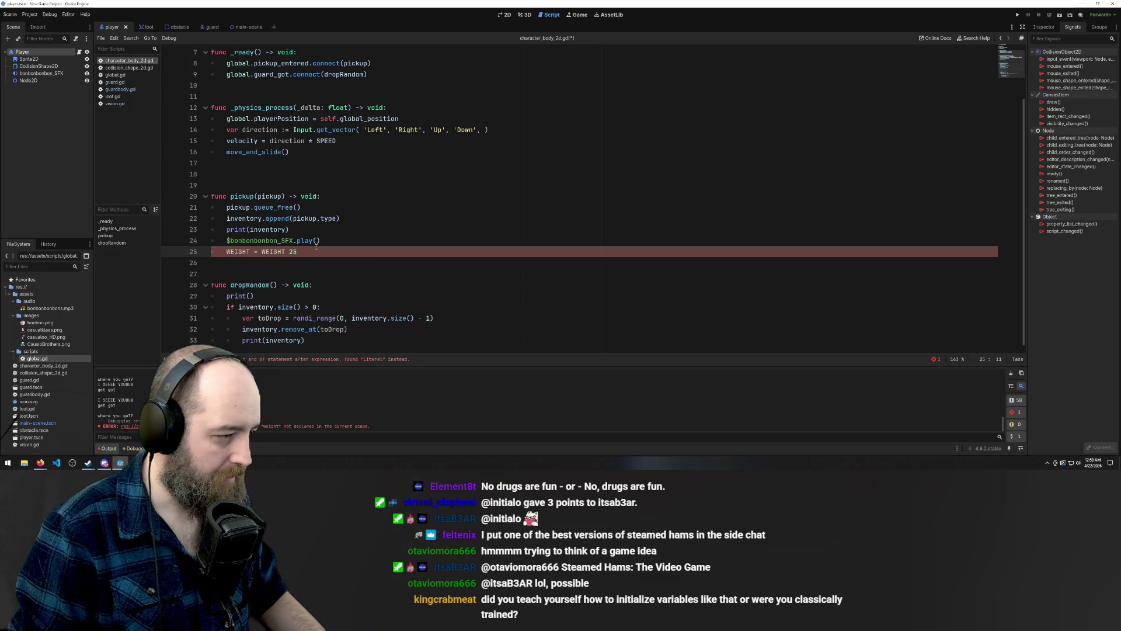
Finish line 25 as WEIGHT = WEIGHT + 25 and save the player script
click(316, 252)
text(+)
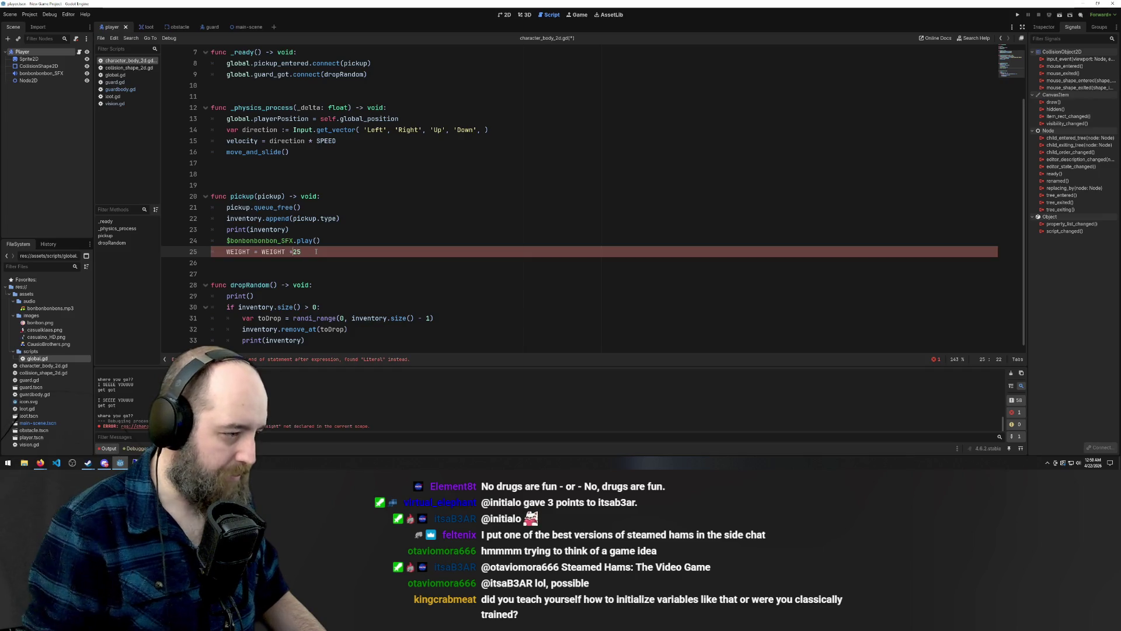
key(Down)
key(ctrl+s)
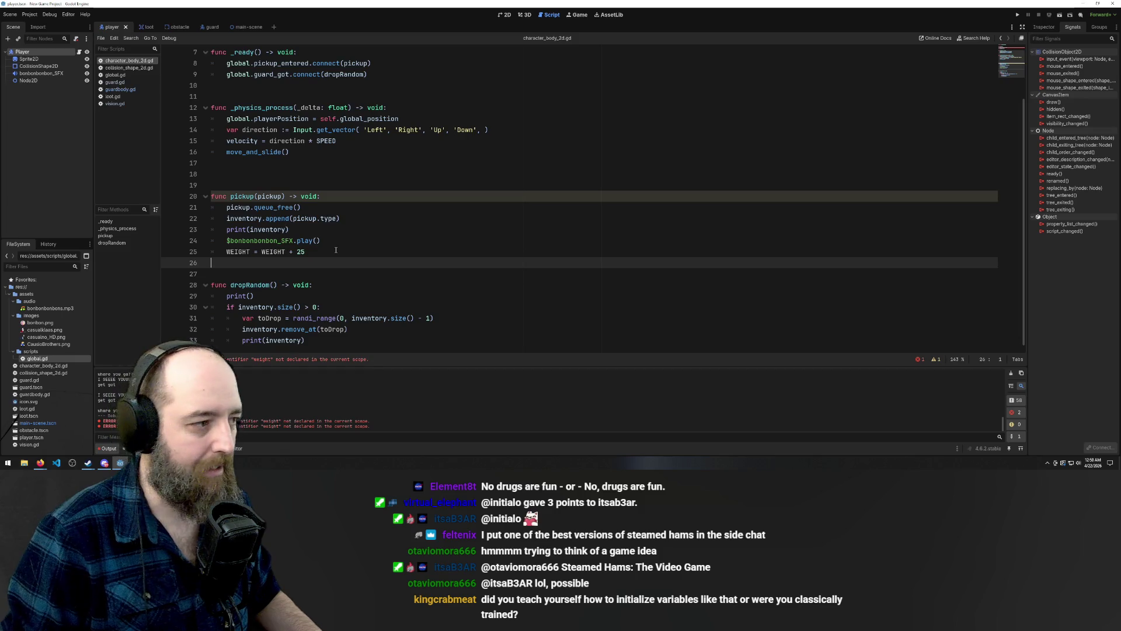
scroll(450, 282, up, 2)
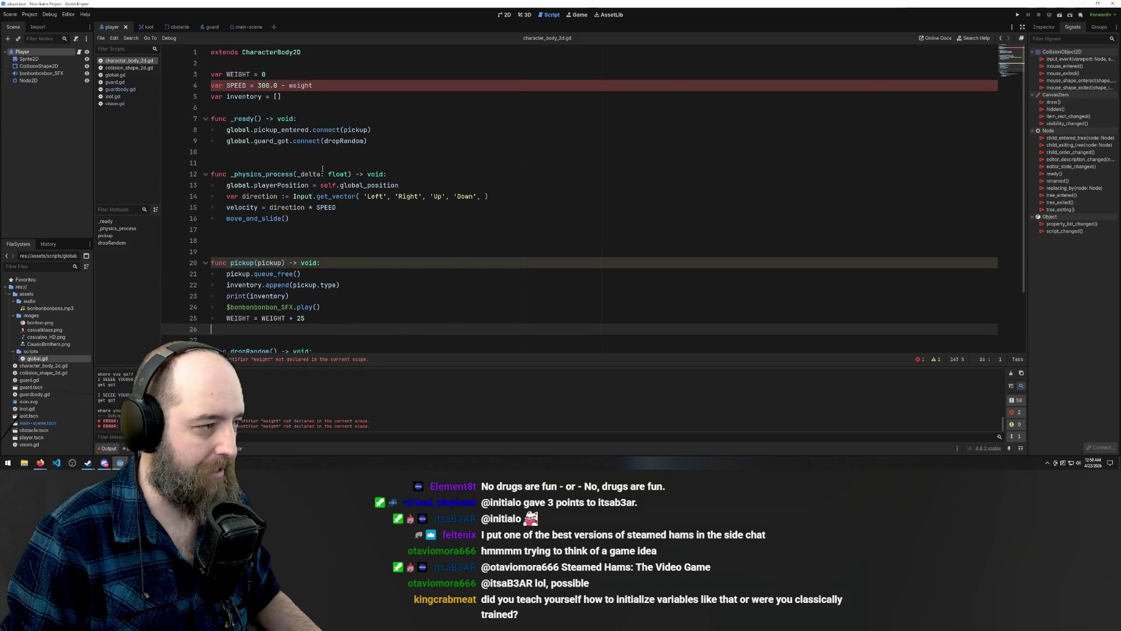
scroll(325, 116, down, 2)
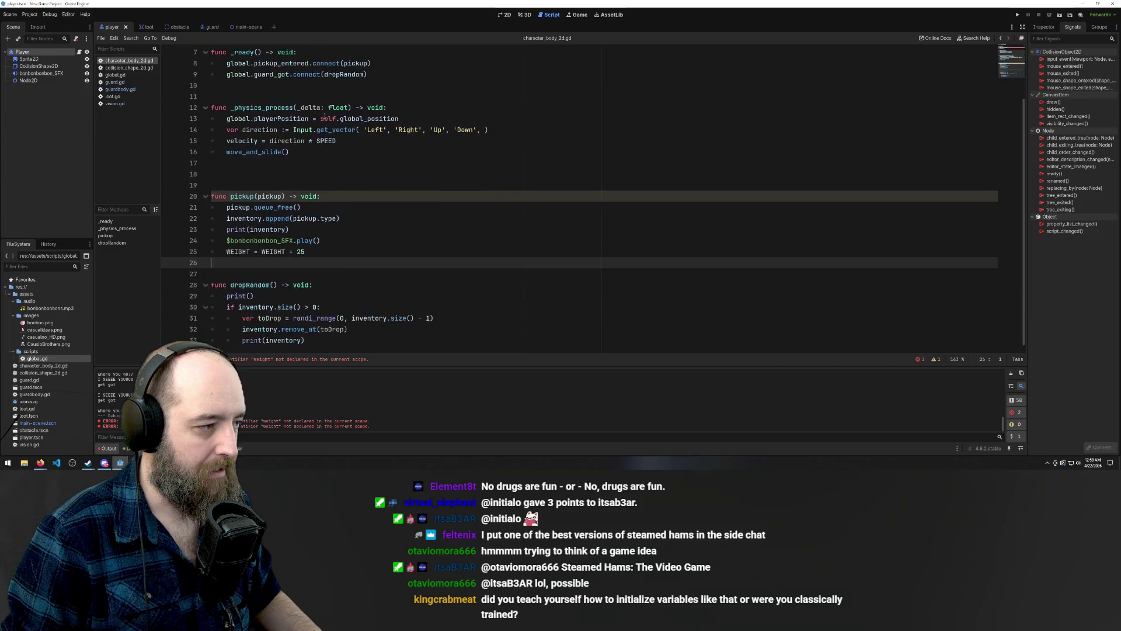
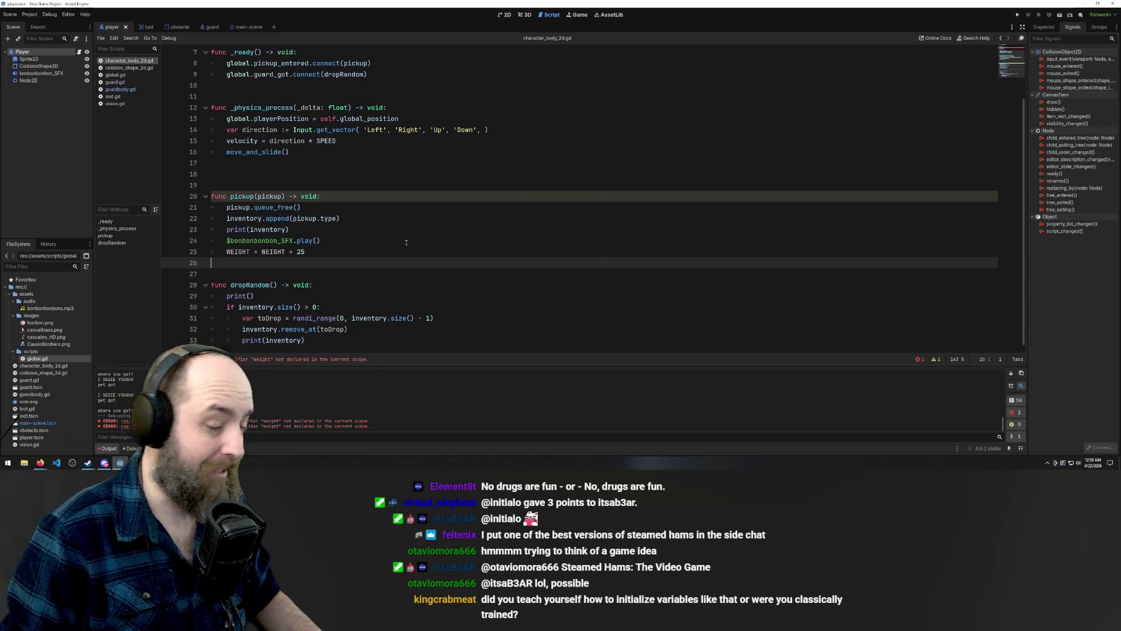
Copy the 'WEIGHT = WEIGHT + 25' line from the pickup function
click(336, 273)
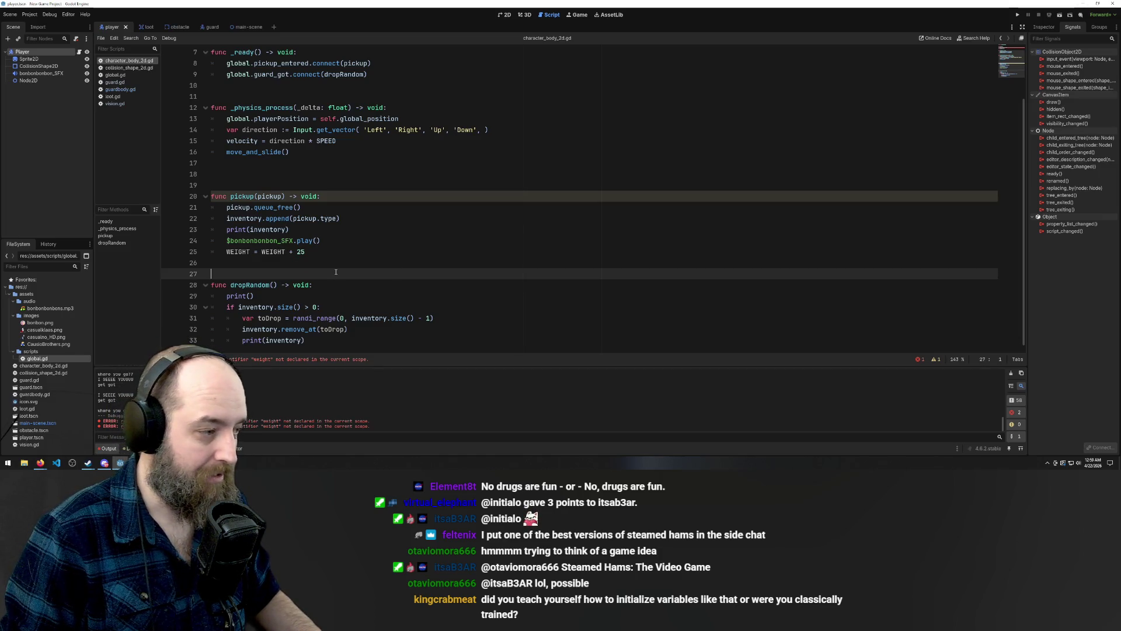
scroll(362, 245, up, 3)
scroll(381, 229, down, 3)
click(352, 239)
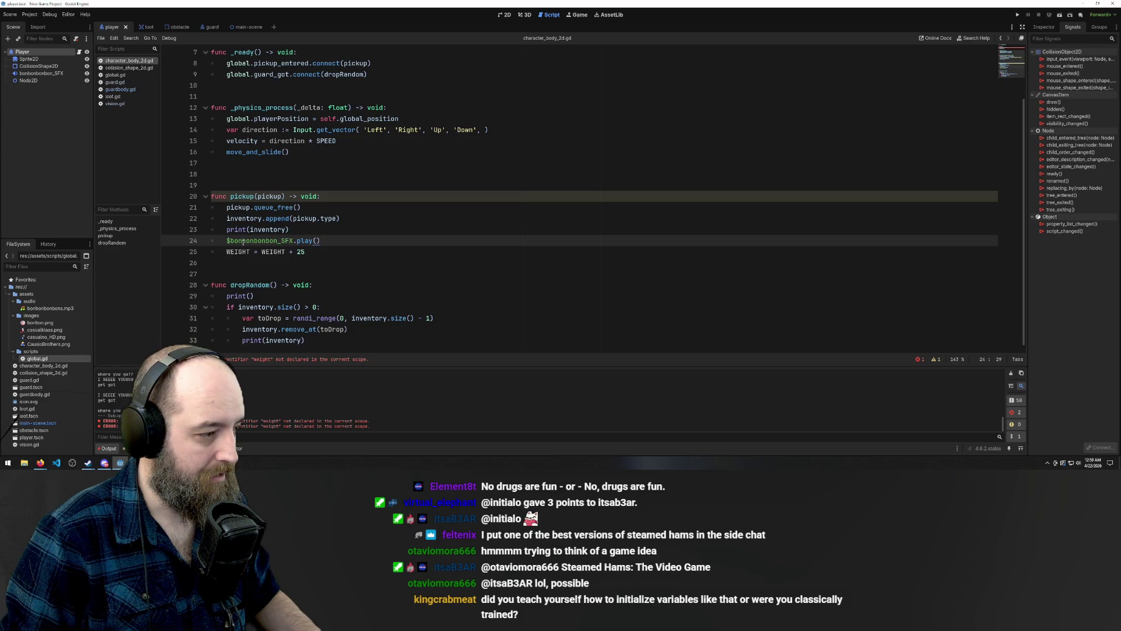
scroll(438, 248, up, 2)
scroll(469, 246, down, 2)
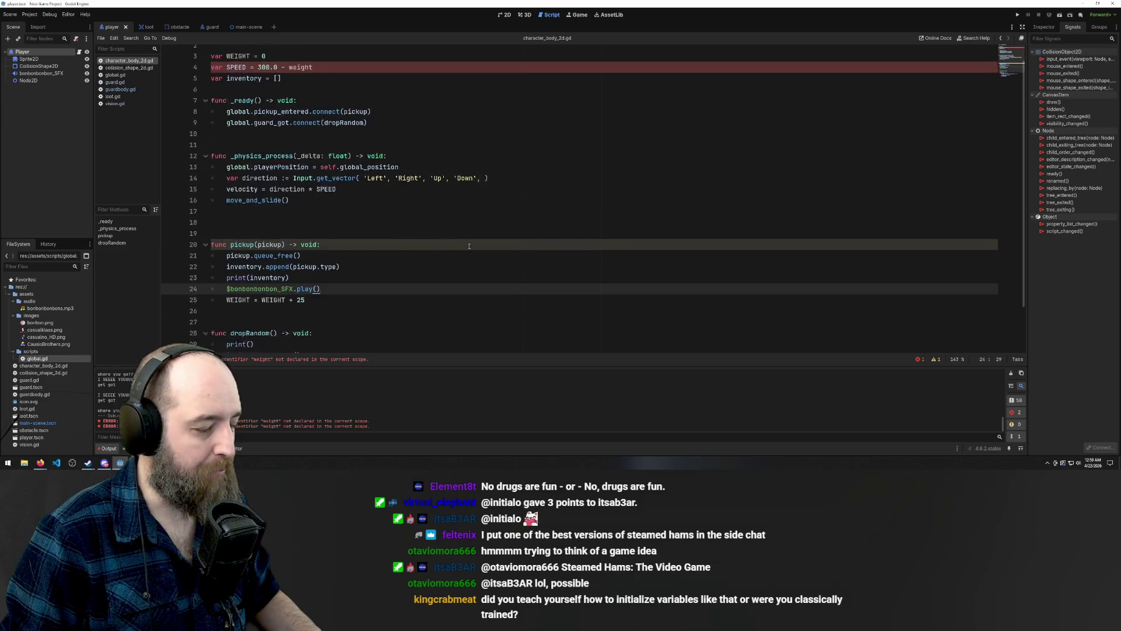
drag(306, 252, 227, 251)
key(ctrl+c)
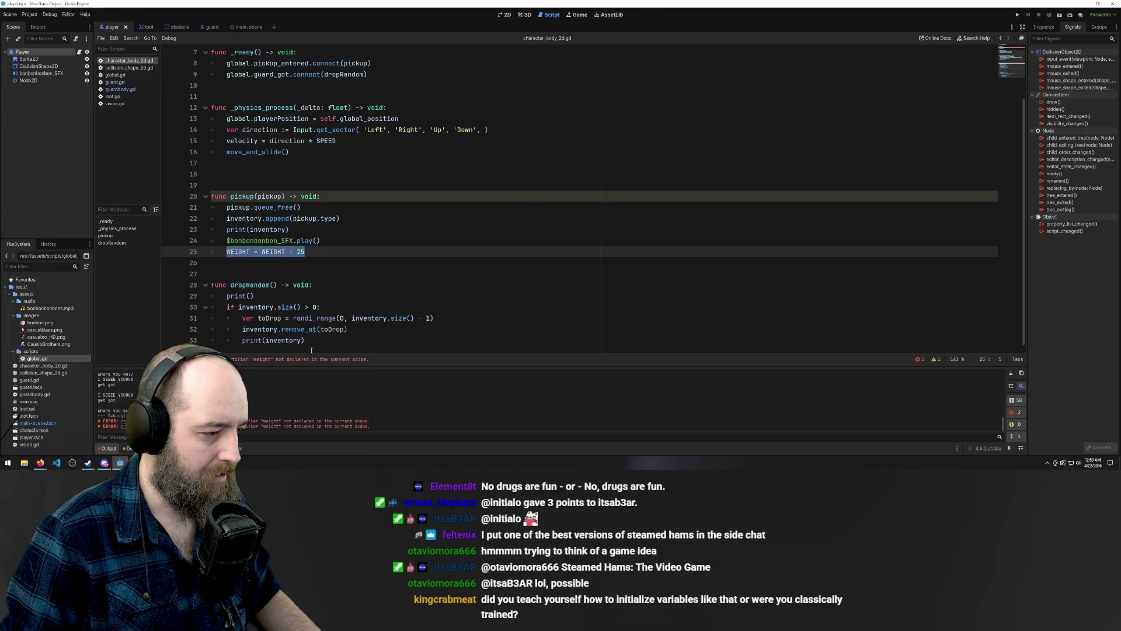
Paste it on a new line after print(inventory) in dropRandom and save the script
click(326, 341)
key(Return)
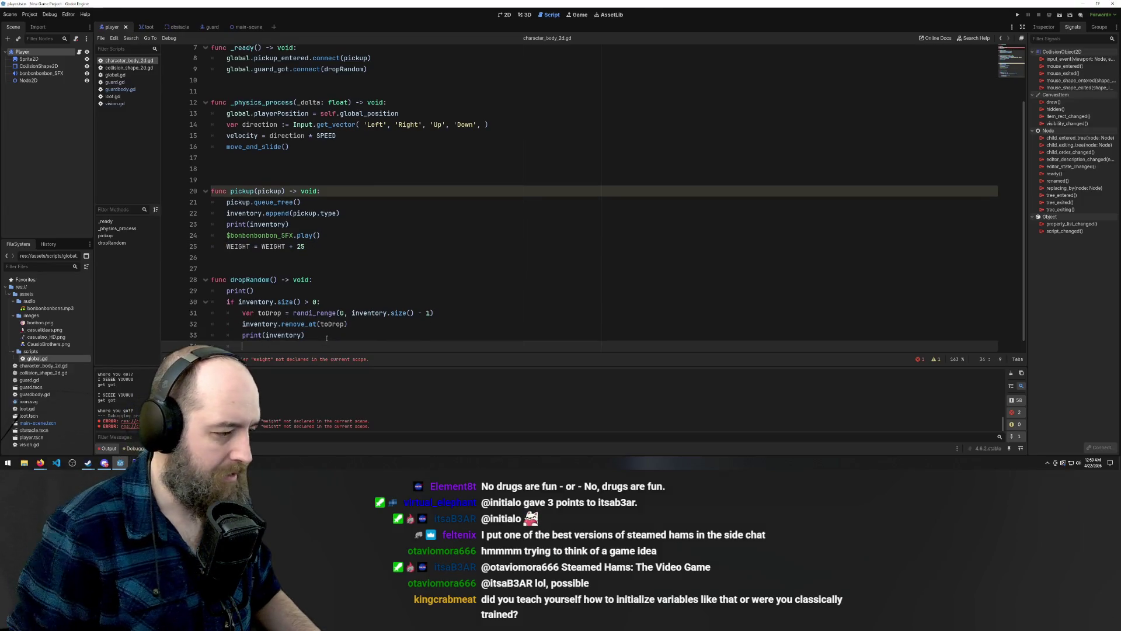
key(ctrl+v)
click(474, 270)
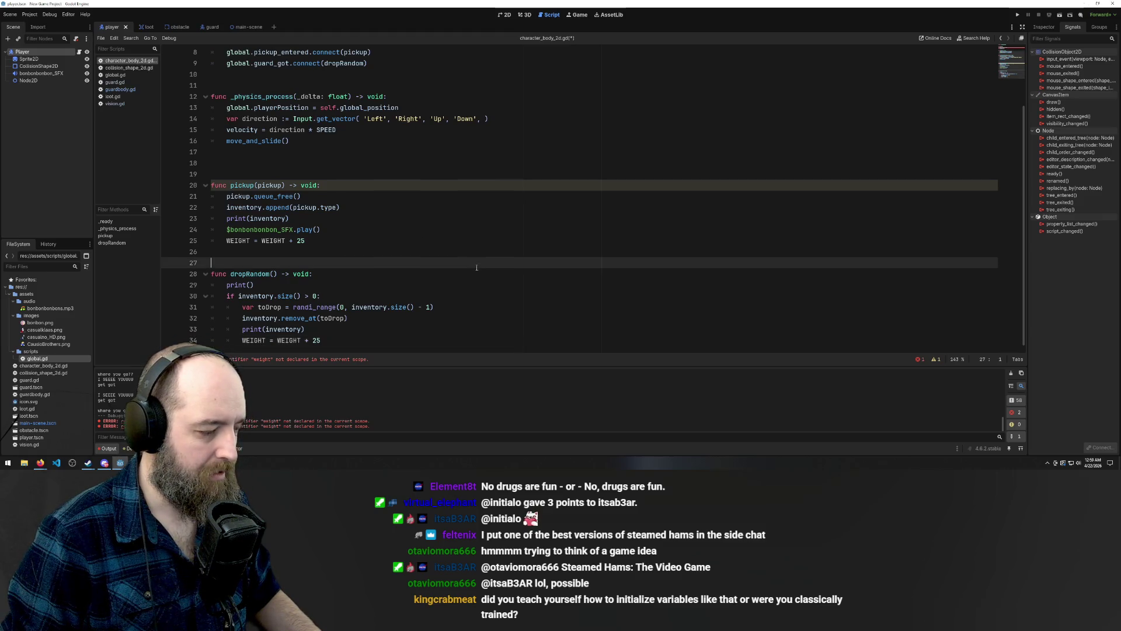
key(Up)
key(ctrl+s)
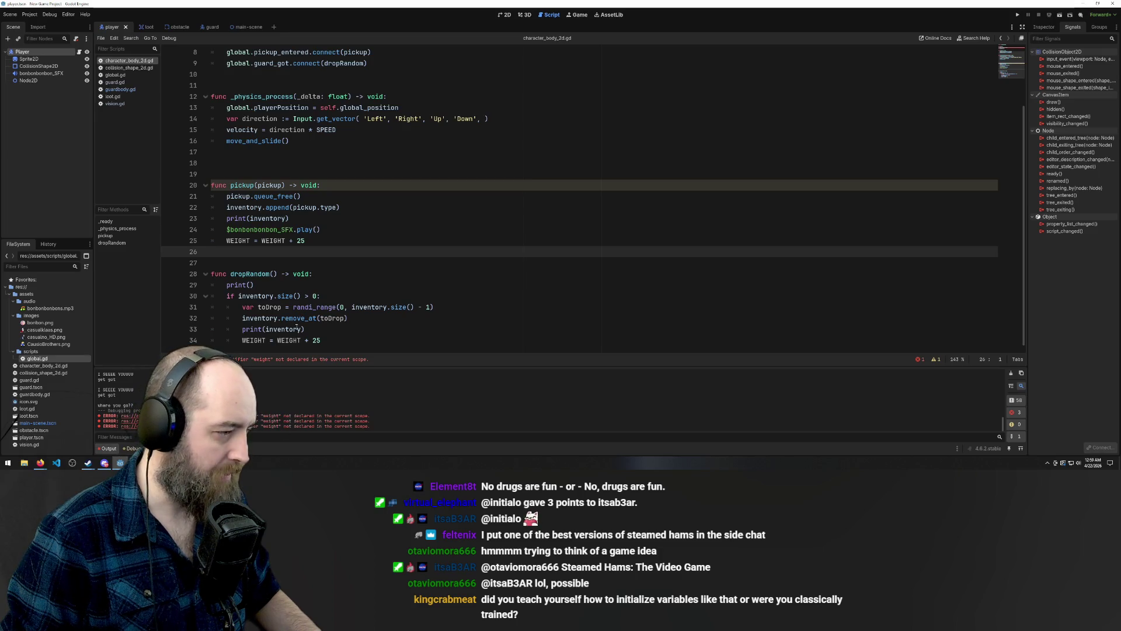
scroll(485, 219, up, 3)
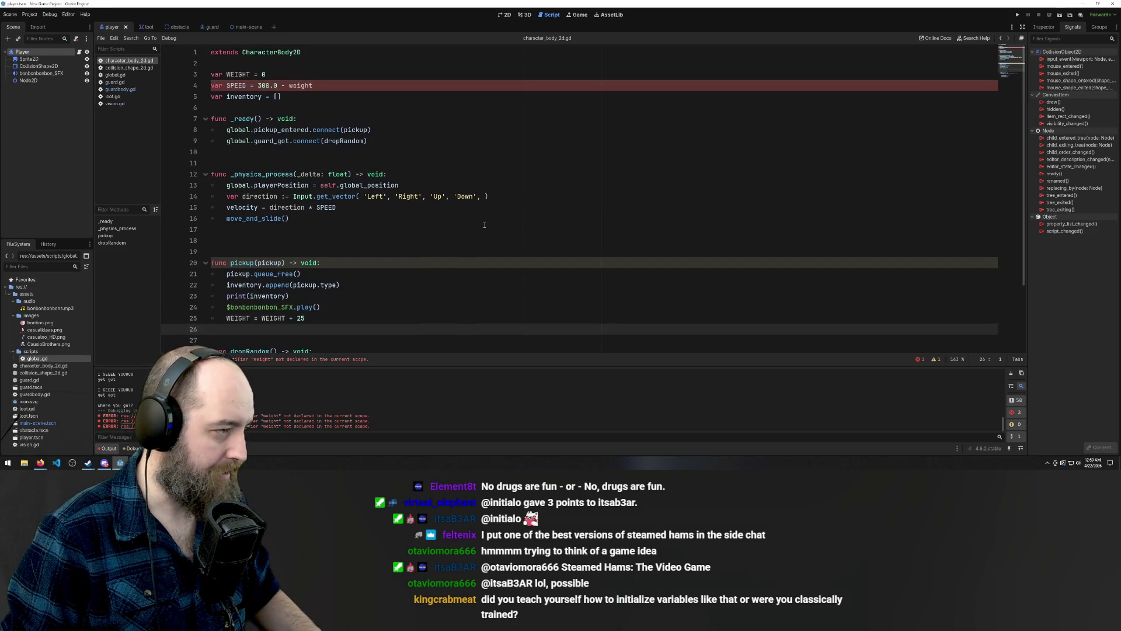
scroll(484, 225, down, 2)
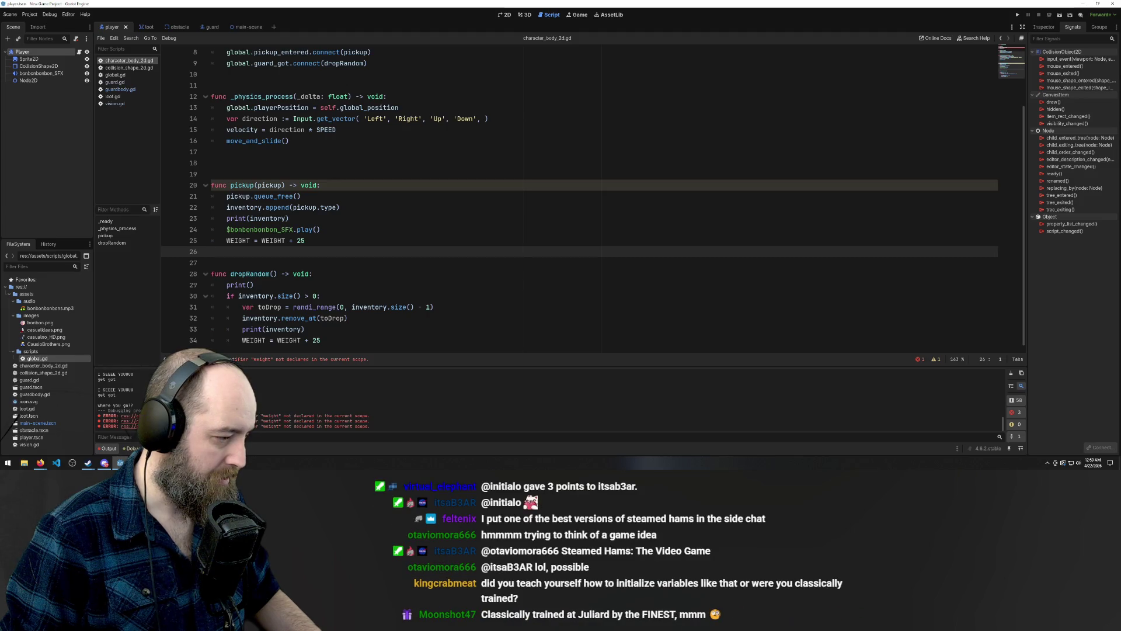
scroll(592, 203, up, 2)
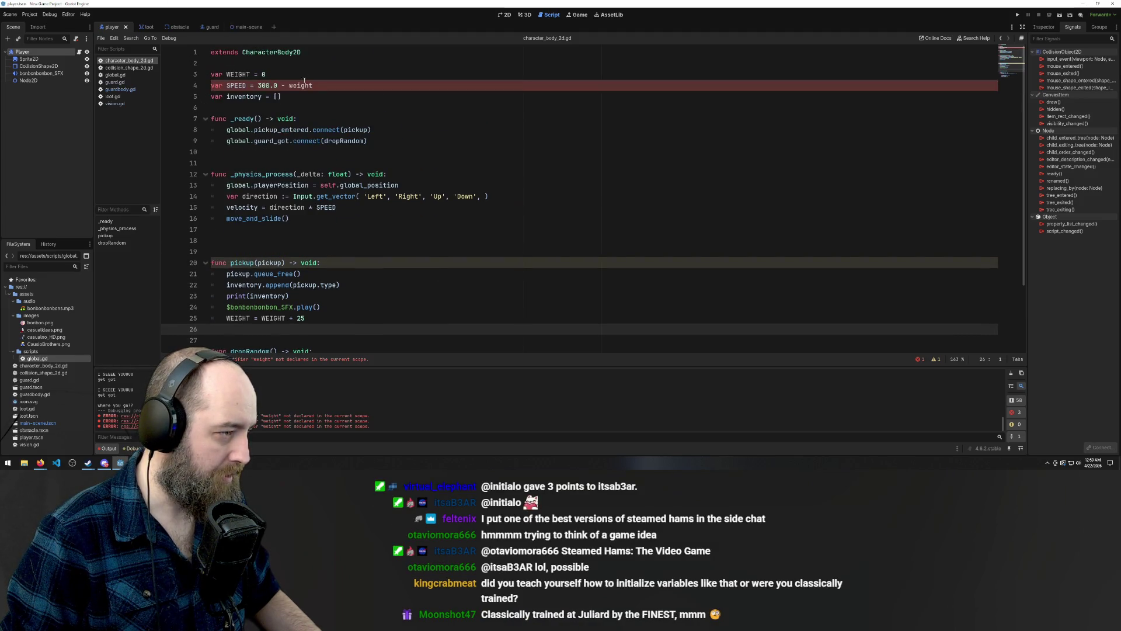
Change lowercase 'weight' to WEIGHT so SPEED reads 300.0 - WEIGHT, save, and run with F5
double_click(304, 82)
text(WE)
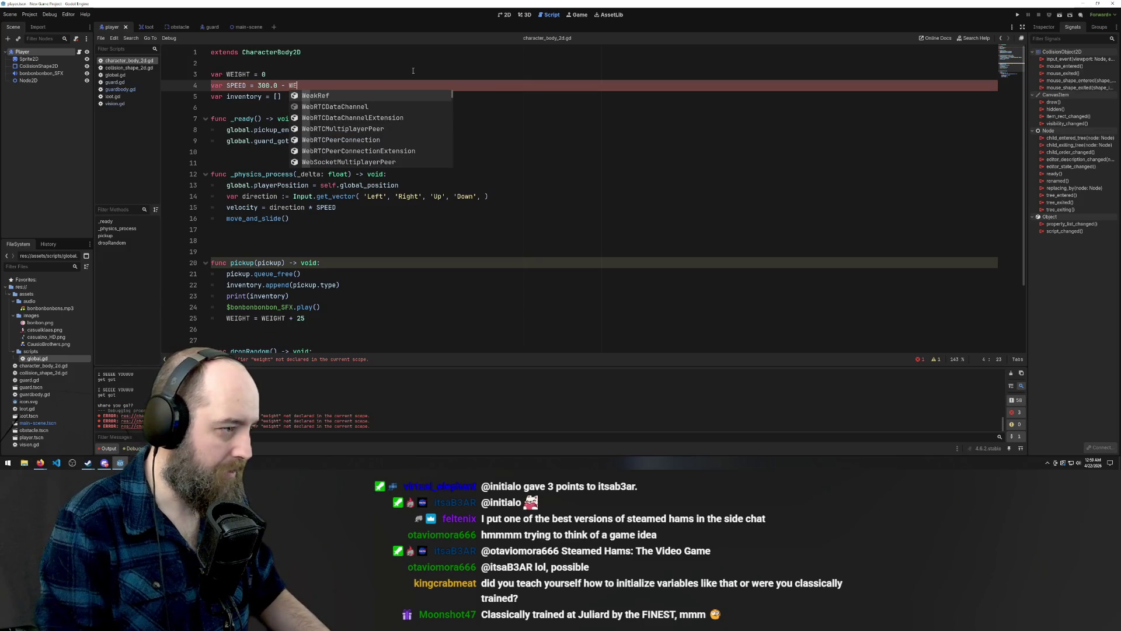
text(I)
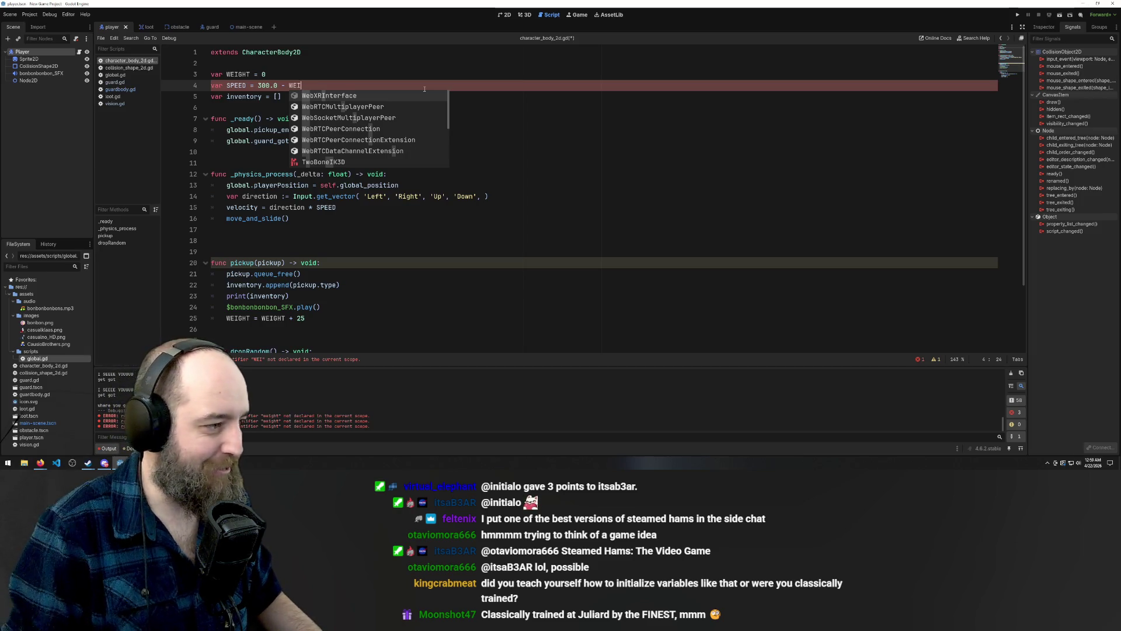
key(BackSpace)
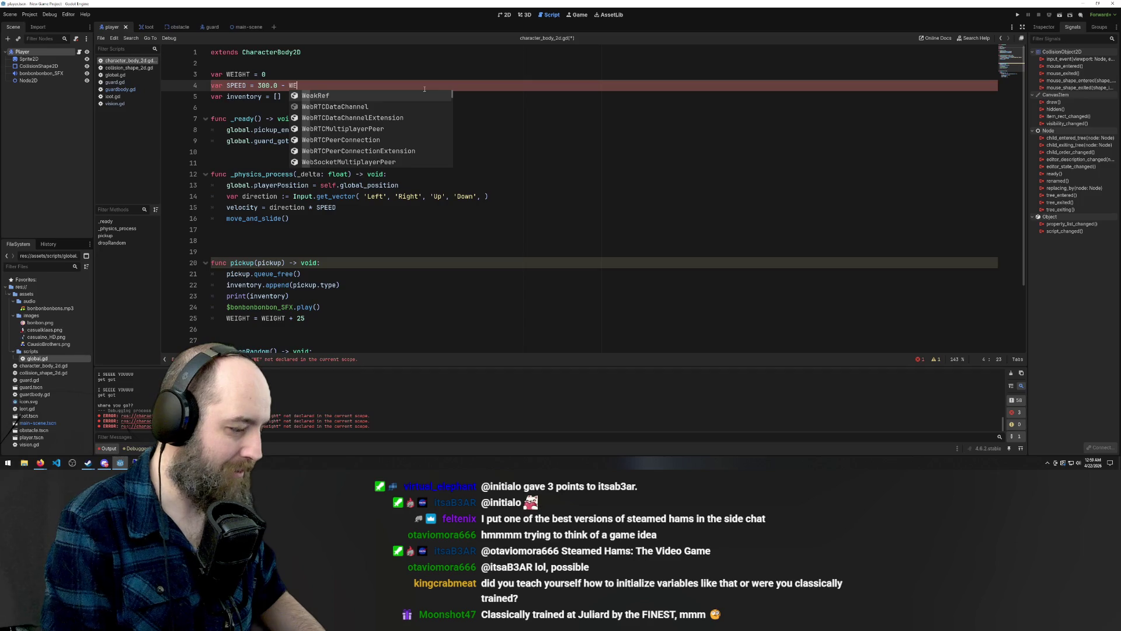
text(IGHT)
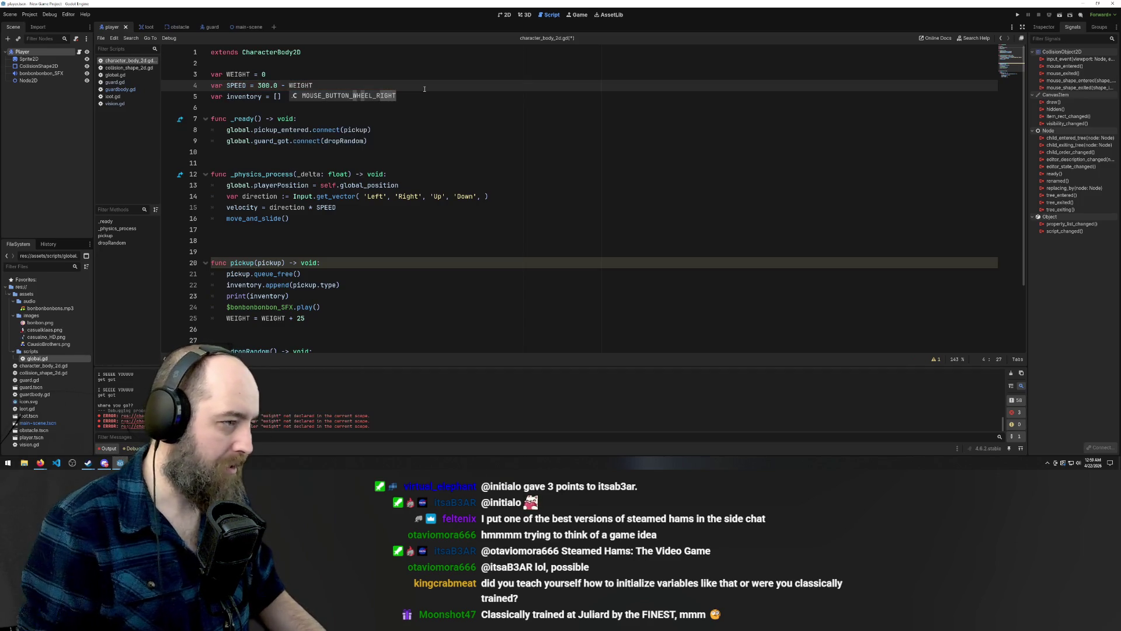
click(467, 108)
key(ctrl+s)
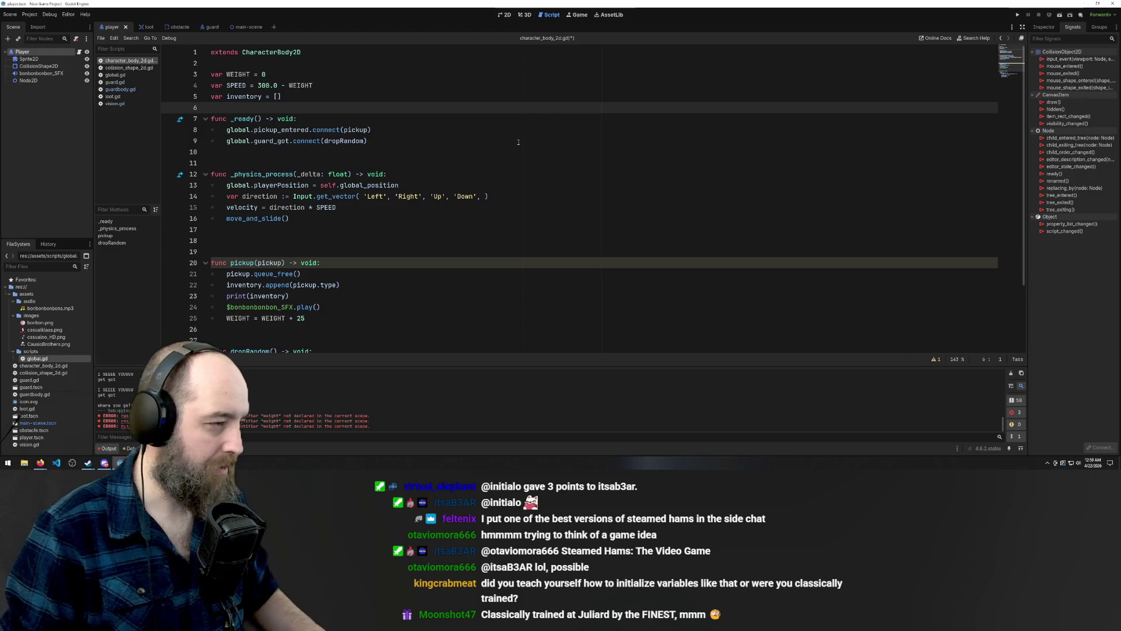
scroll(485, 327, down, 2)
key(F5)
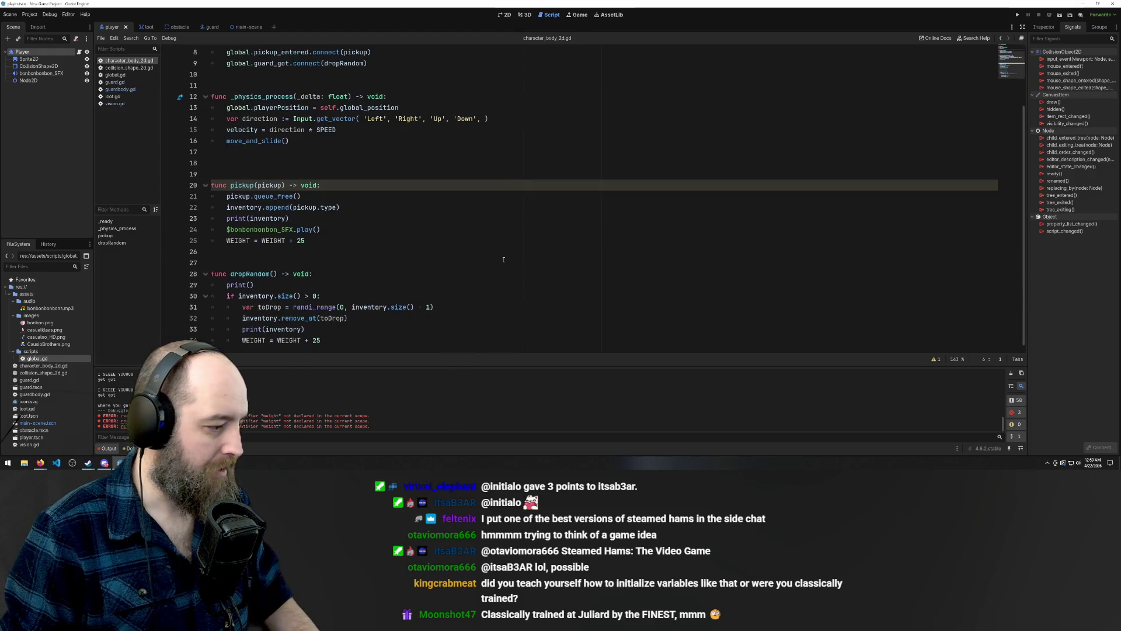
Steer the player around the level with the arrow keys, grabbing candies as the guard follows
key(Up)
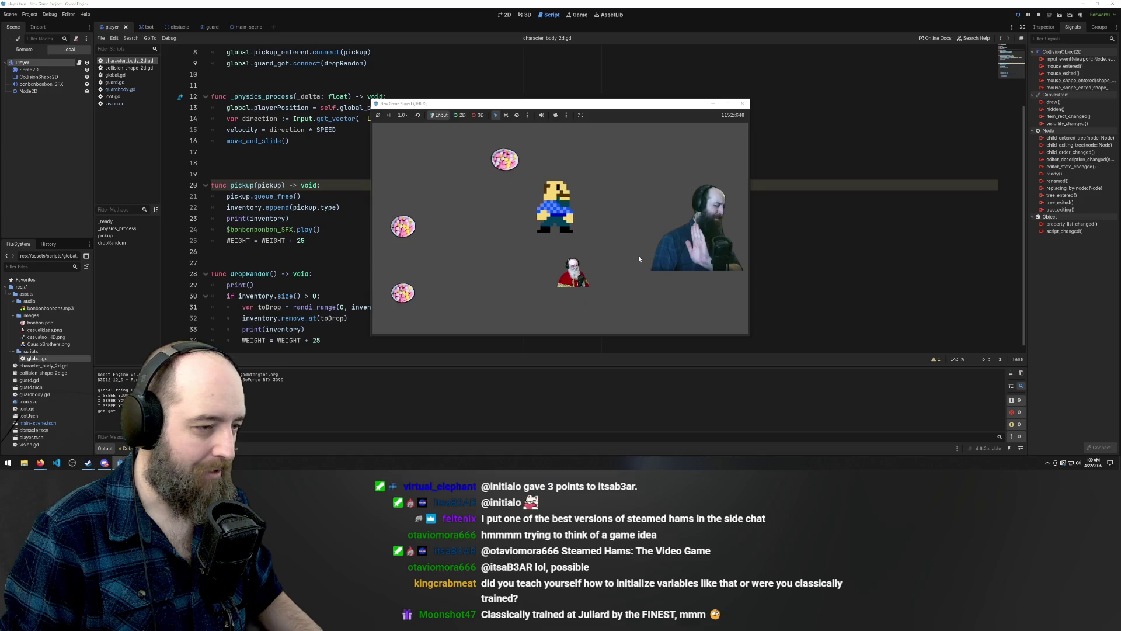
key(Left)
key(Down)
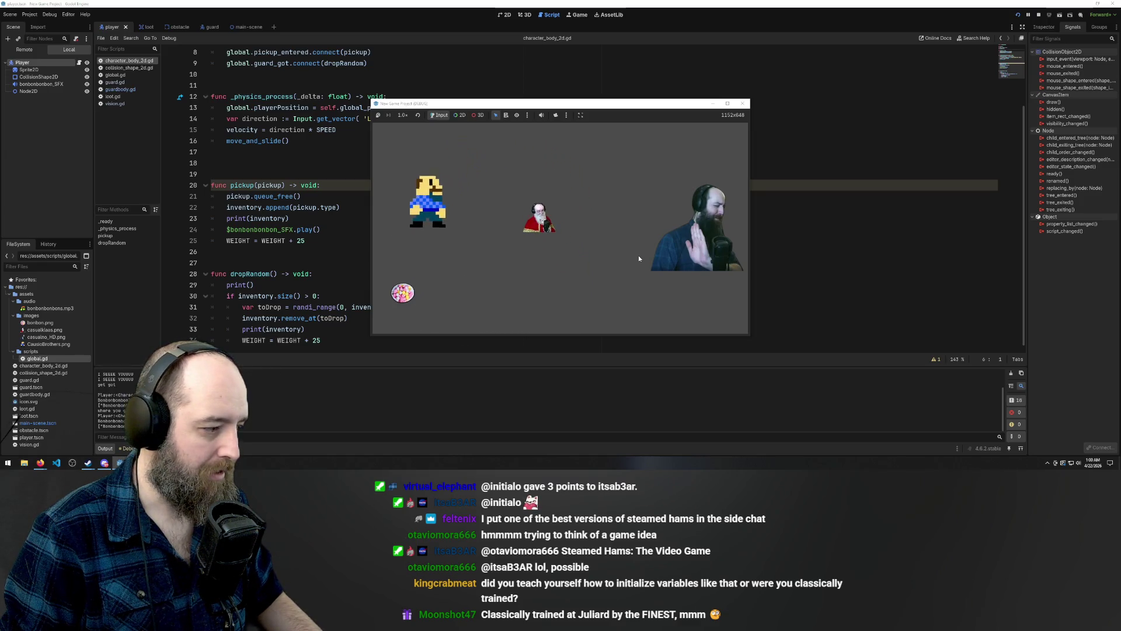
key(Right)
key(Left)
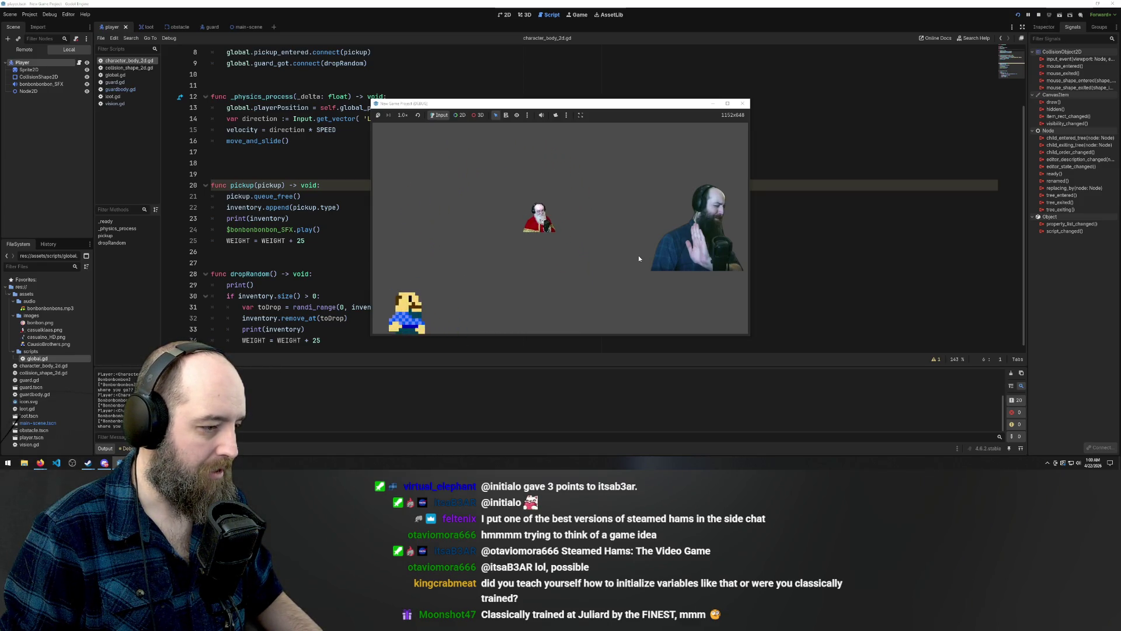
key(Up)
key(Up)
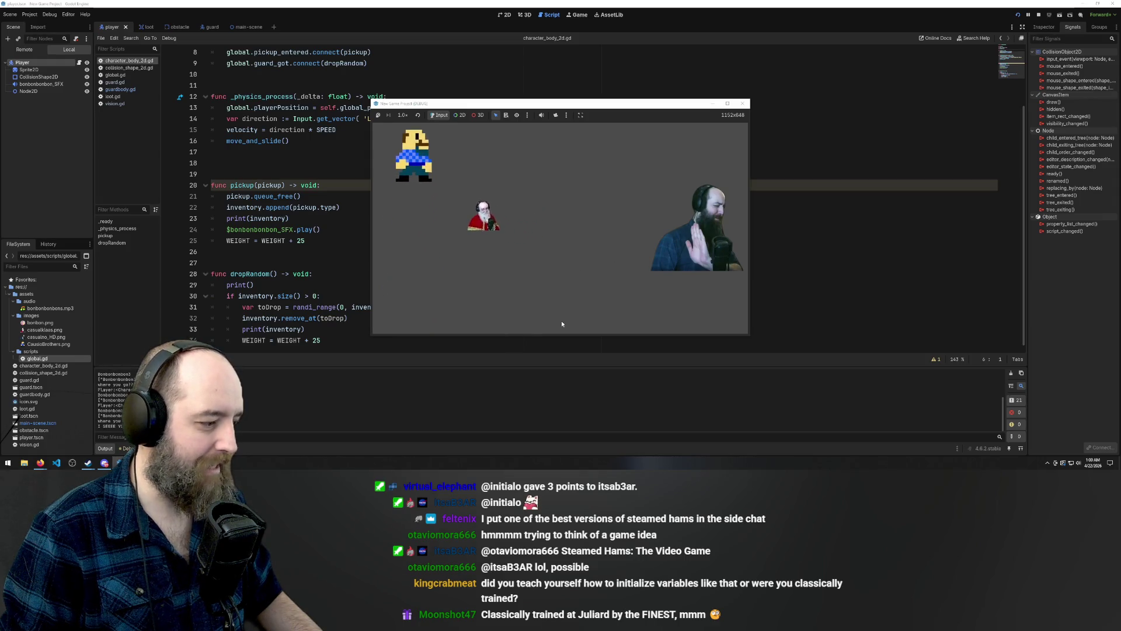
key(Right)
key(Up)
key(Right)
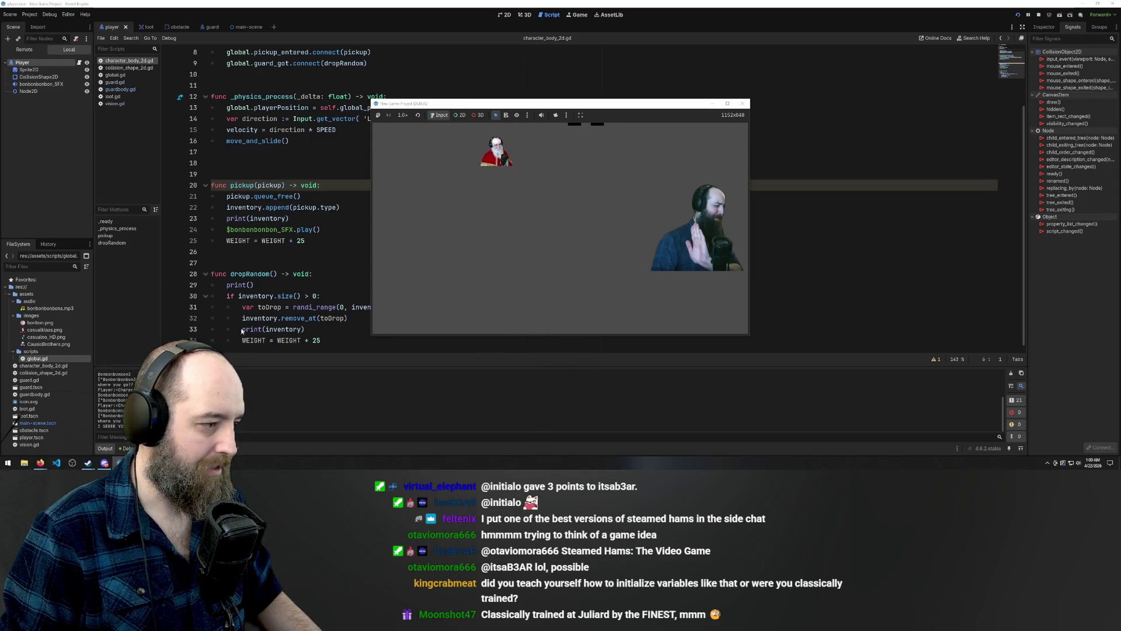
key(Down)
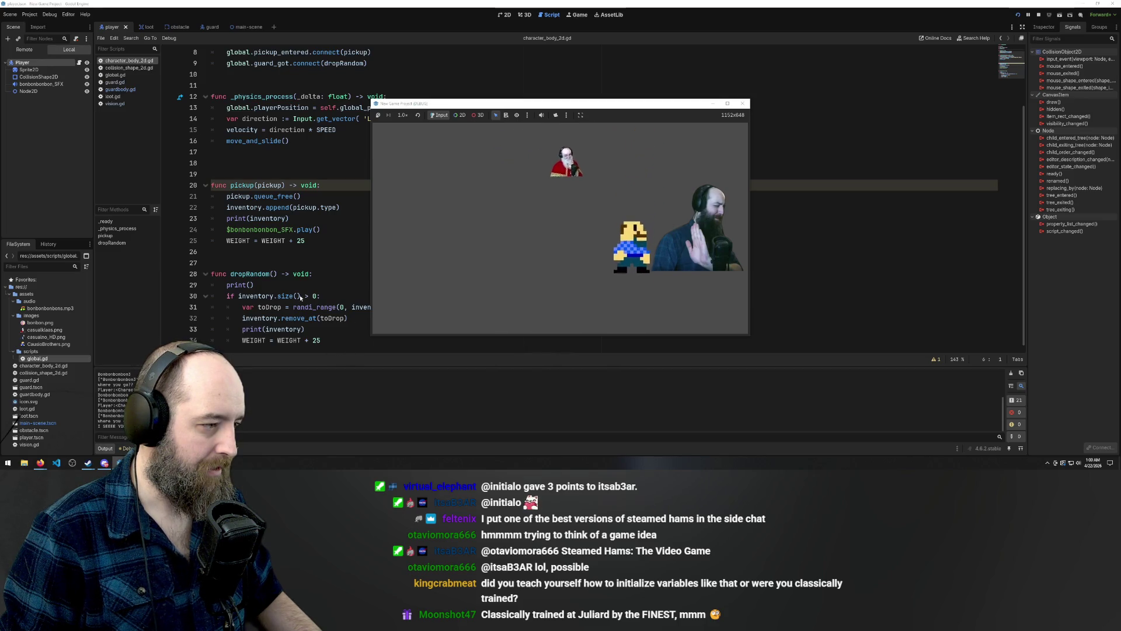
key(Left)
key(Left)
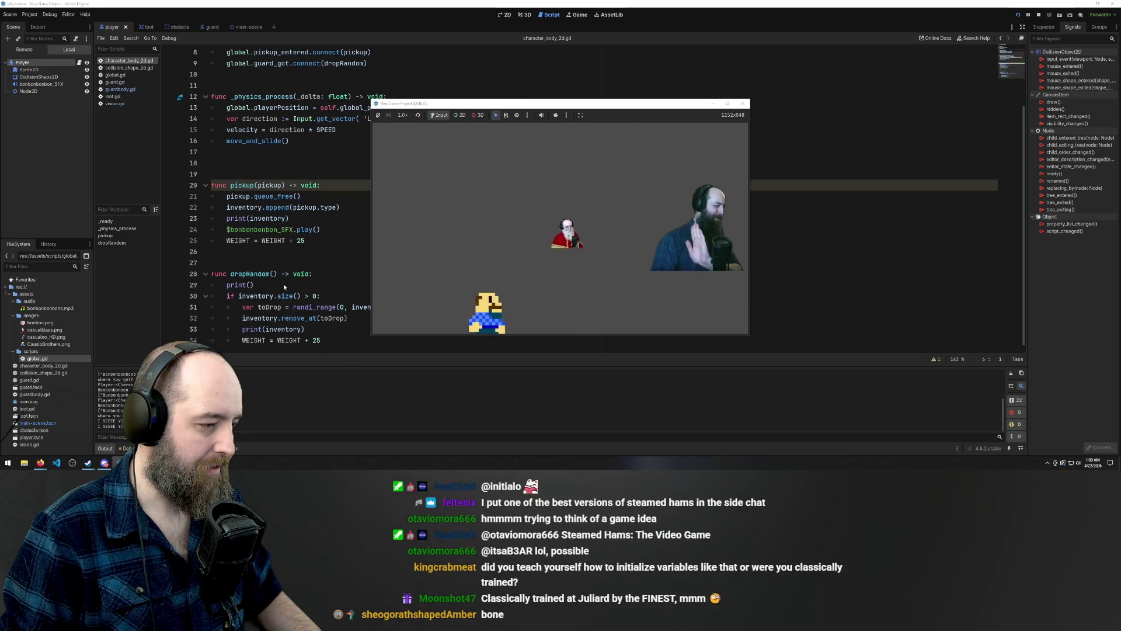
key(Up)
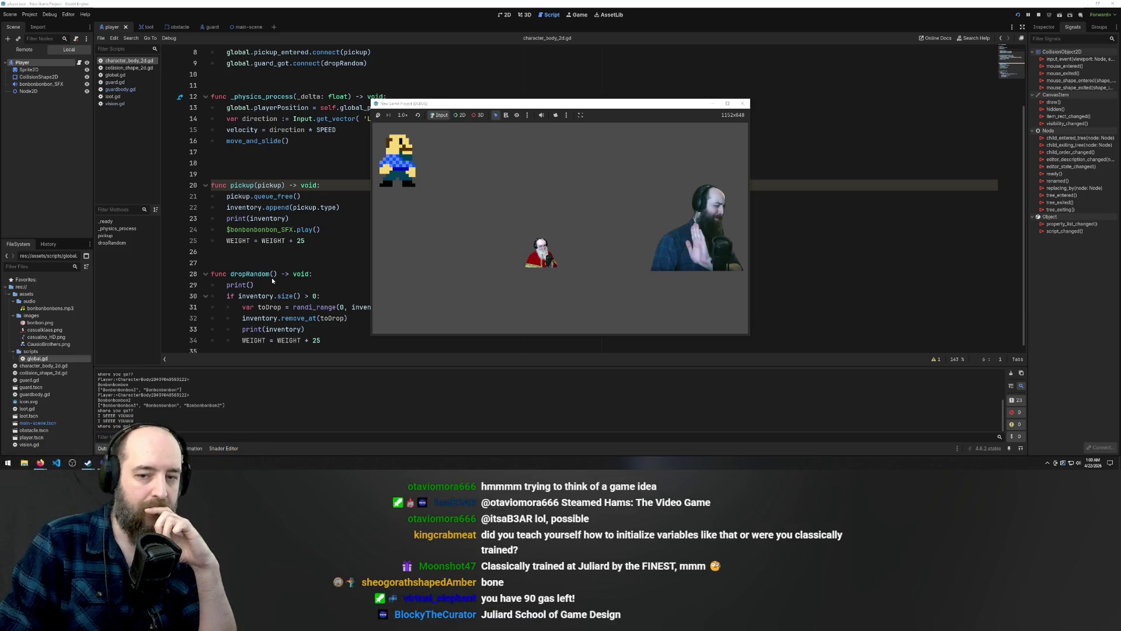
click(296, 241)
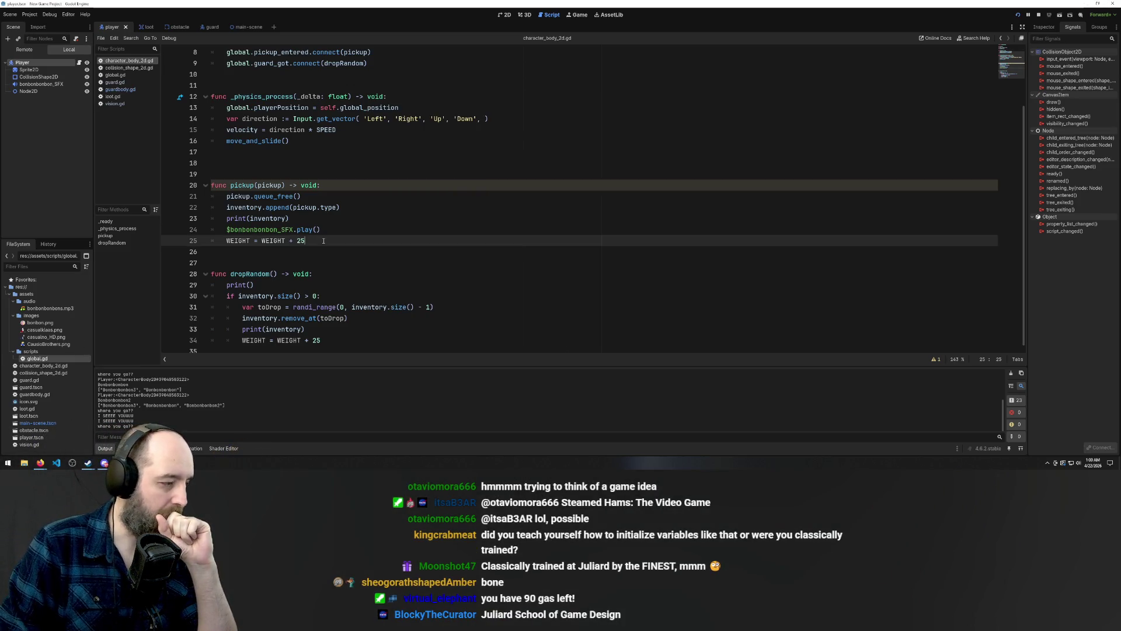
Make dropRandom's weight line subtract instead: WEIGHT = WEIGHT - 25, and save
click(307, 340)
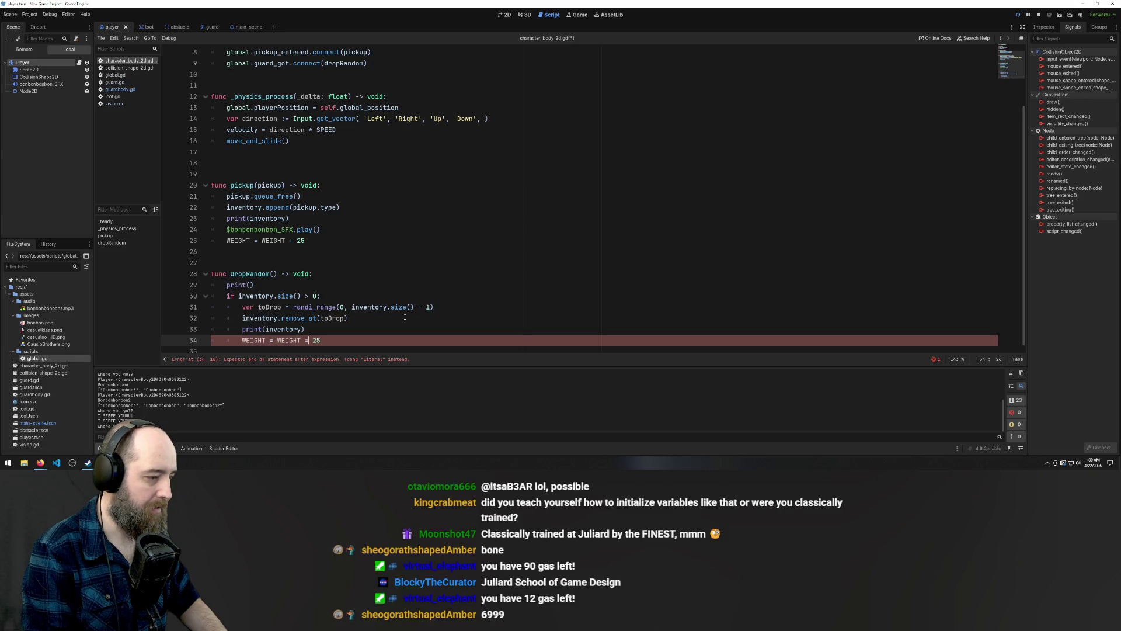
text(-)
key(Escape)
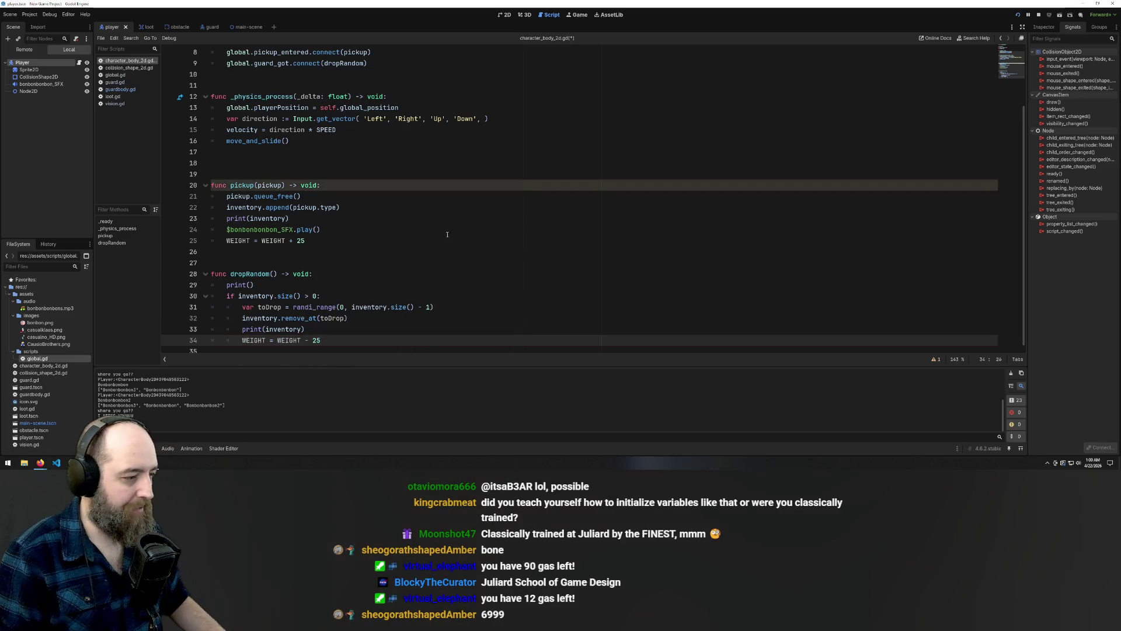
click(339, 262)
key(ctrl+s)
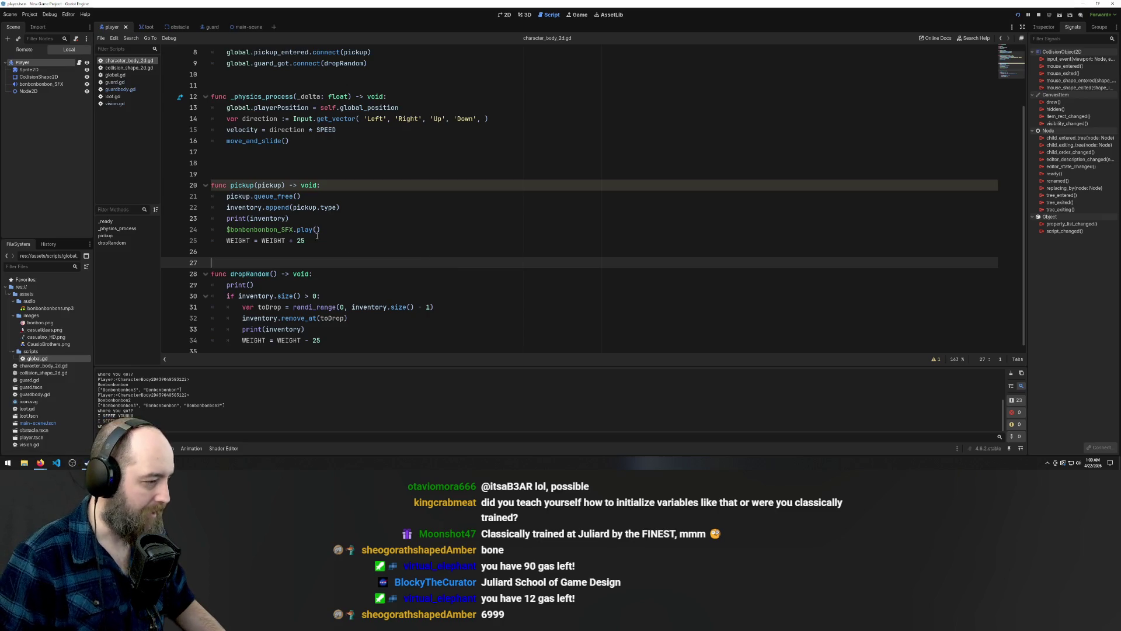
Add print(WEIGHT) after pickup's weight increase, copy it below dropRandom's decrease, and run the game
click(334, 243)
key(Return)
text(pri)
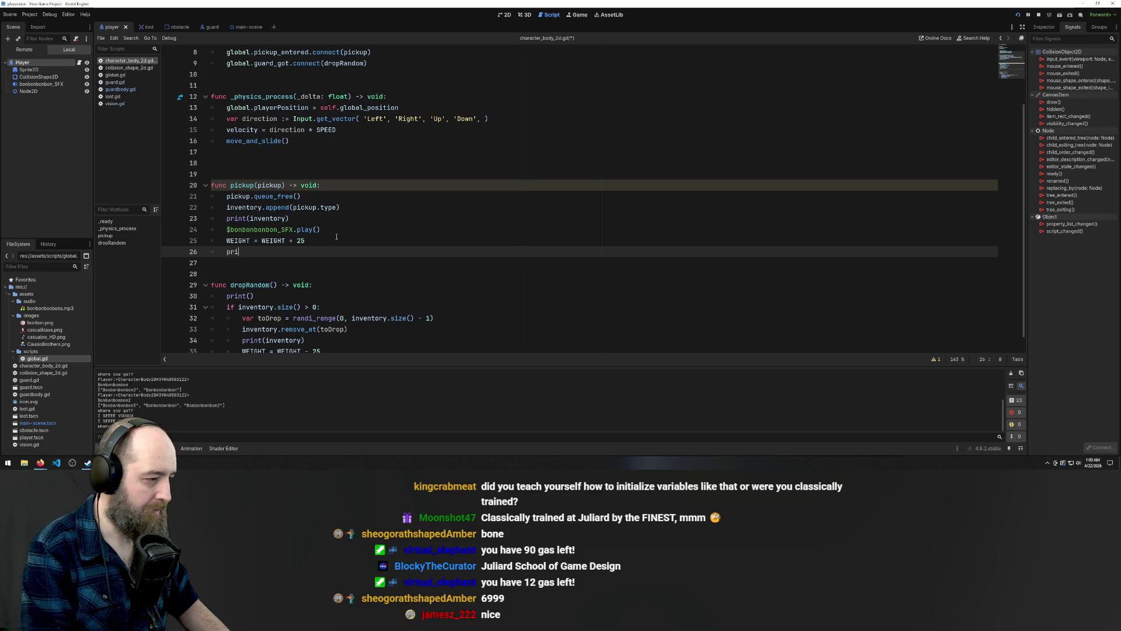
text(nt(w)
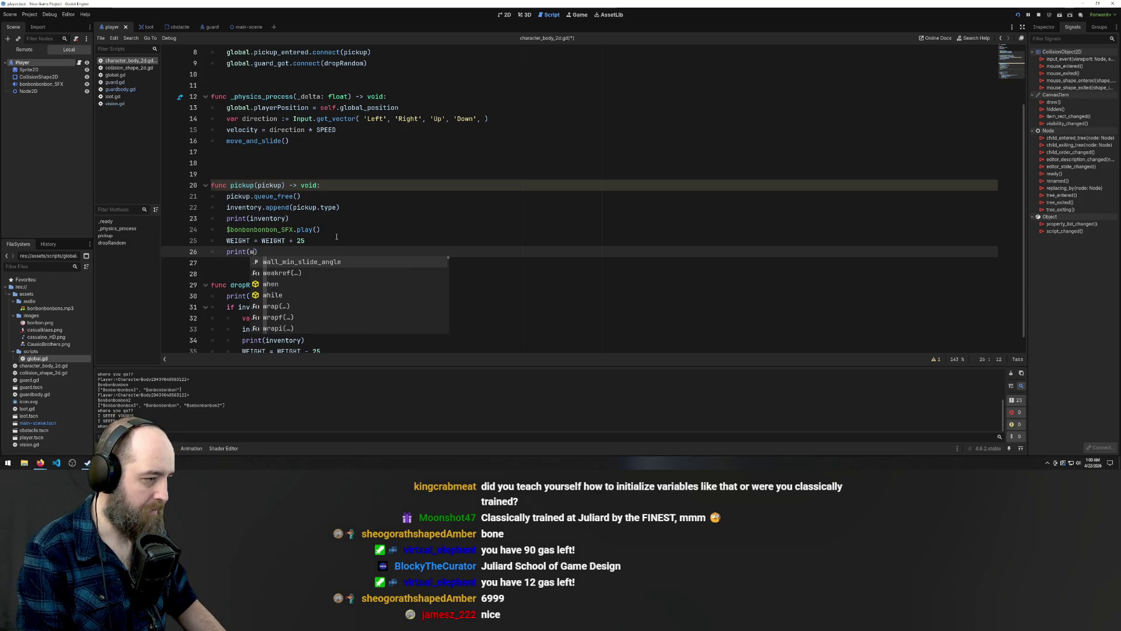
text(e)
text(ight)
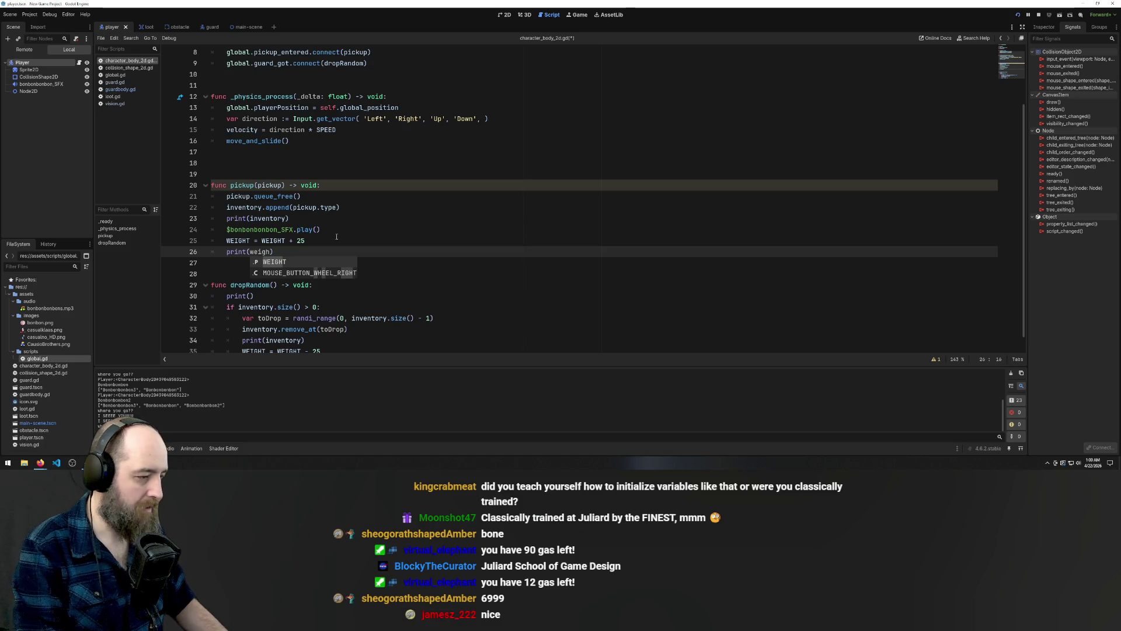
key(Return)
scroll(256, 233, down, 1)
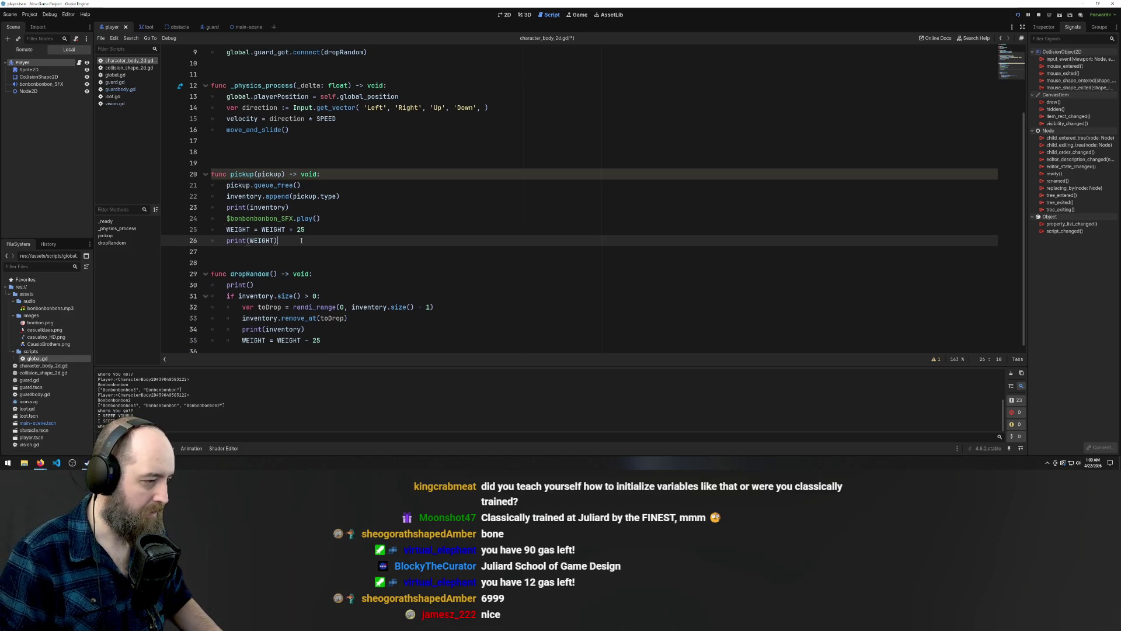
drag(301, 240, 226, 241)
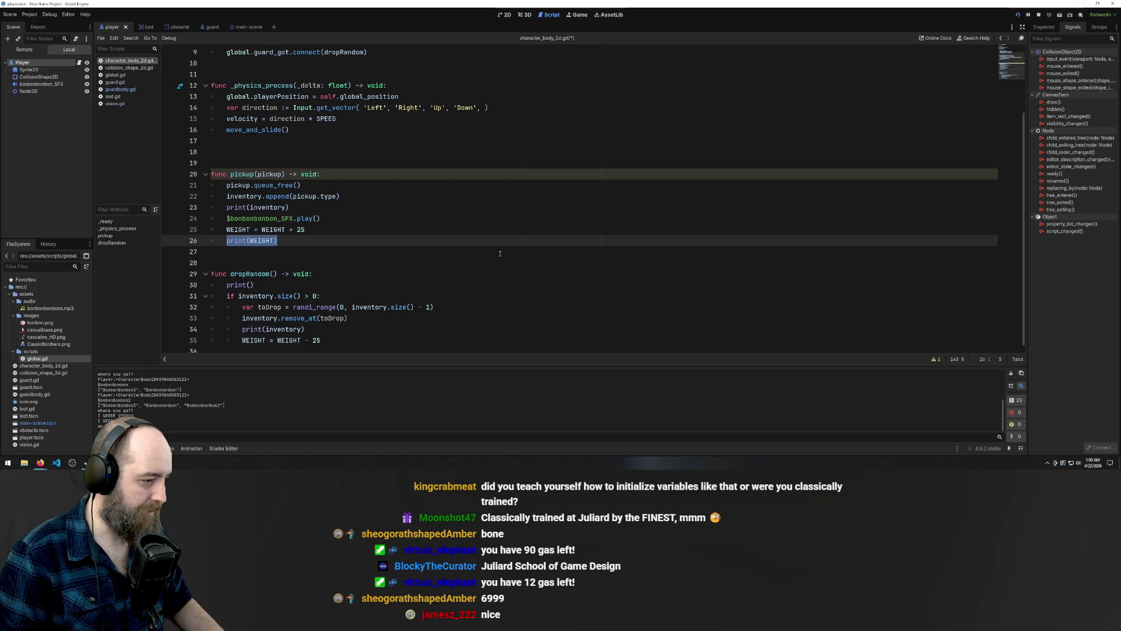
click(357, 338)
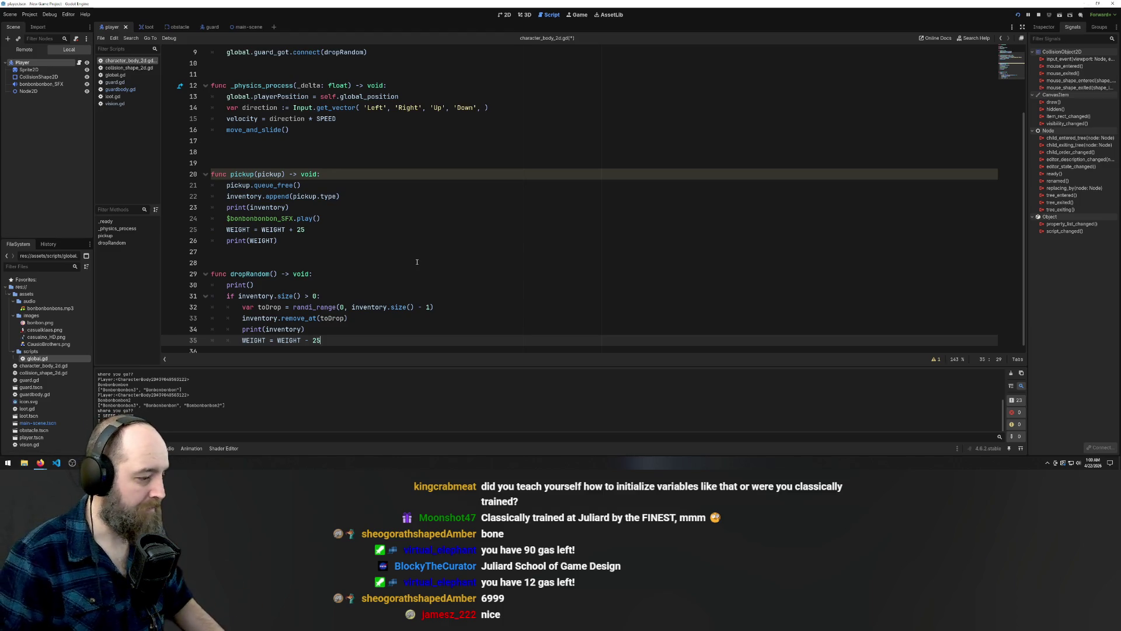
key(Return)
text(print(WEIGHT))
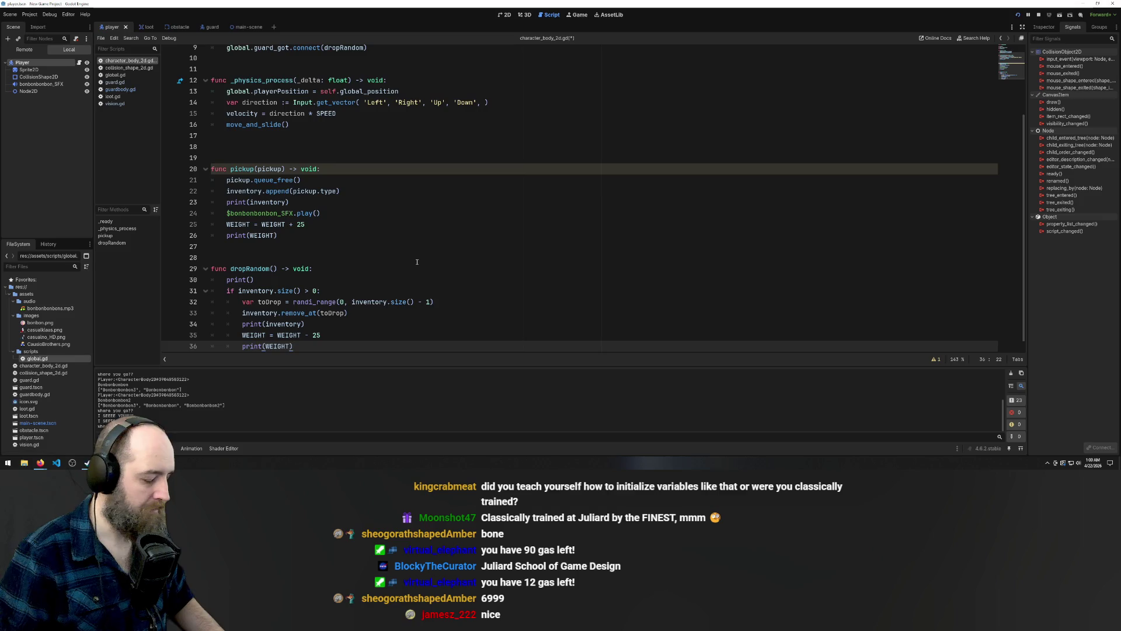
key(F5)
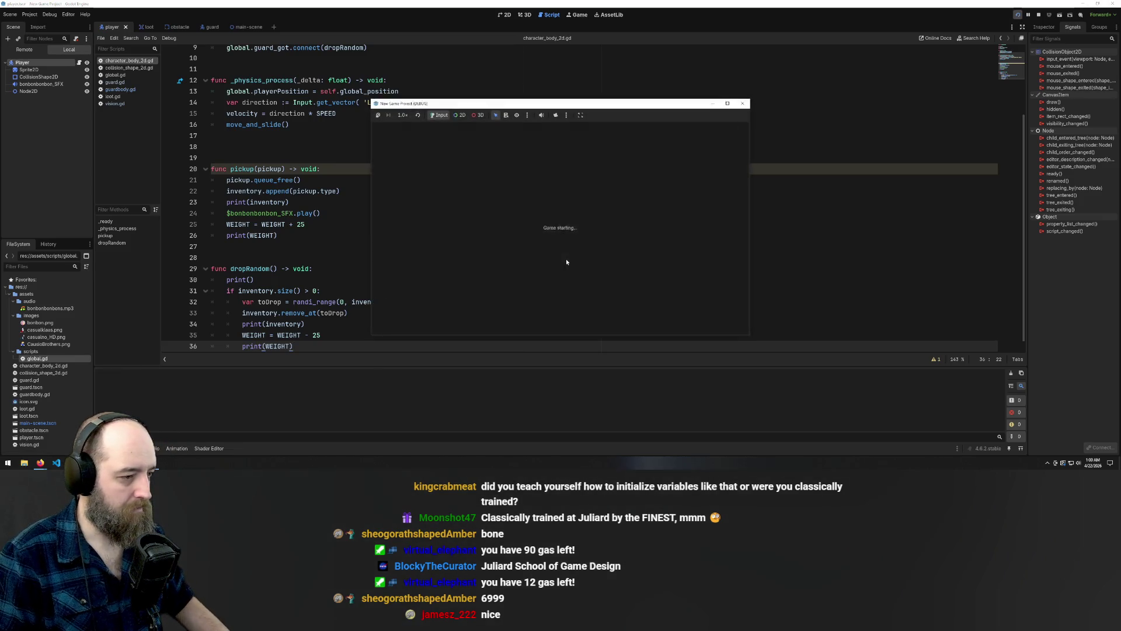
Walk the player over both bonbons and toward the guard, then stop the game with F8
key(Up)
key(Left)
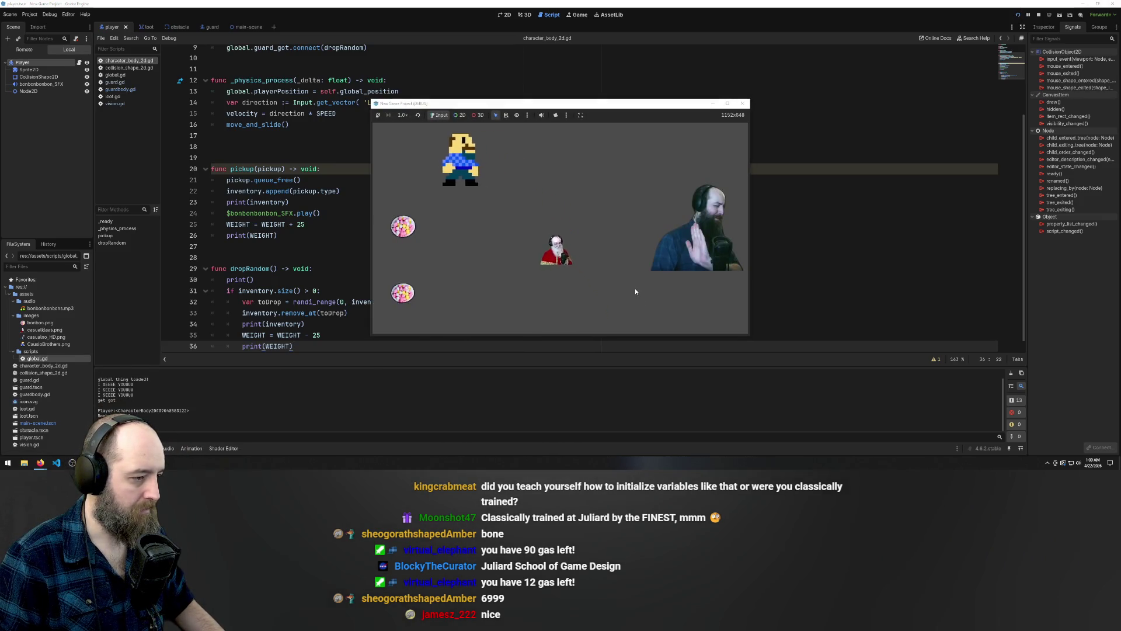
key(Down)
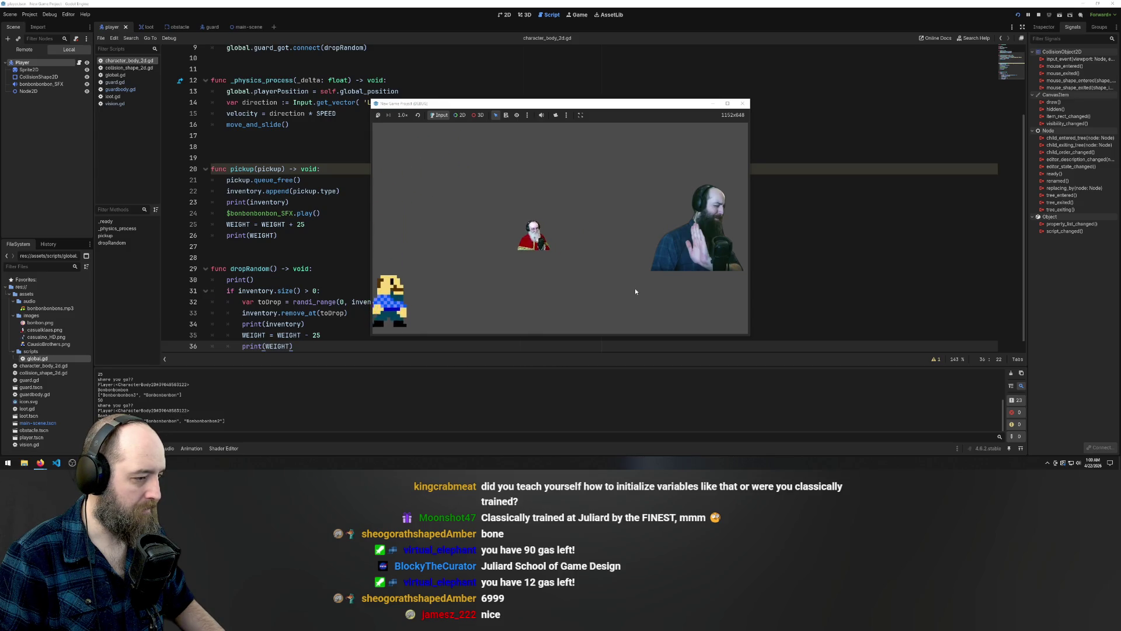
key(Up)
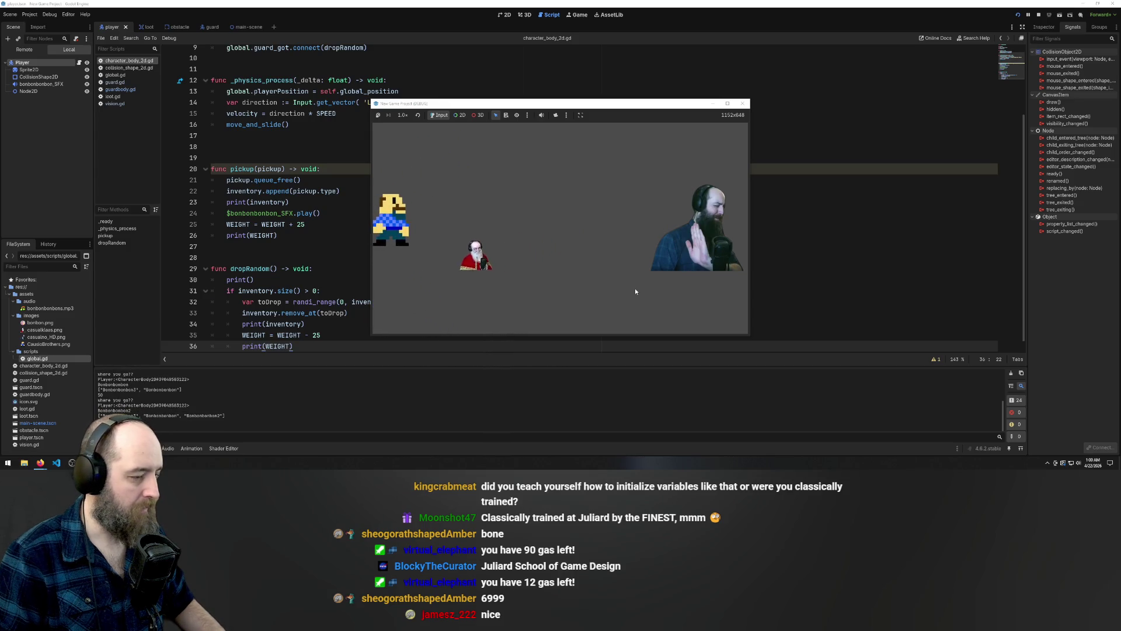
key(Right)
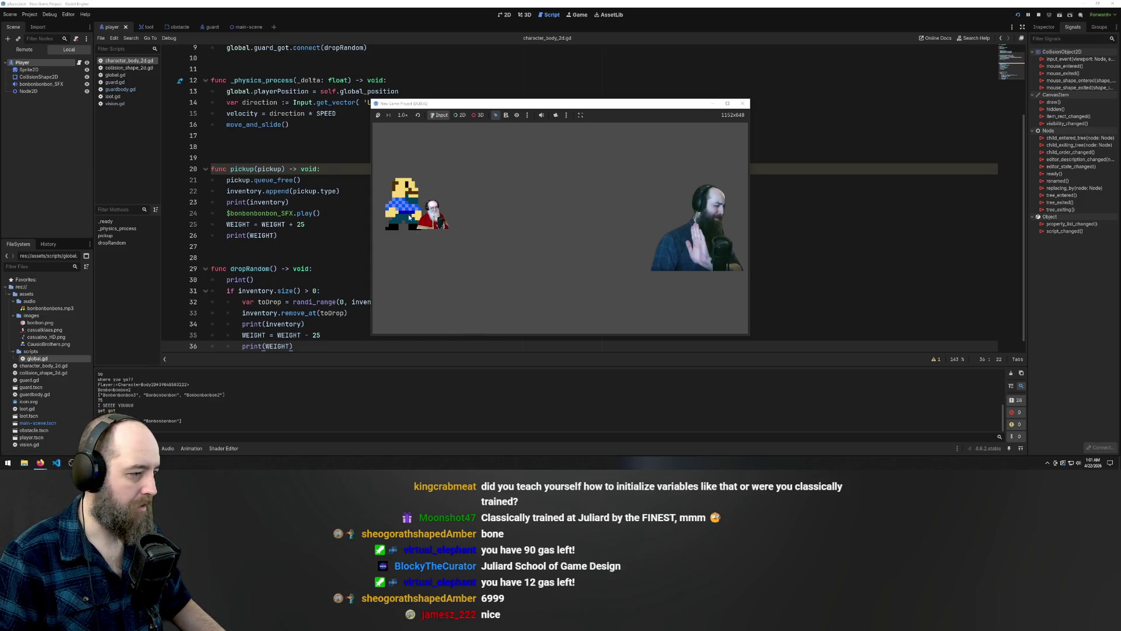
key(F8)
click(306, 236)
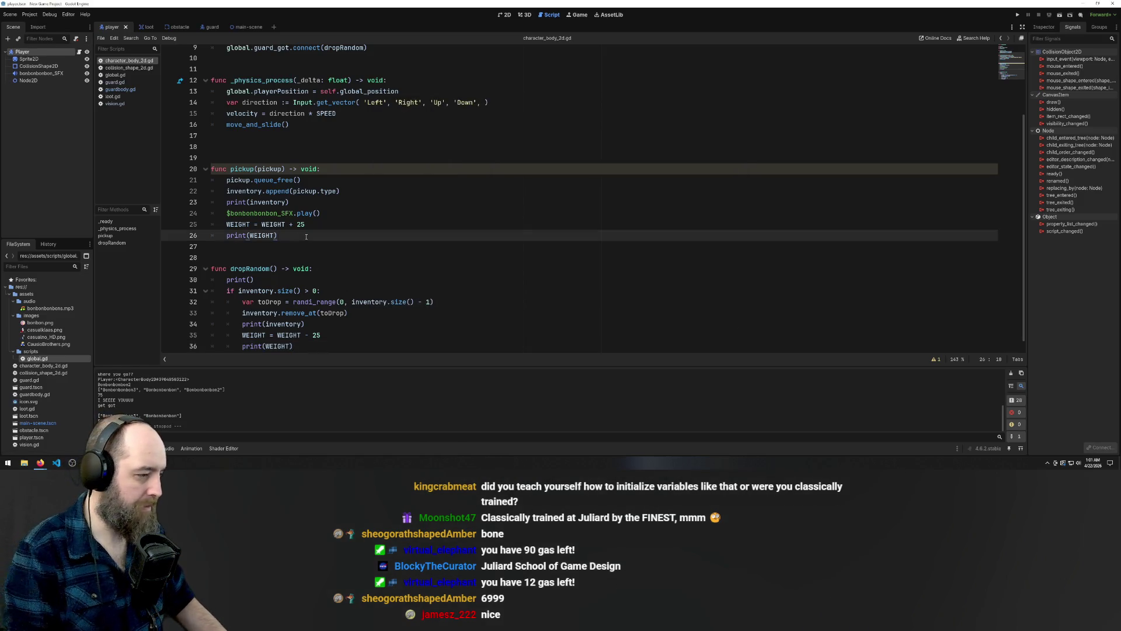
Add print(SPEED) after print(WEIGHT) in pickup, copy it into dropRandom, and run the game
key(Return)
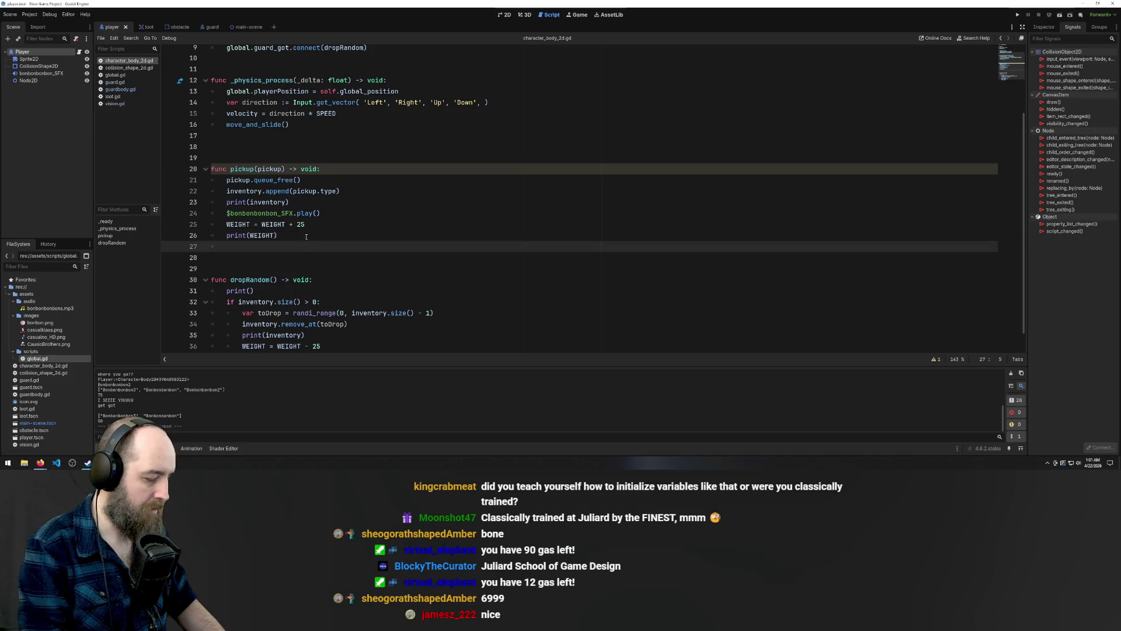
text(print)
key(Return)
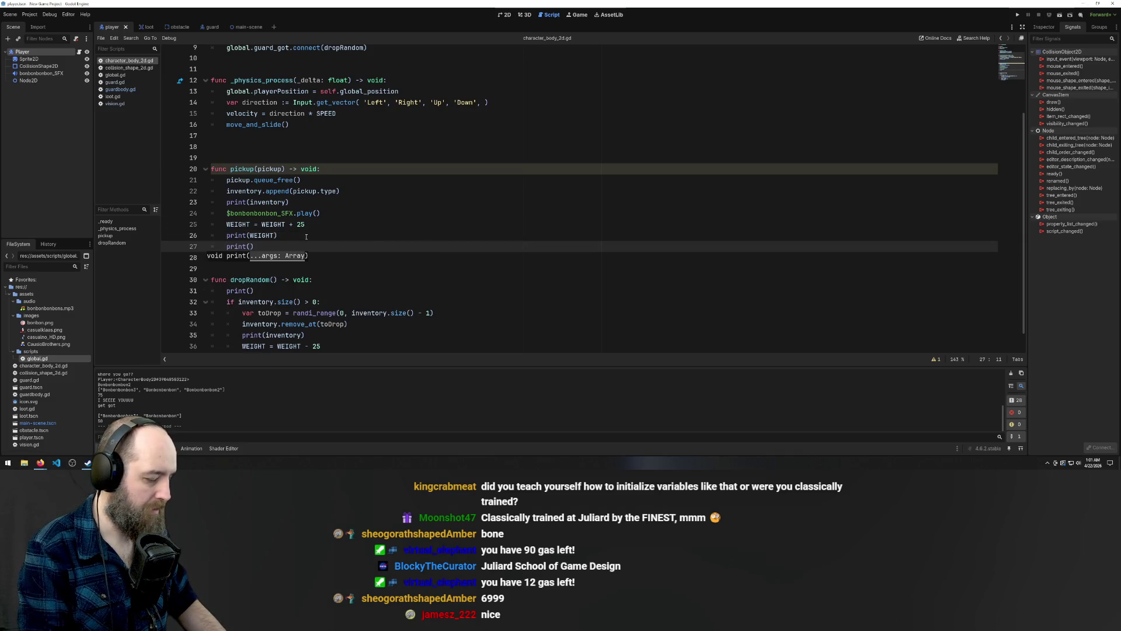
text(SPEED)
click(310, 213)
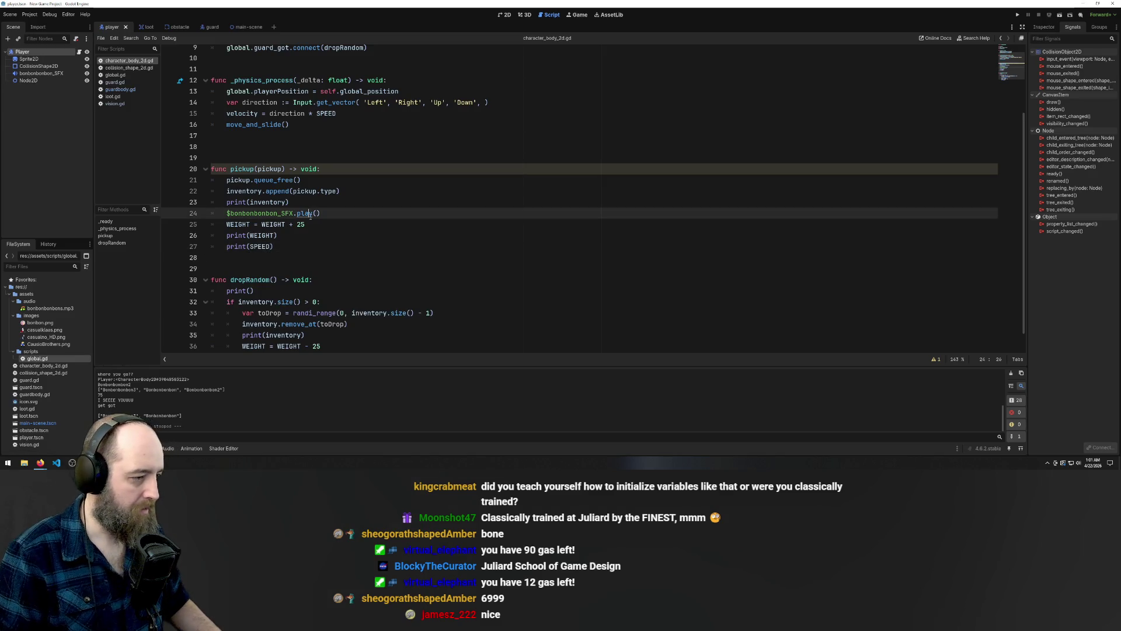
scroll(328, 250, down, 1)
drag(274, 230, 226, 229)
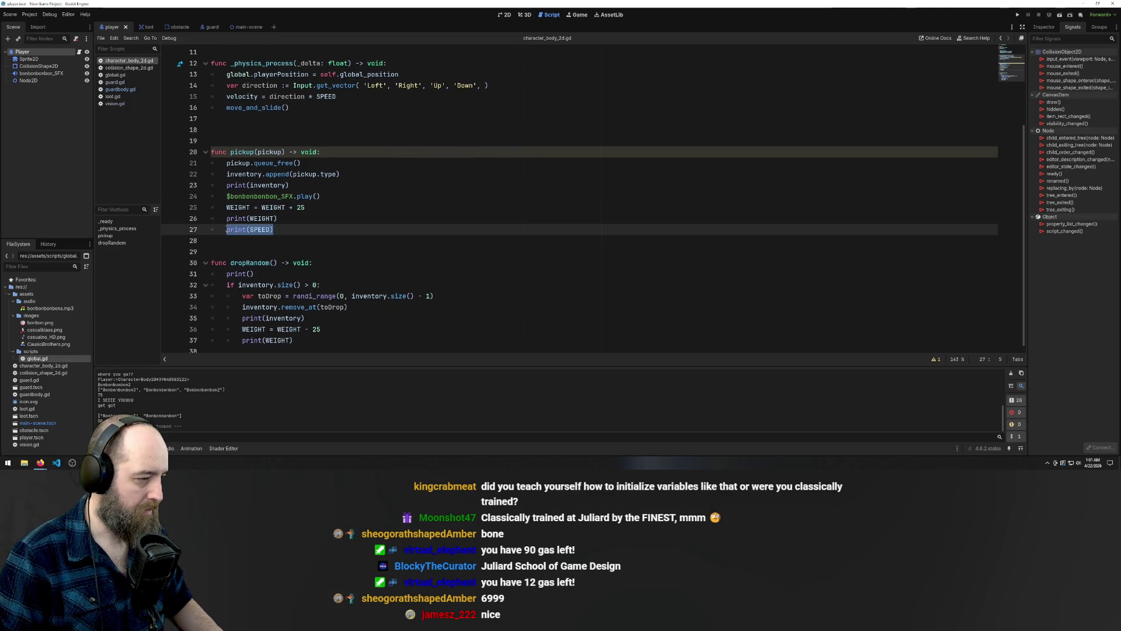
click(307, 340)
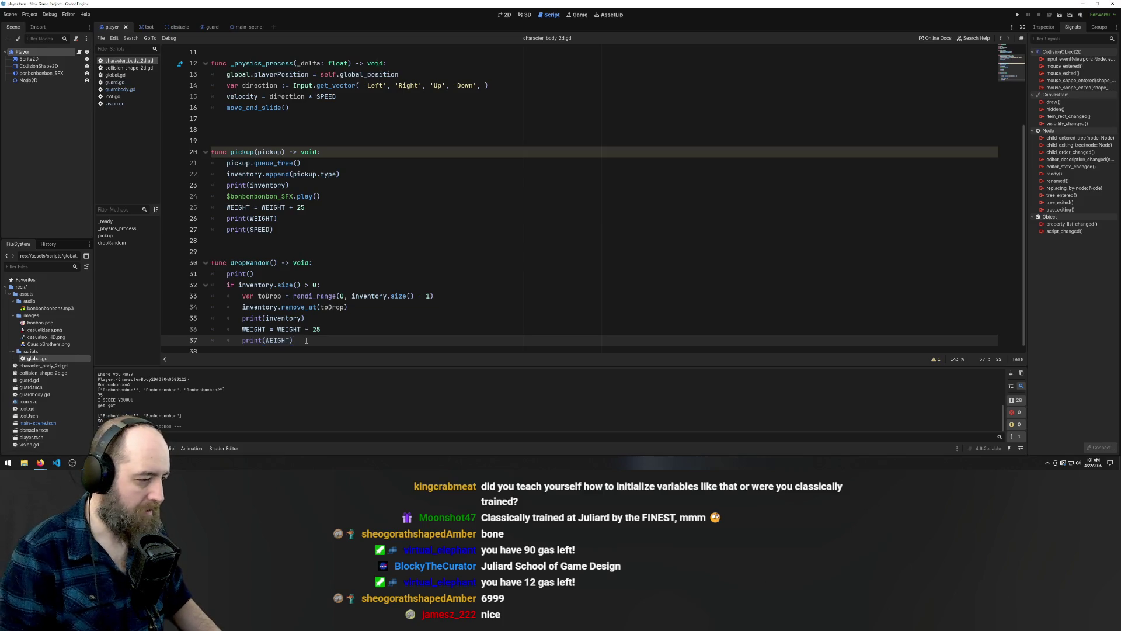
key(Return)
text(print(SPEED))
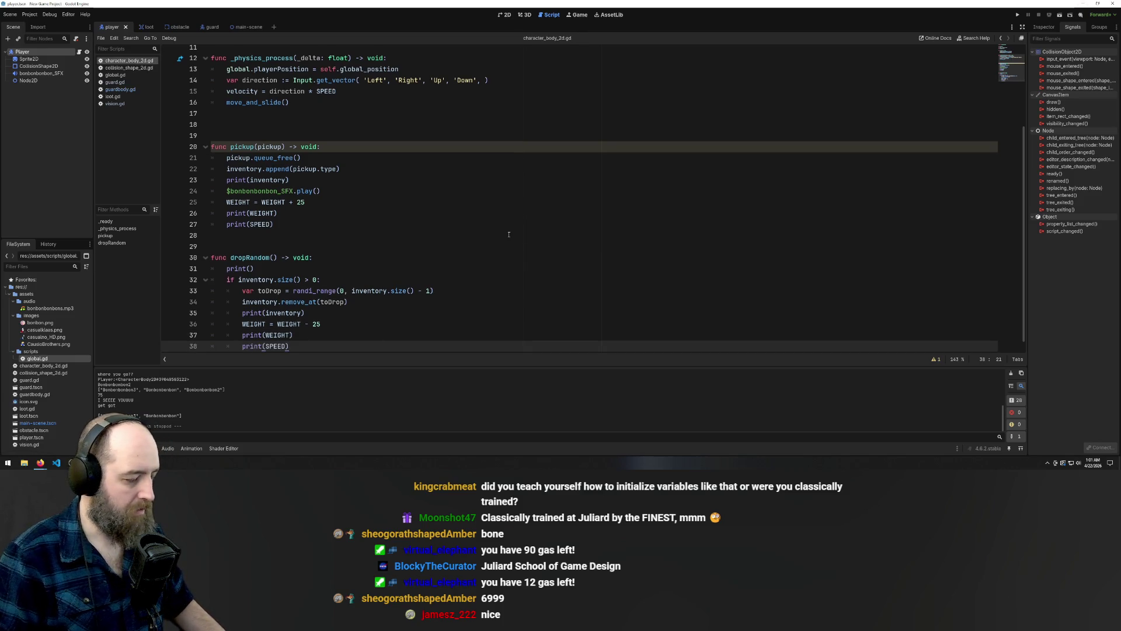
click(508, 234)
key(F5)
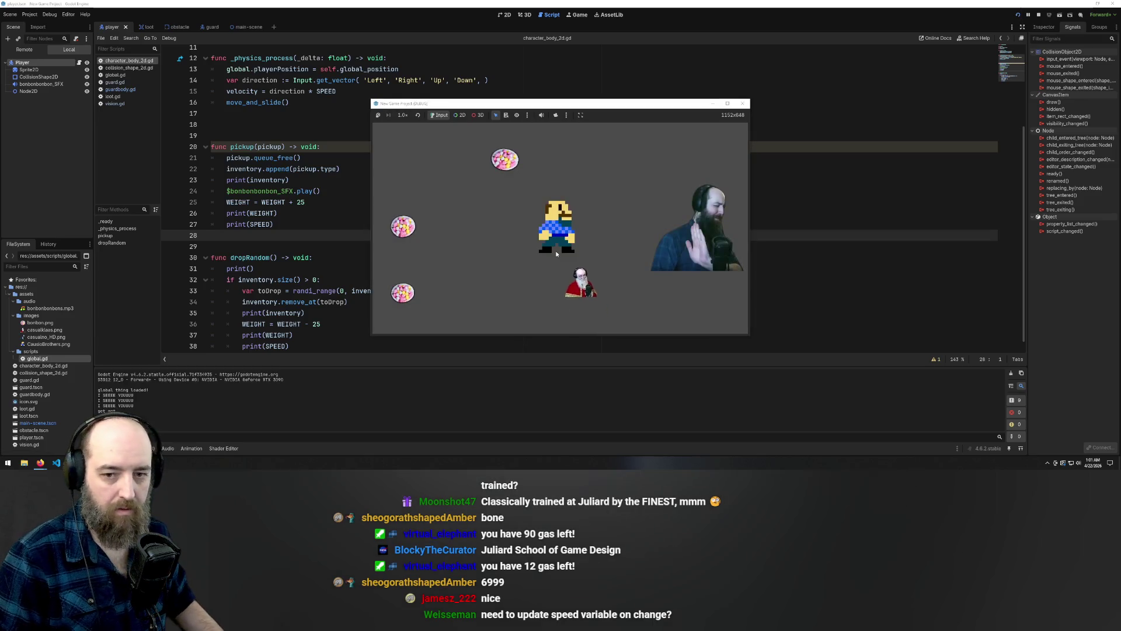
Collect bonbons while watching WEIGHT and SPEED in Output, then close the game and scroll to the top
key(Left)
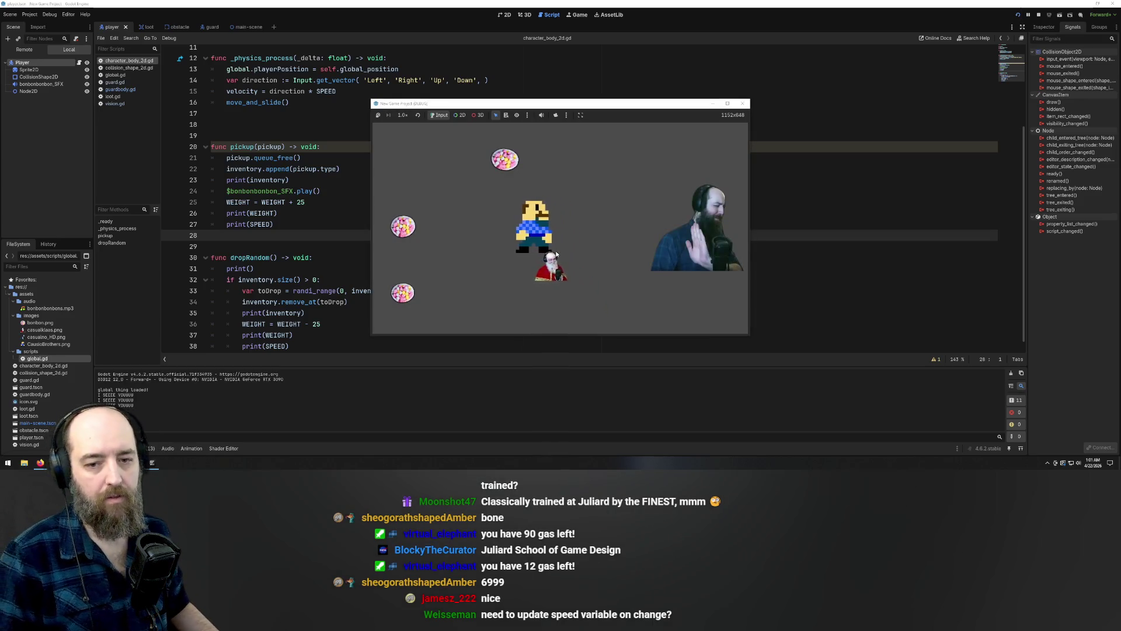
key(Up)
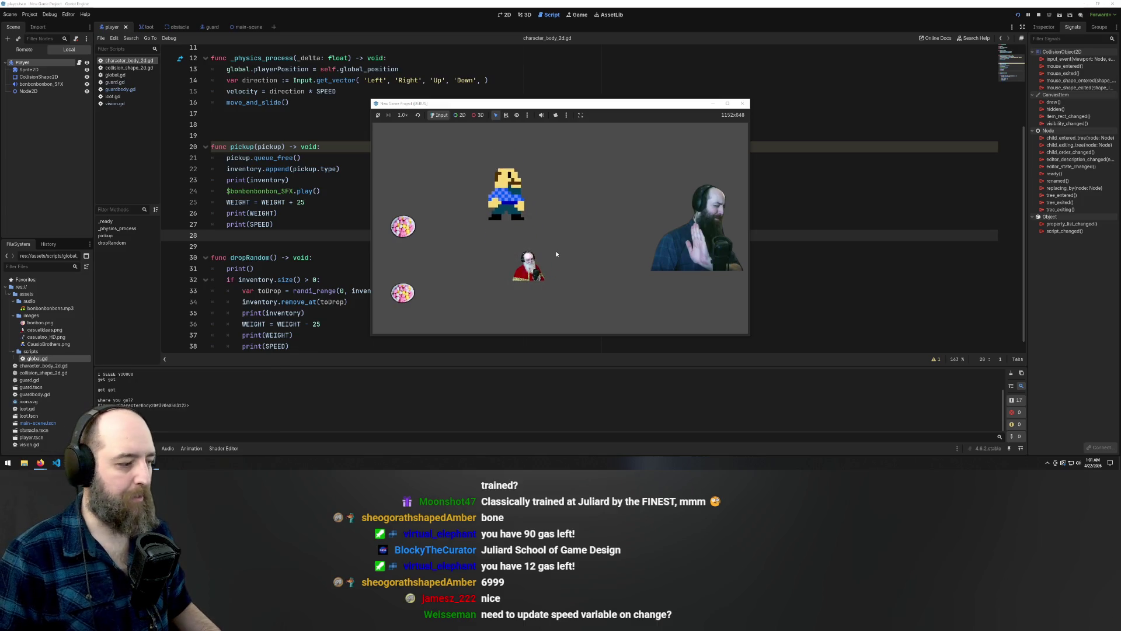
key(Down)
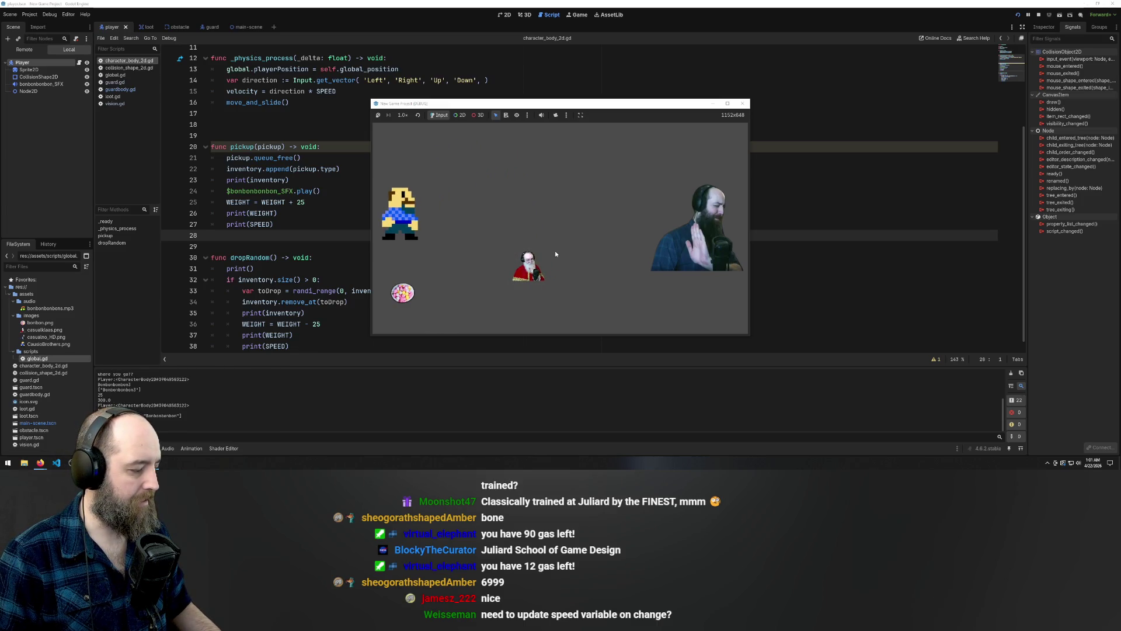
key(Down)
click(278, 119)
scroll(277, 119, up, 4)
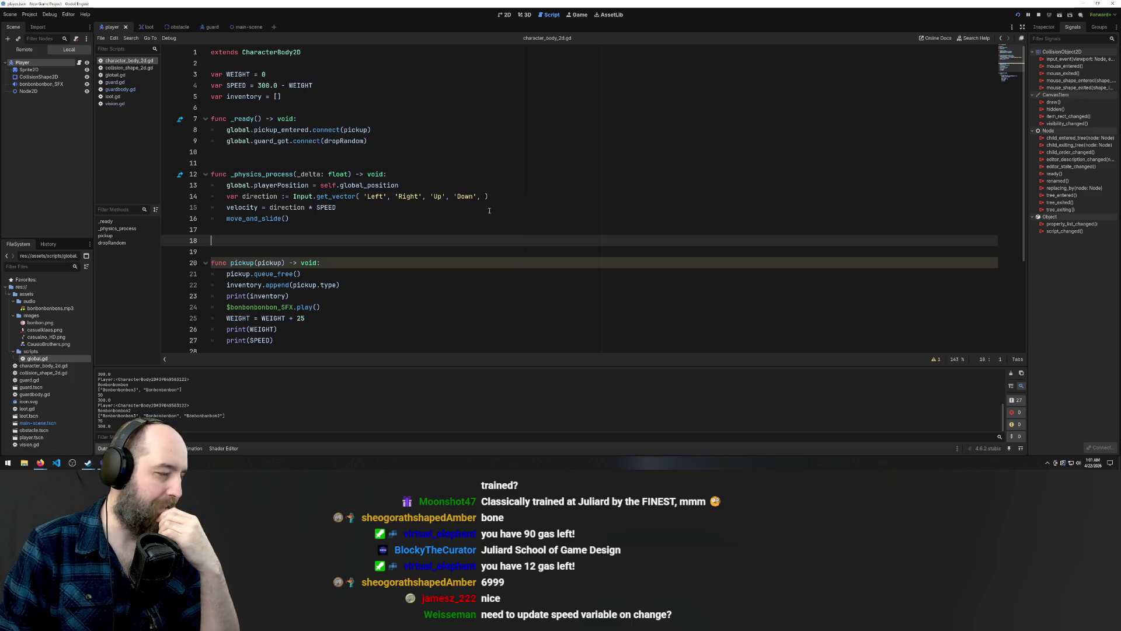
Try deleting '- WEIGHT' from SPEED, undo it to restore the declaration, and save
scroll(444, 266, down, 4)
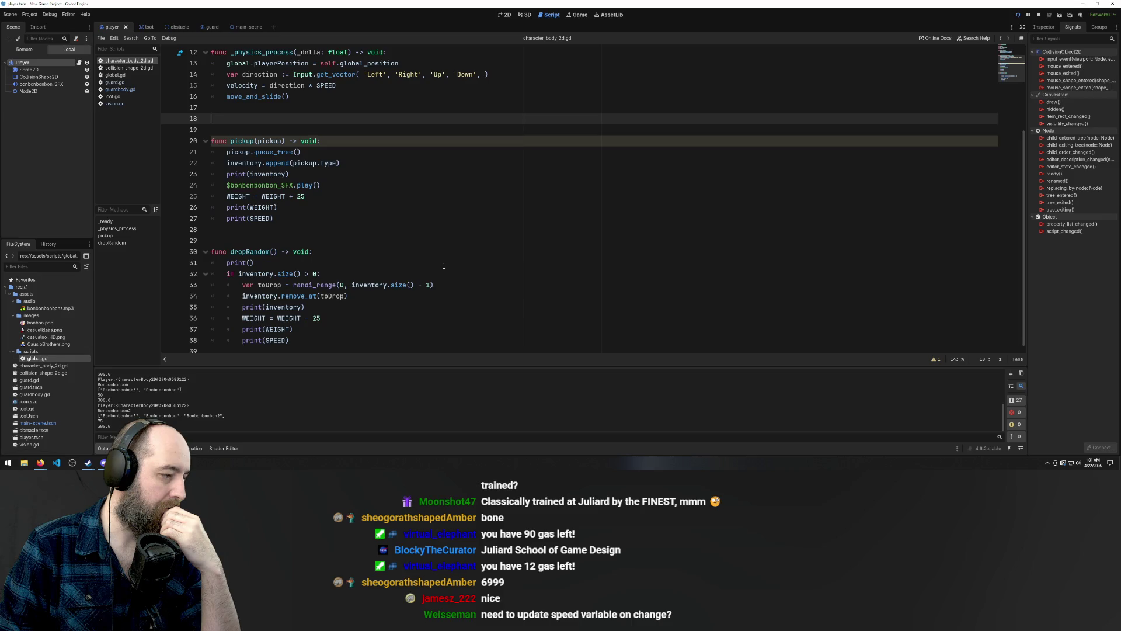
scroll(444, 266, up, 4)
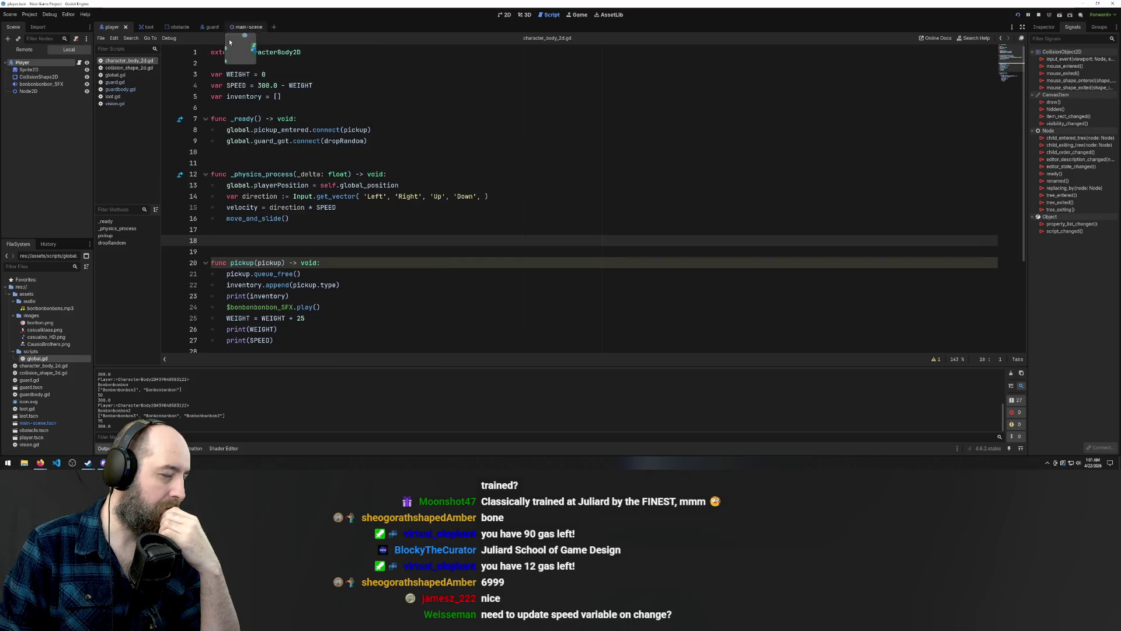
double_click(236, 85)
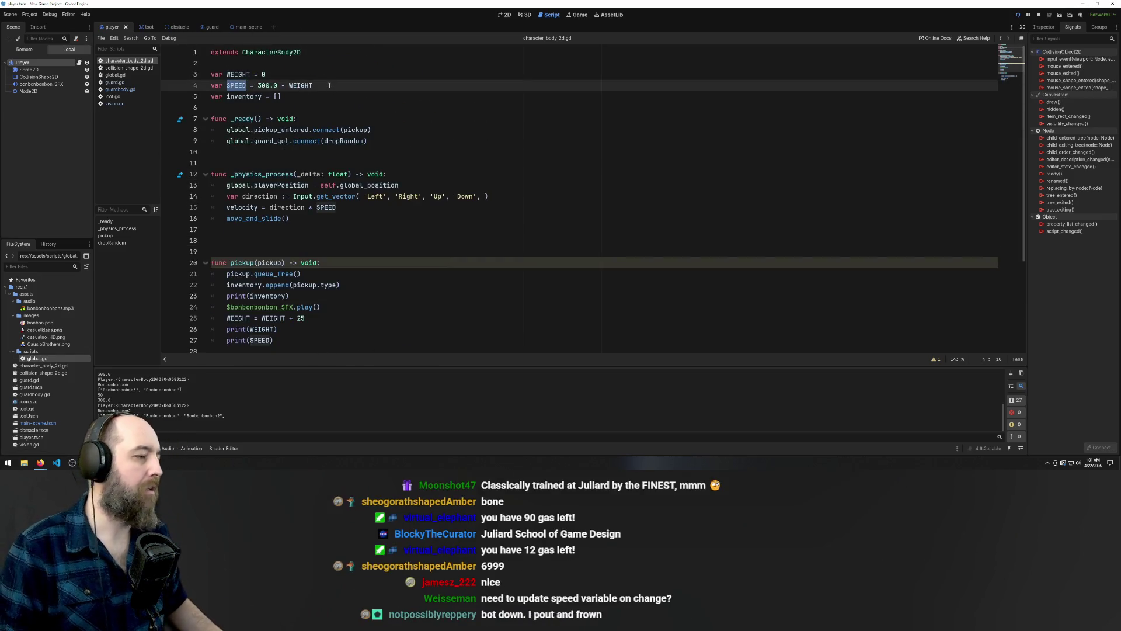
drag(328, 85, 281, 85)
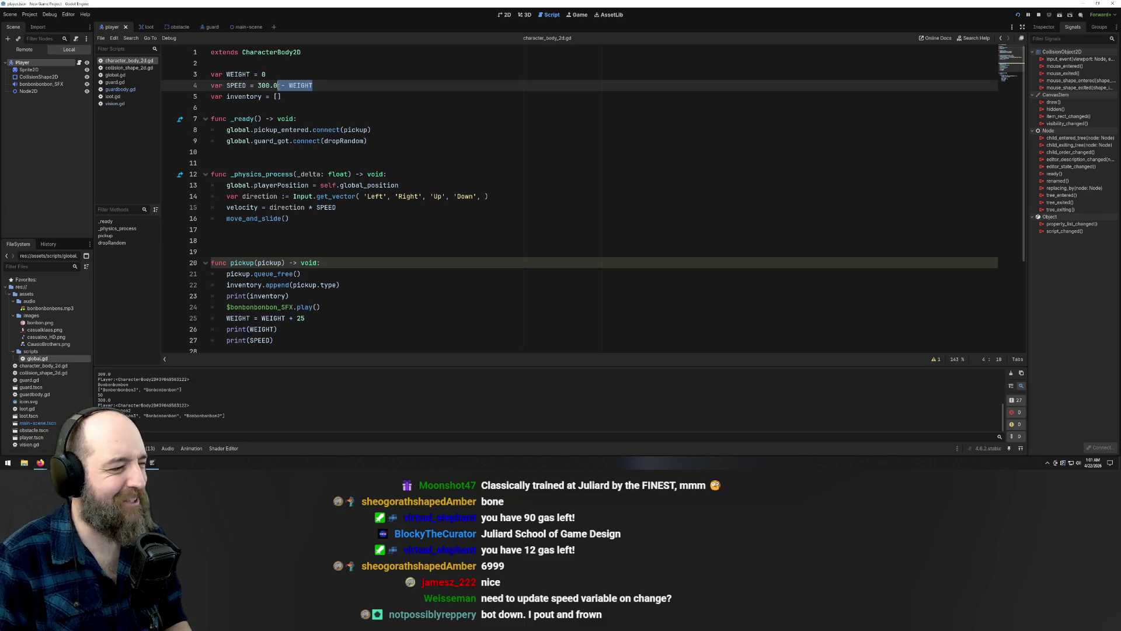
key(BackSpace)
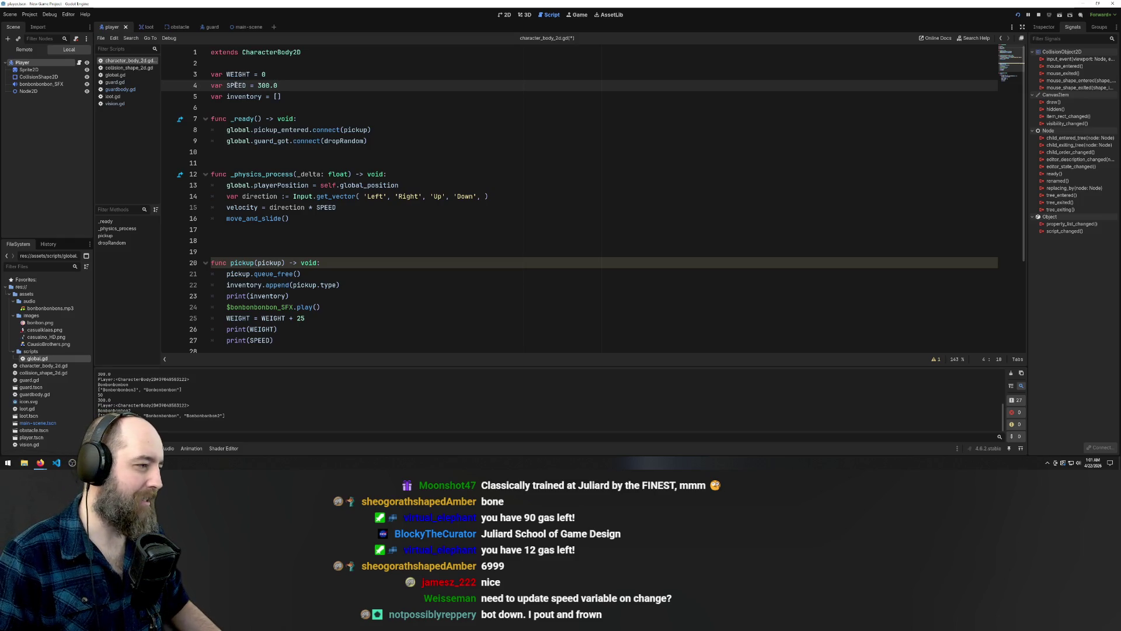
double_click(236, 85)
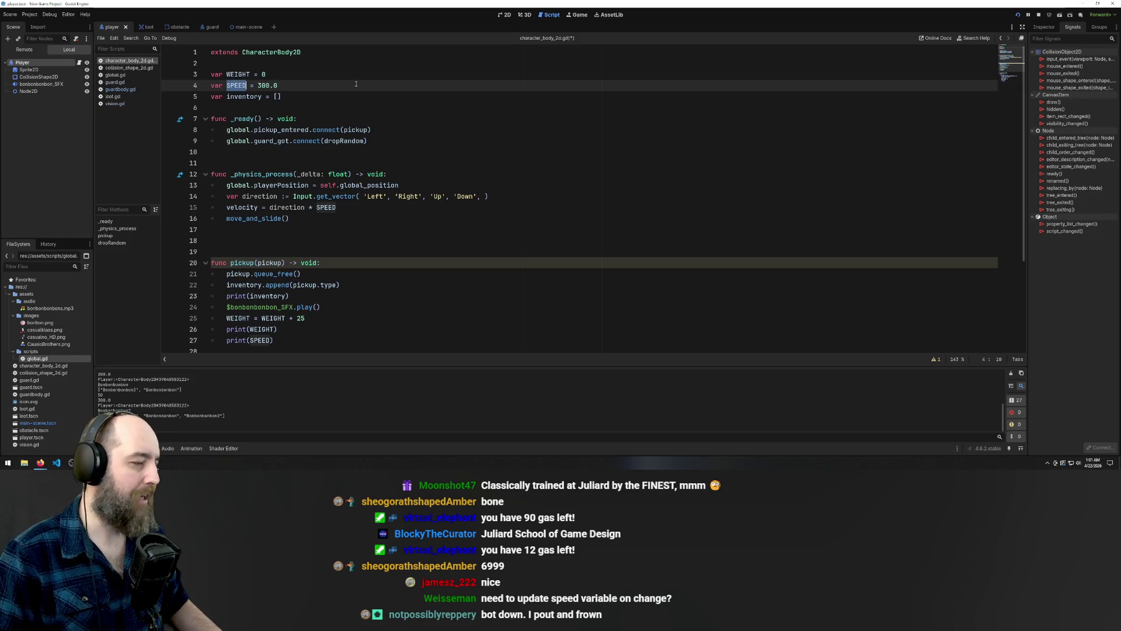
key(ctrl+z)
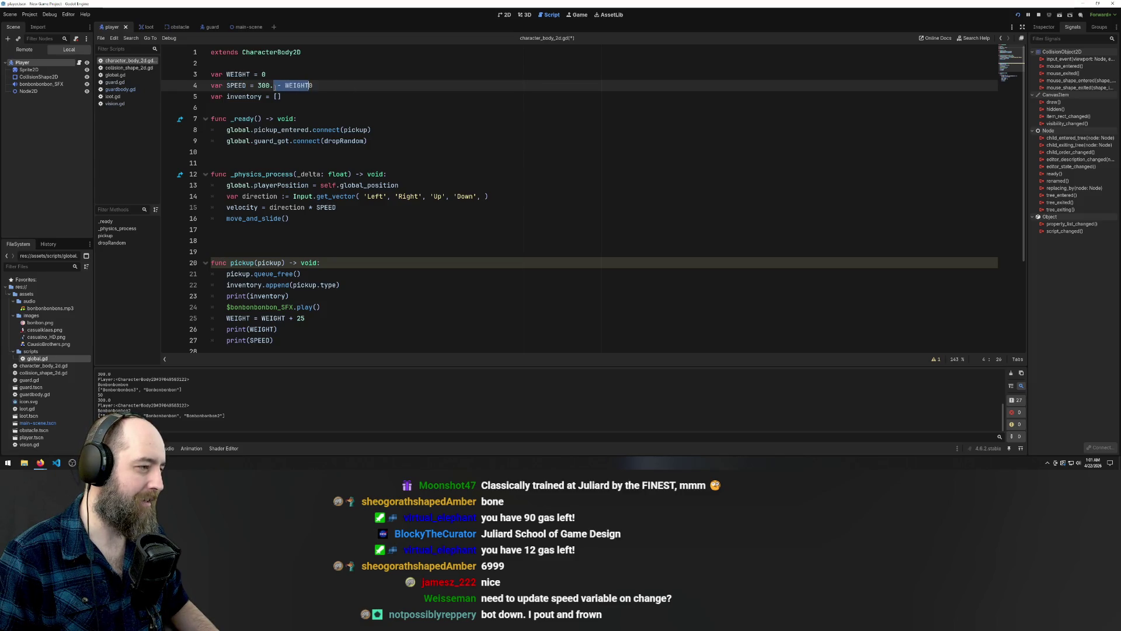
click(316, 85)
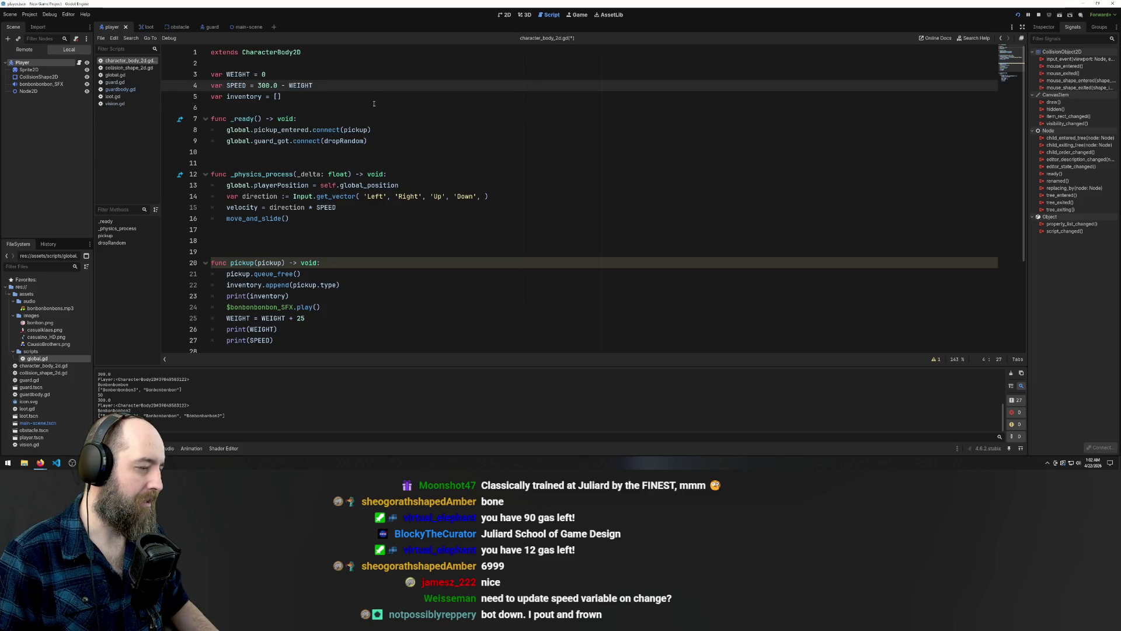
key(ctrl+s)
scroll(373, 104, down, 4)
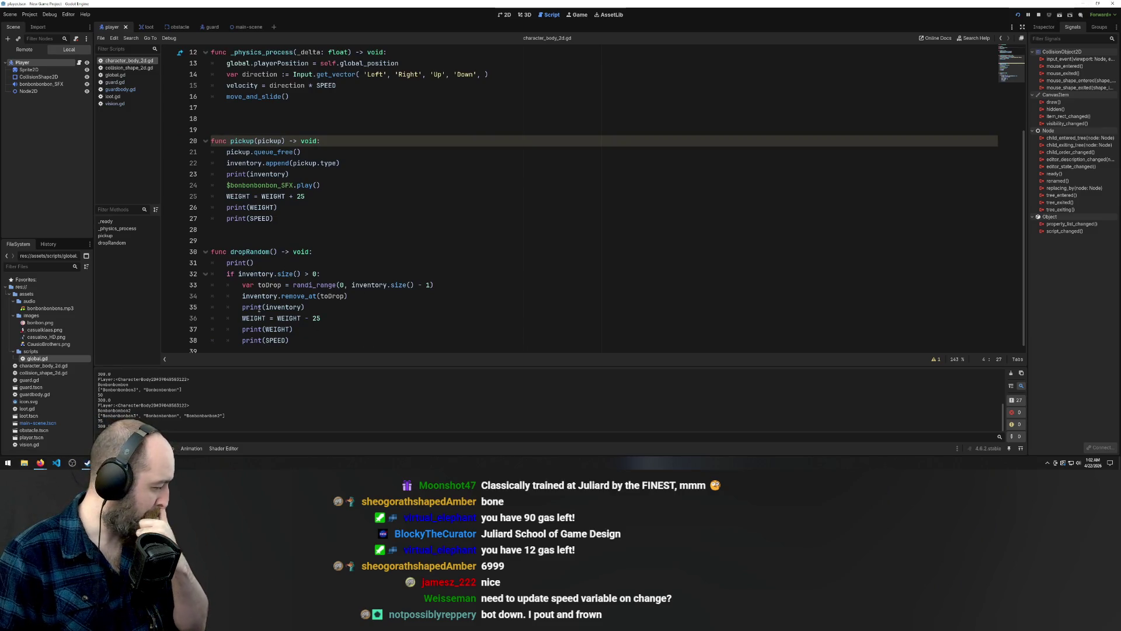
Delete '- WEIGHT' from the SPEED declaration and remove the 'var WEIGHT = 0' line
click(338, 318)
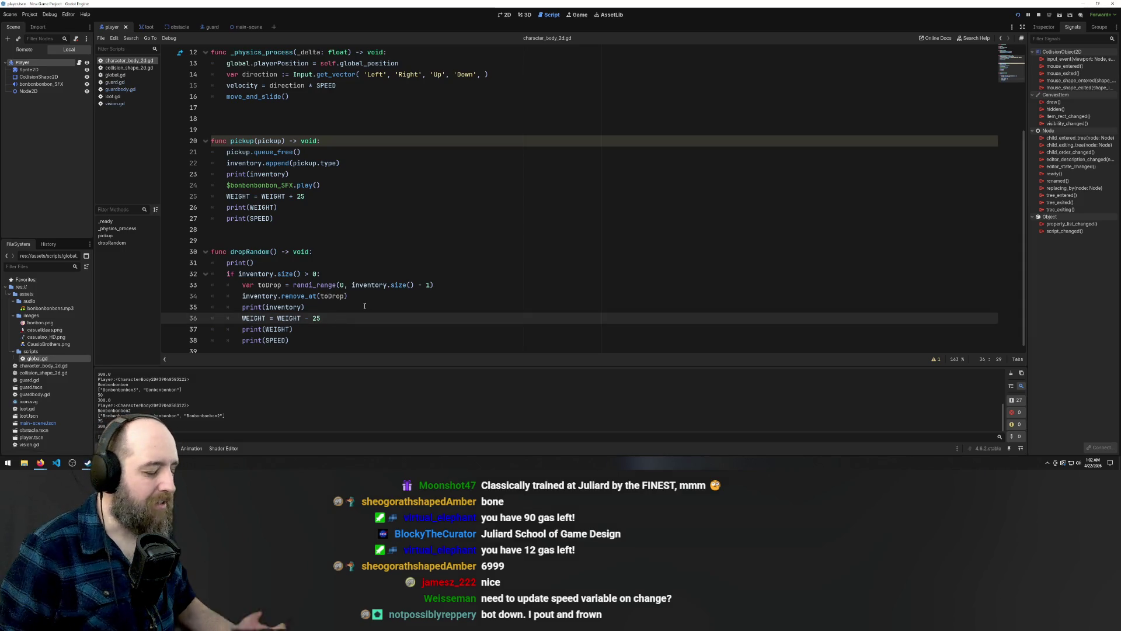
scroll(322, 134, up, 4)
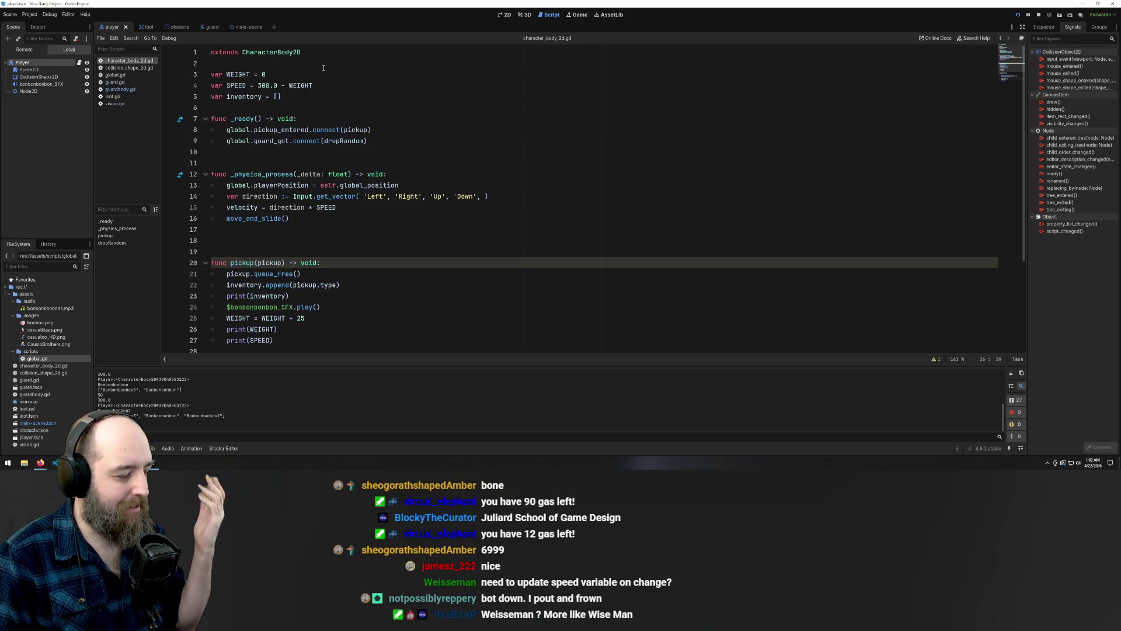
drag(313, 85, 281, 85)
key(BackSpace)
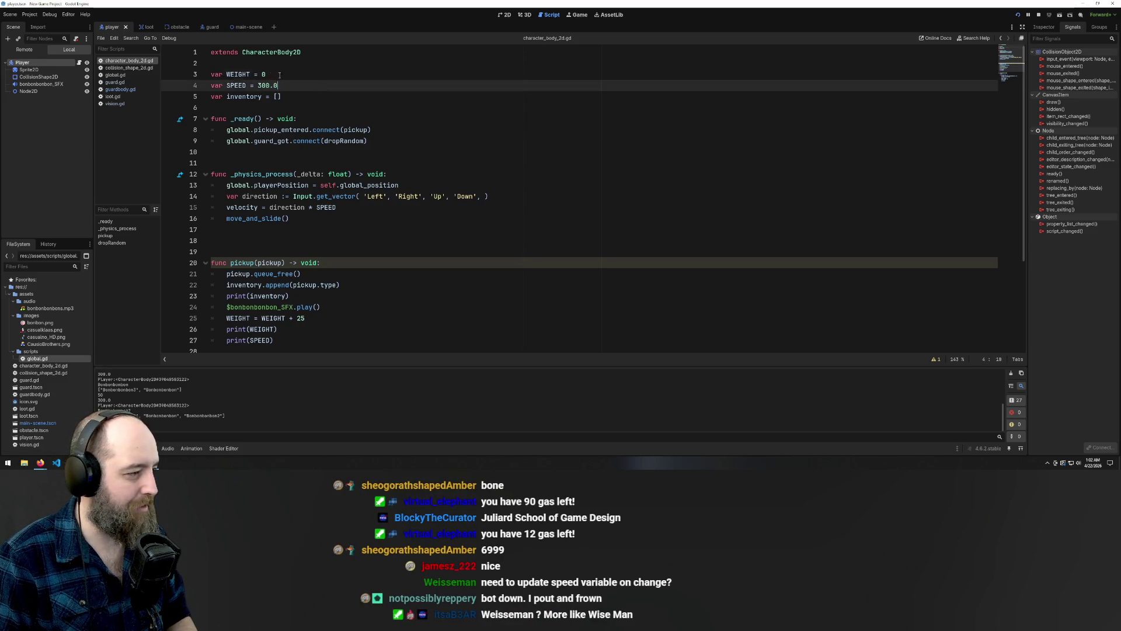
key(Up)
key(shift+Home)
key(BackSpace)
key(BackSpace)
scroll(409, 175, down, 4)
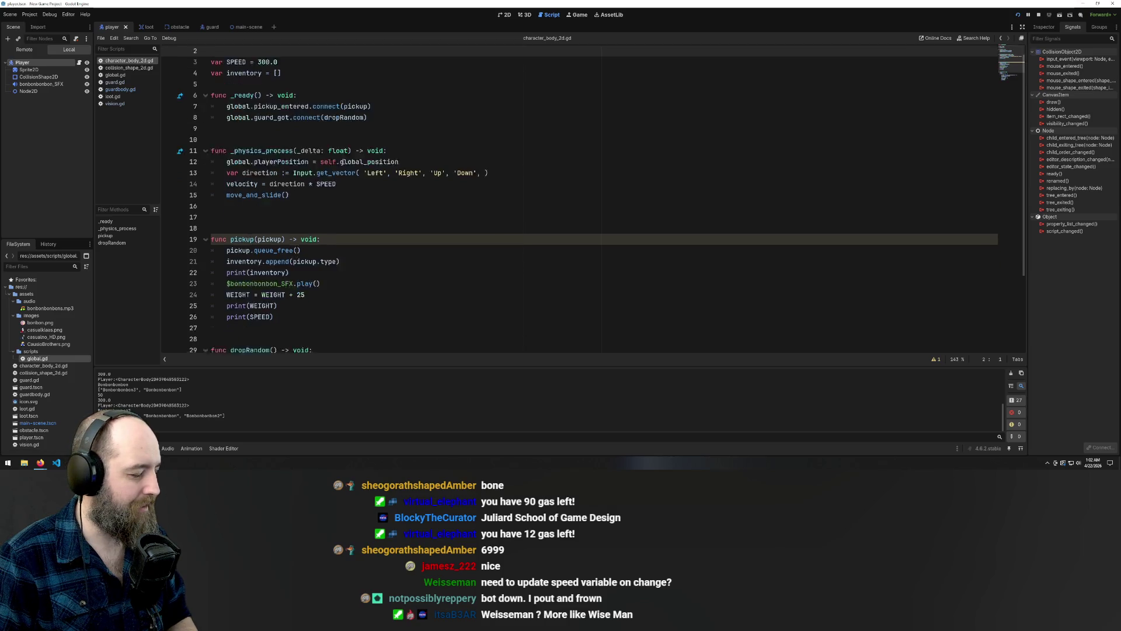
click(299, 336)
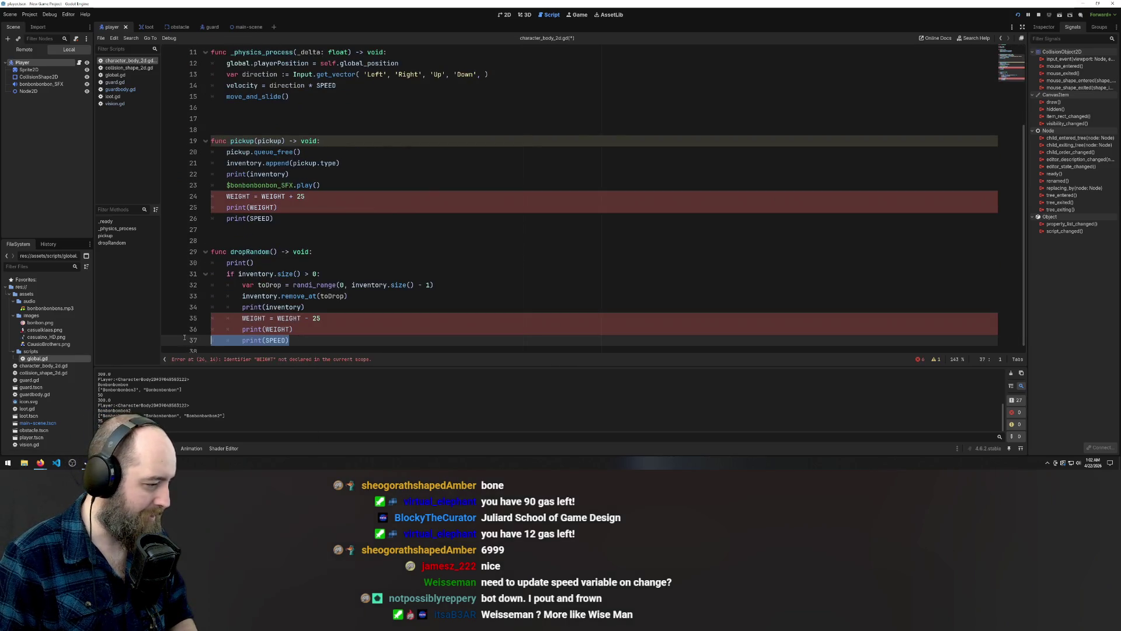
Remove dropRandom's print lines and change its update to SPEED = SPEED - 25
key(shift+Up)
key(shift+Up)
key(BackSpace)
double_click(261, 313)
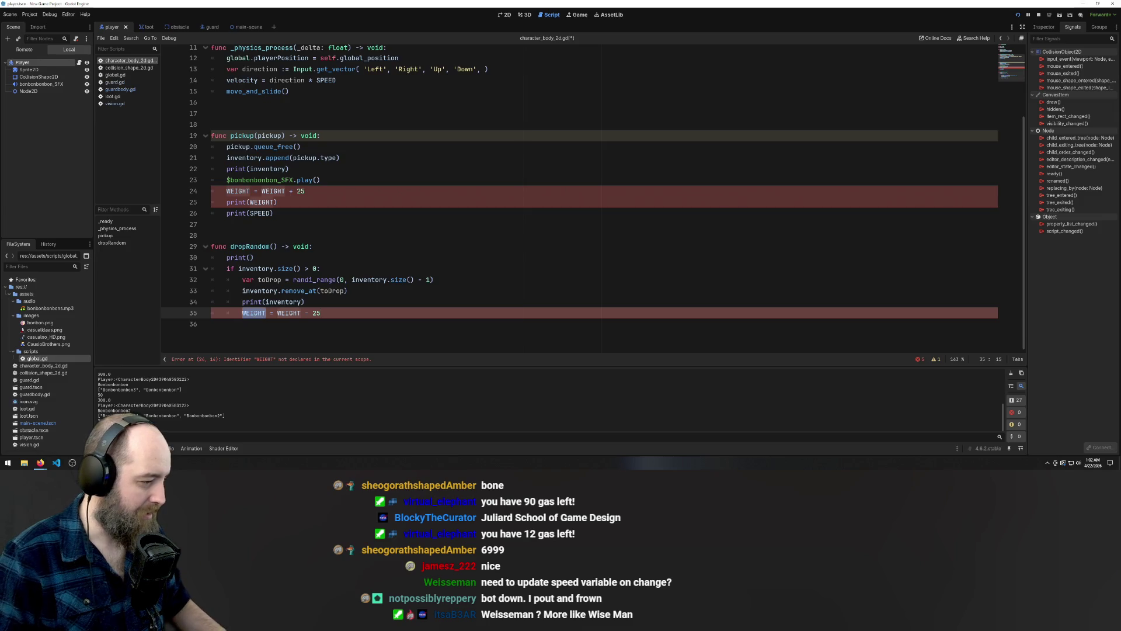
text(SPE)
text(ED)
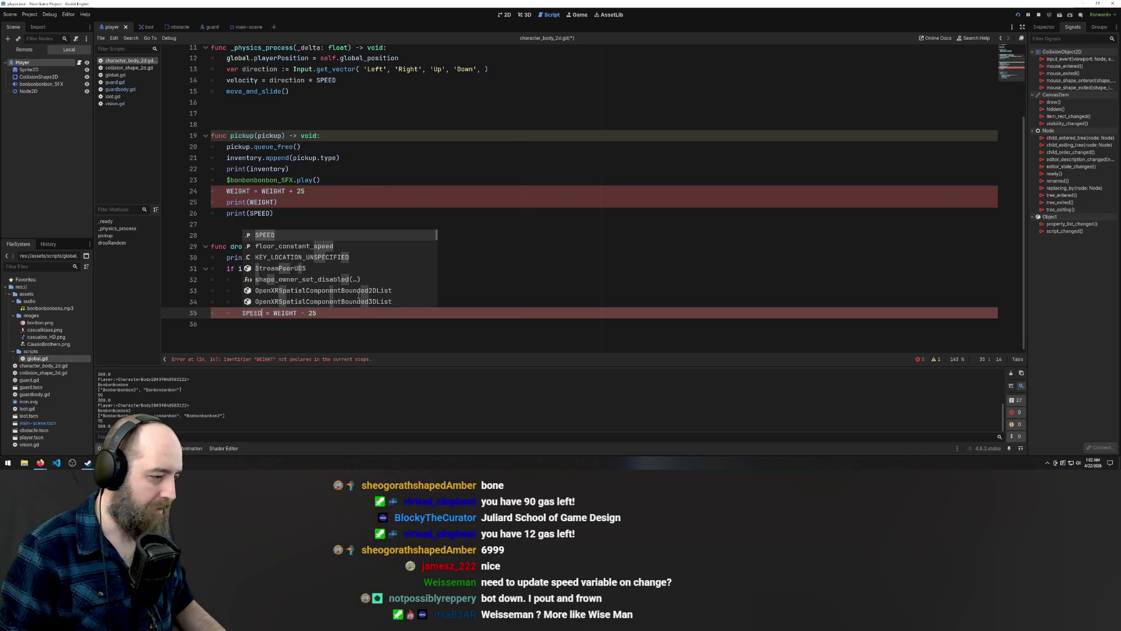
double_click(283, 313)
text(SPEED)
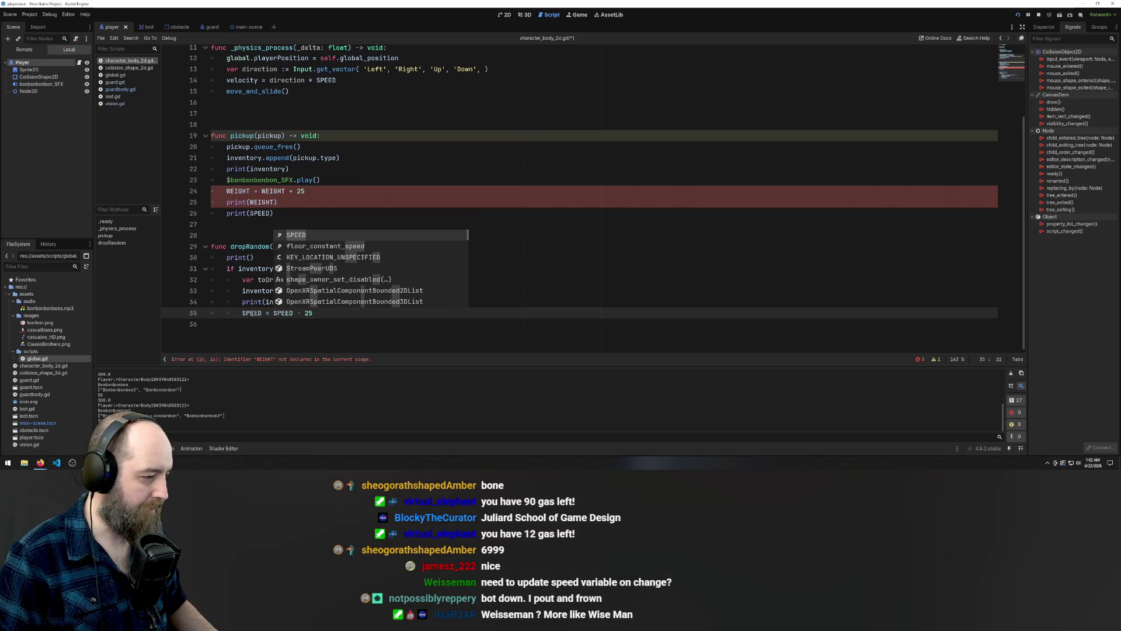
Switch pickup's update to SPEED, delete its print(WEIGHT) and print(SPEED) lines, and save
double_click(251, 313)
key(ctrl+c)
double_click(237, 191)
key(ctrl+v)
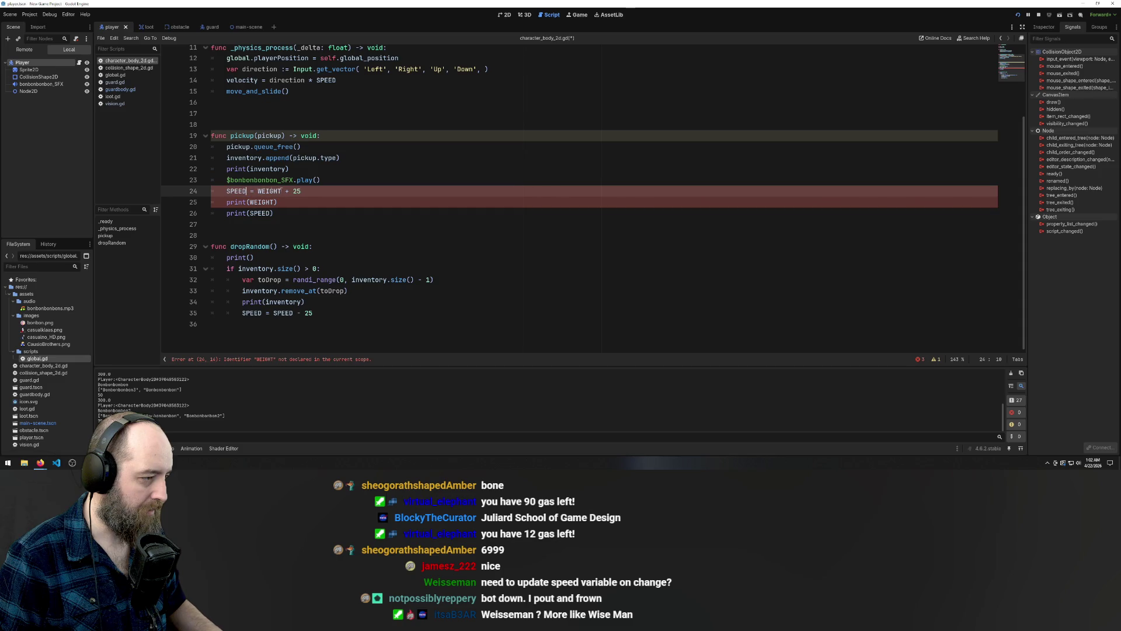
key(ctrl+s)
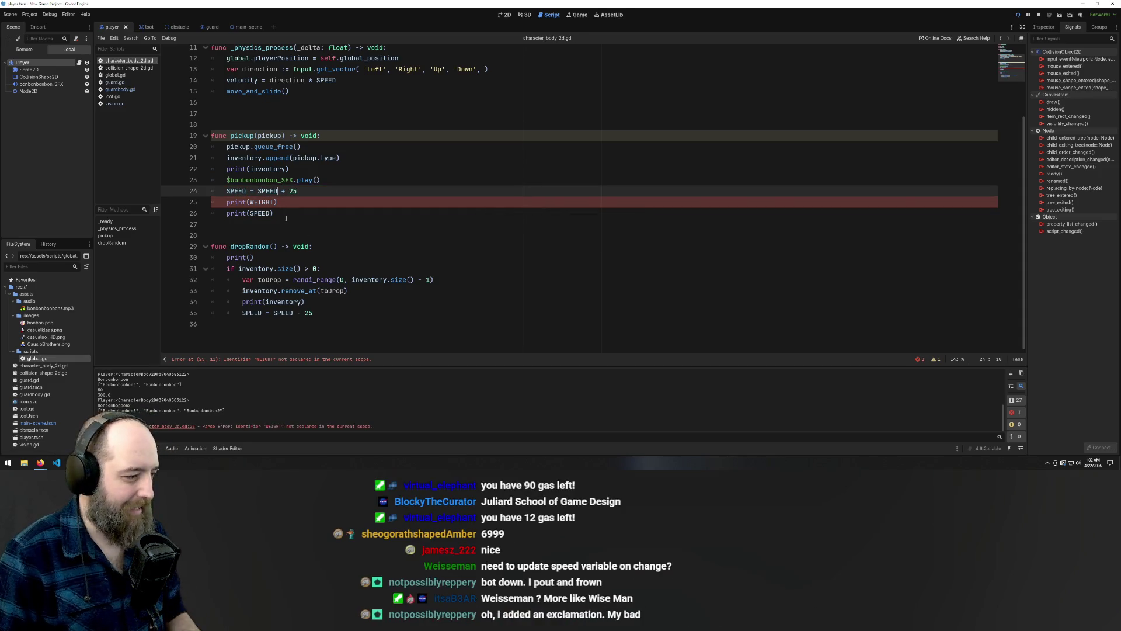
drag(274, 214, 107, 201)
key(BackSpace)
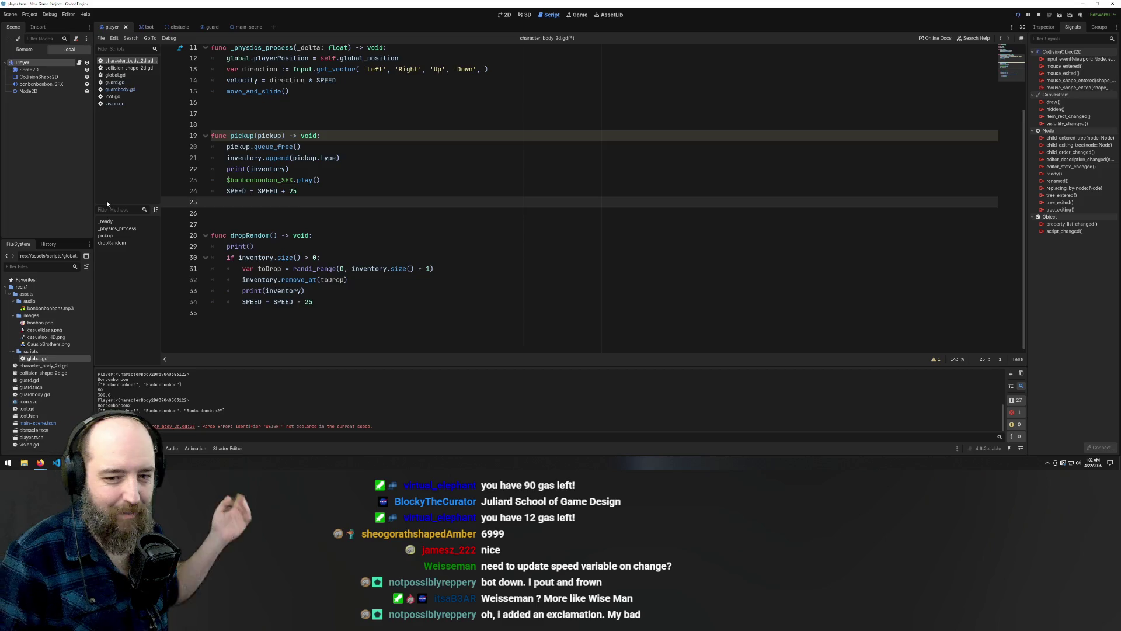
key(ctrl+s)
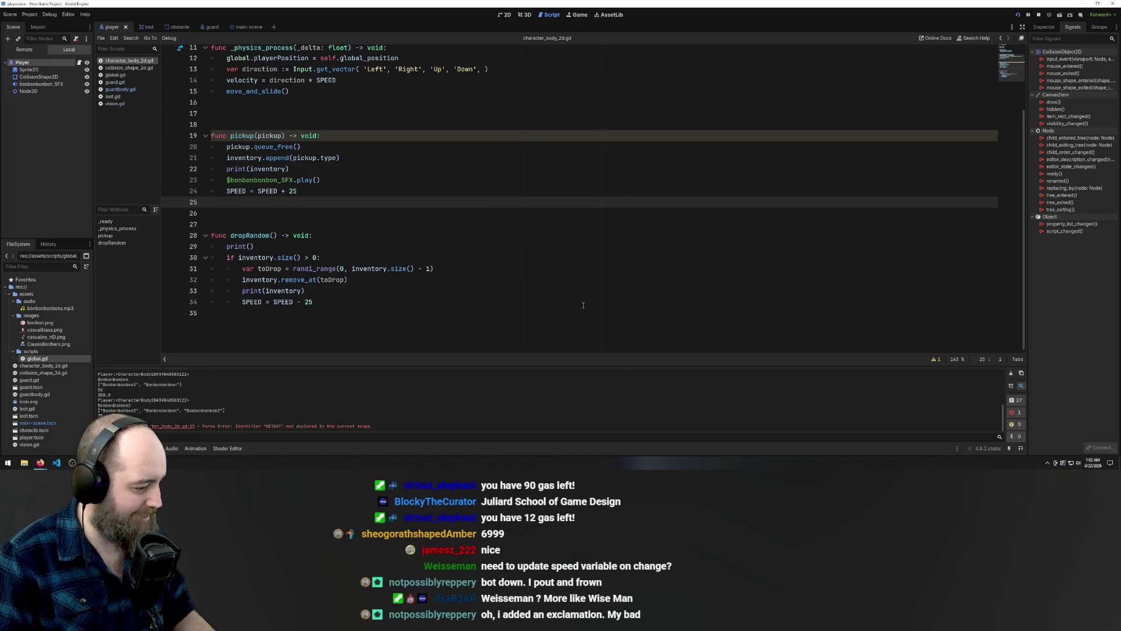
click(582, 305)
scroll(482, 317, up, 2)
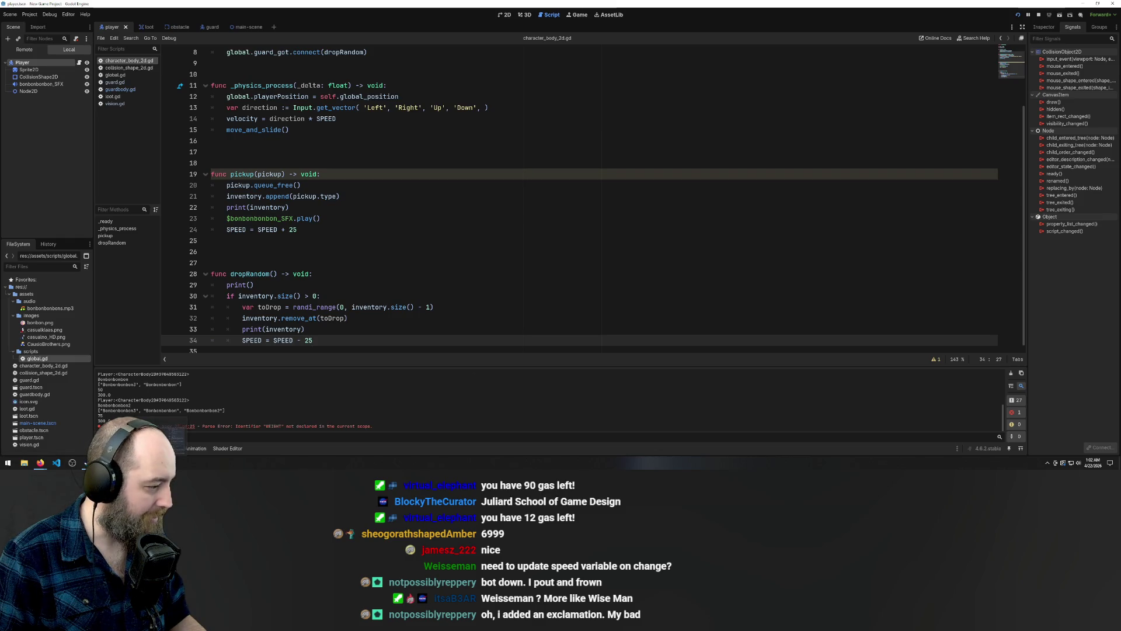
Run and restart the game, collect bonbons with the arrow keys, then stop it with F8
key(F5)
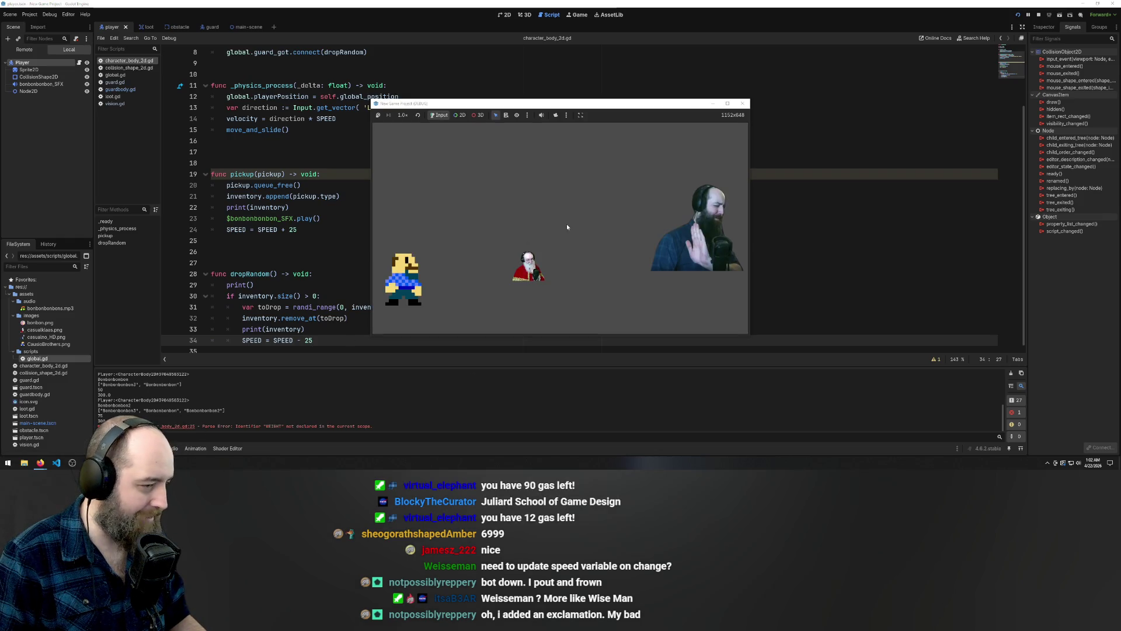
click(744, 104)
key(F5)
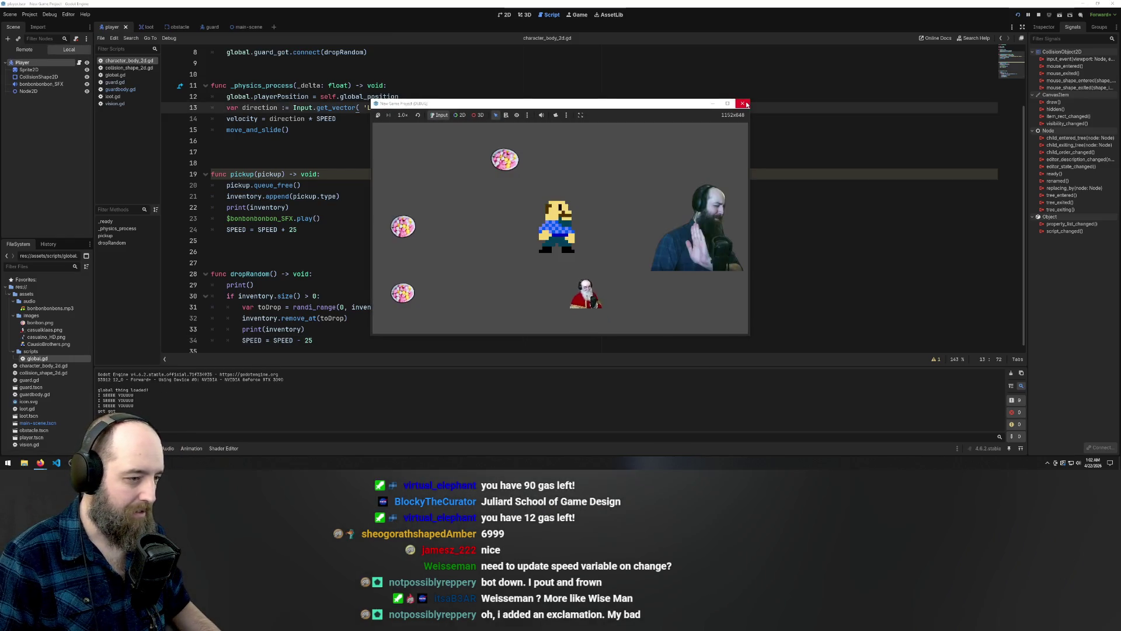
key(Left)
key(Down)
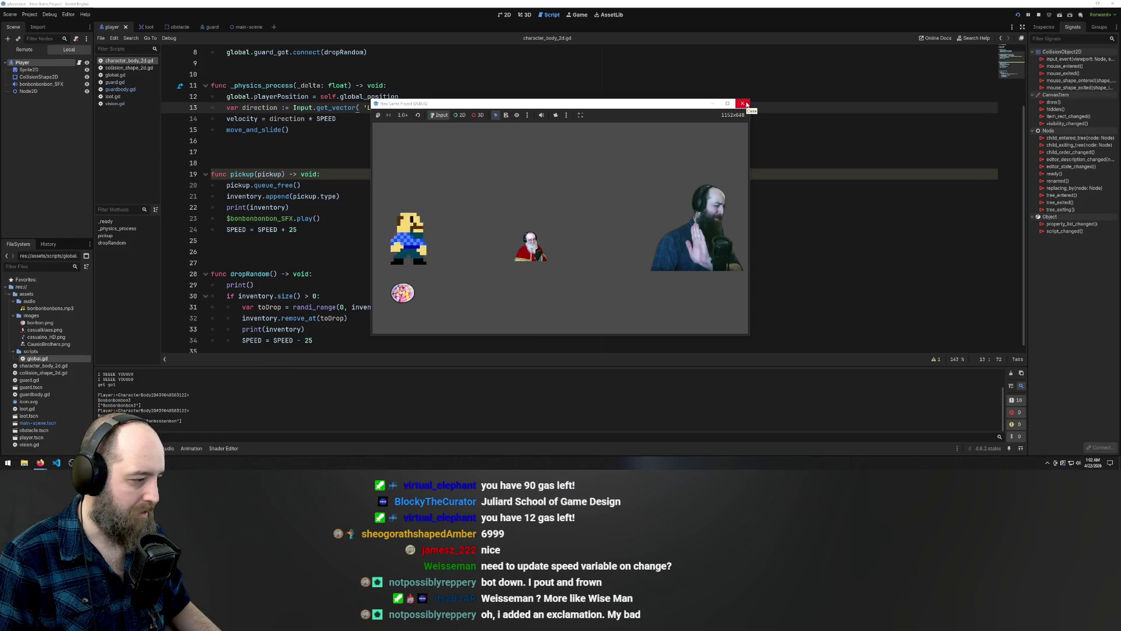
key(Right)
key(Up)
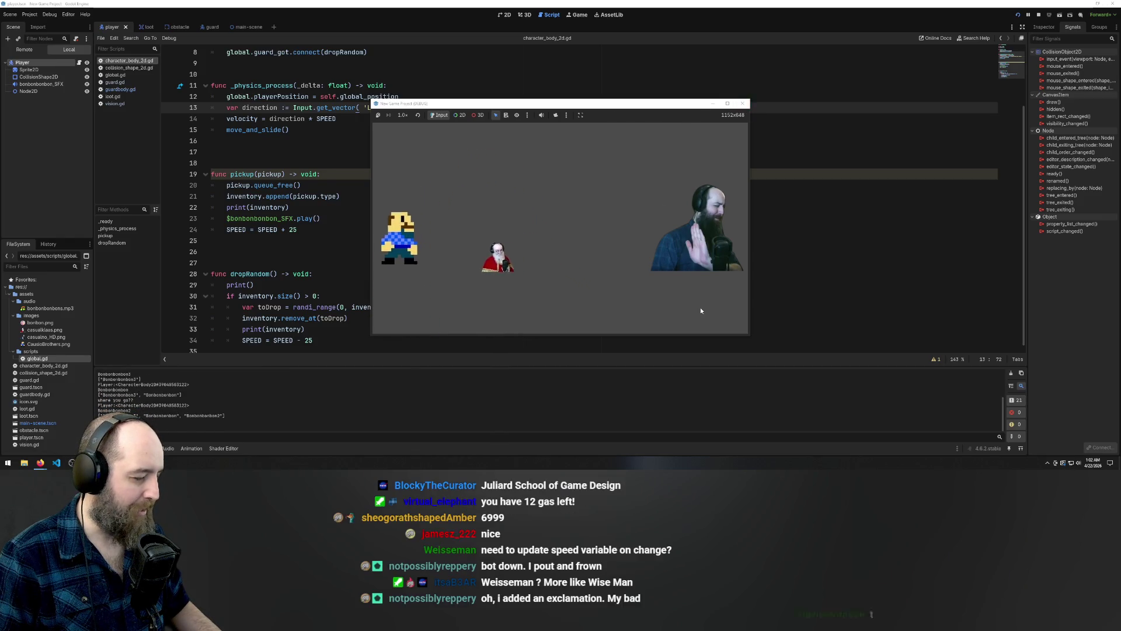
key(Up)
key(Right)
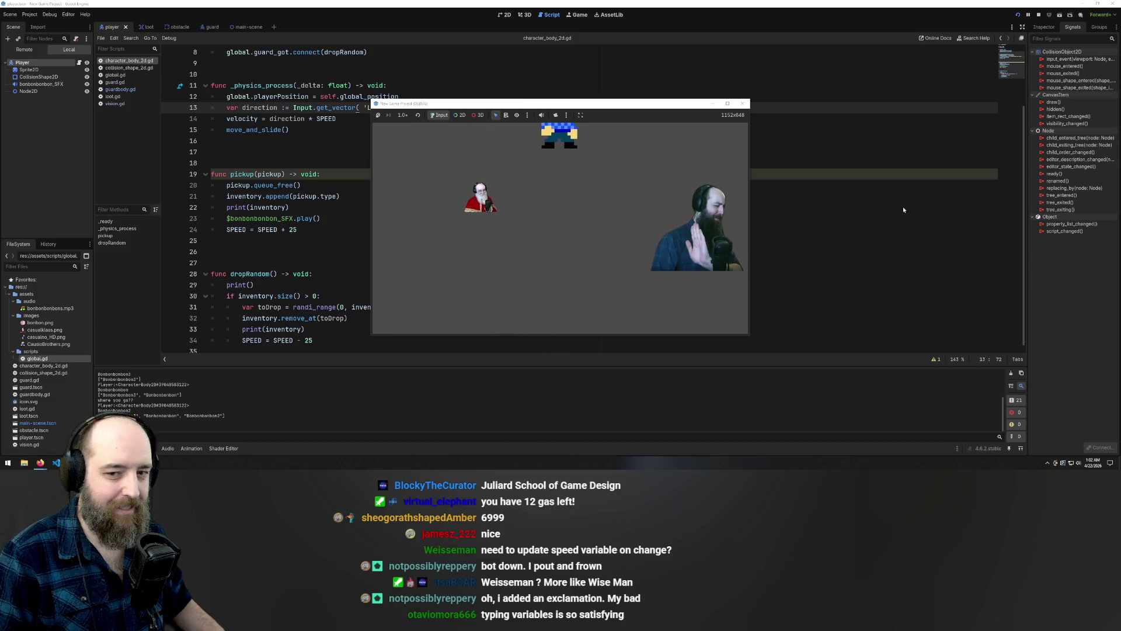
key(F8)
scroll(383, 216, up, 3)
click(233, 329)
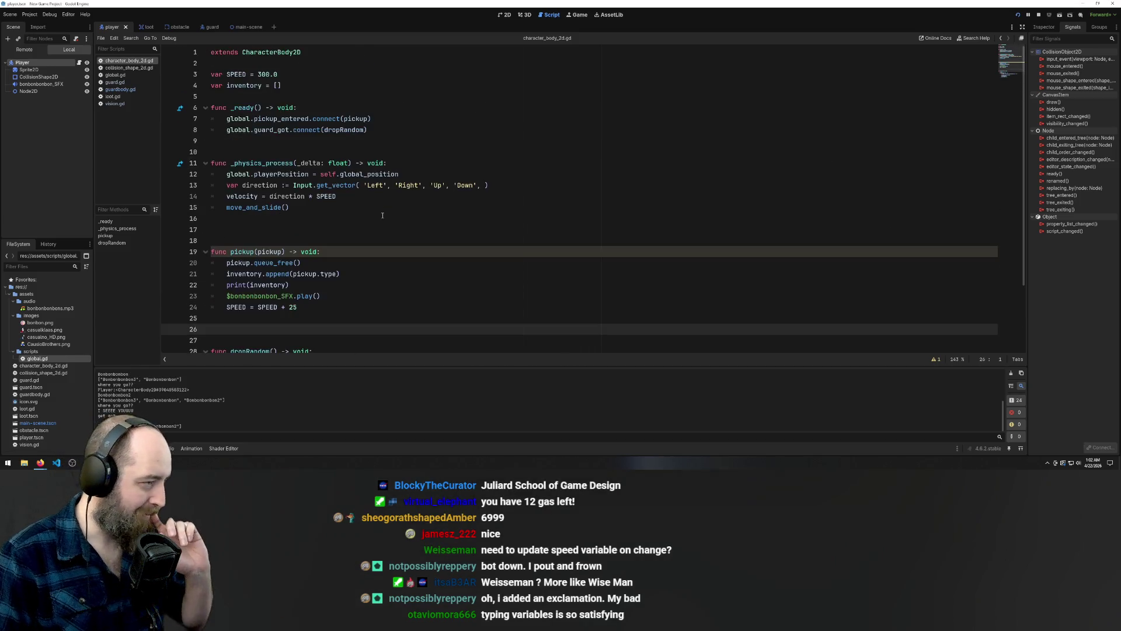
Insert a new empty line after 'SPEED = SPEED + 25' in the pickup function
scroll(389, 216, down, 2)
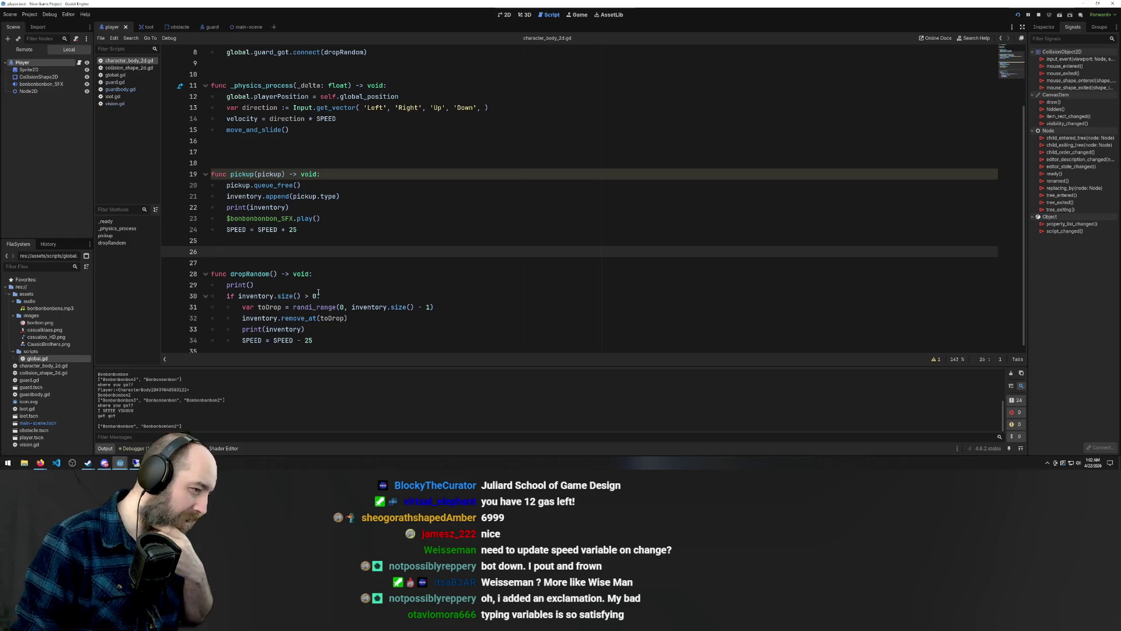
click(321, 230)
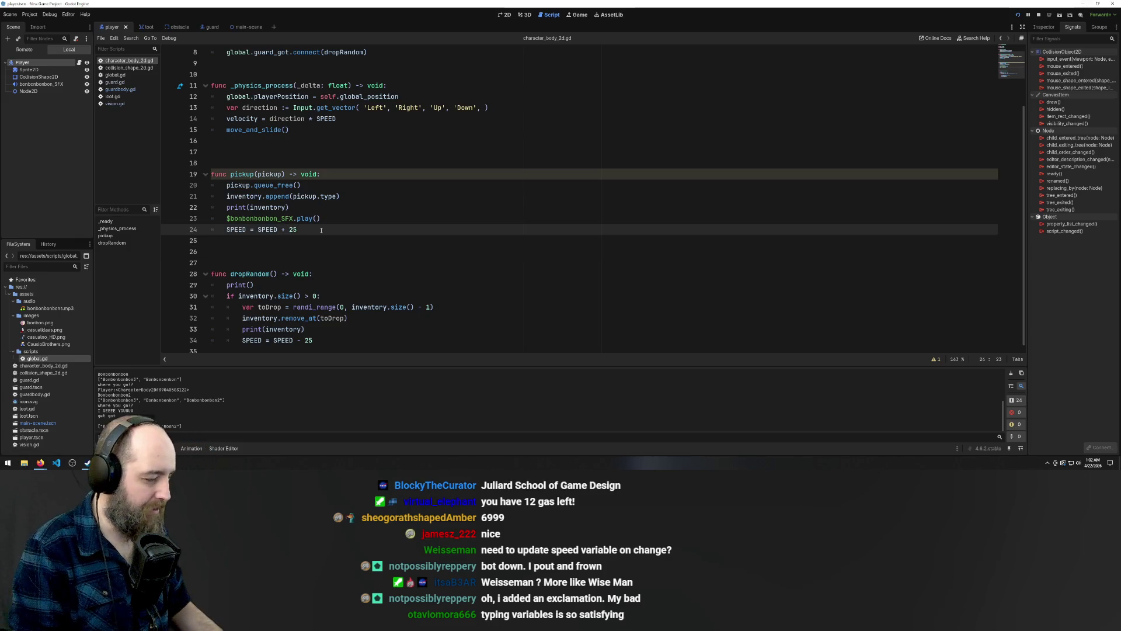
key(Return)
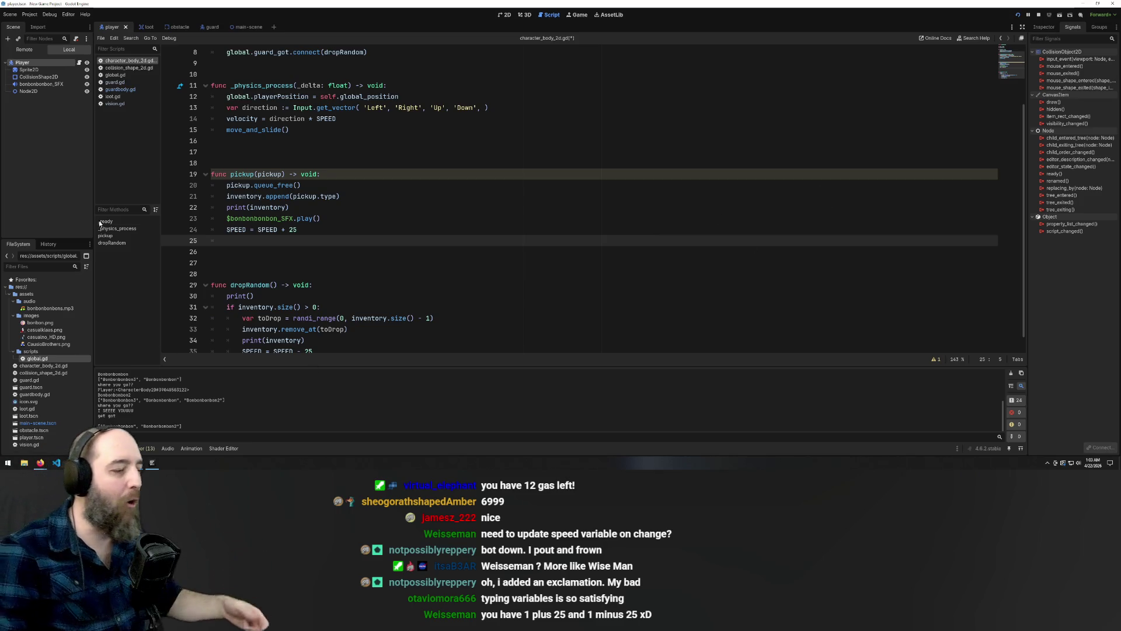
Flip the SPEED signs so pickup subtracts 25 and dropRandom adds 25
click(332, 225)
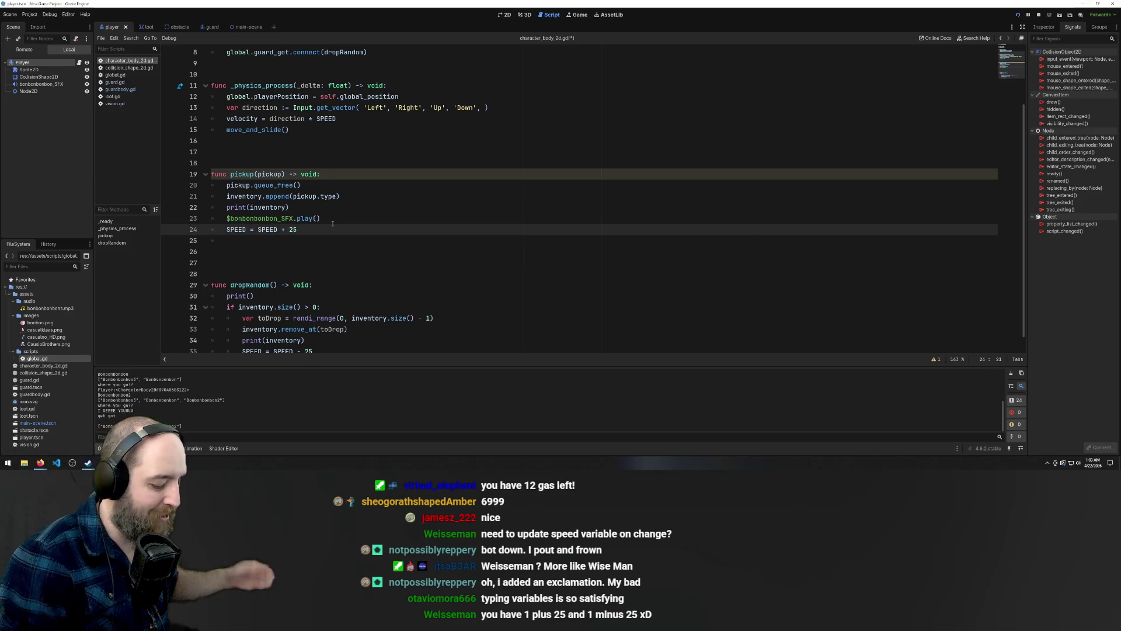
key(Left)
key(Left)
key(Left)
key(BackSpace)
text(-)
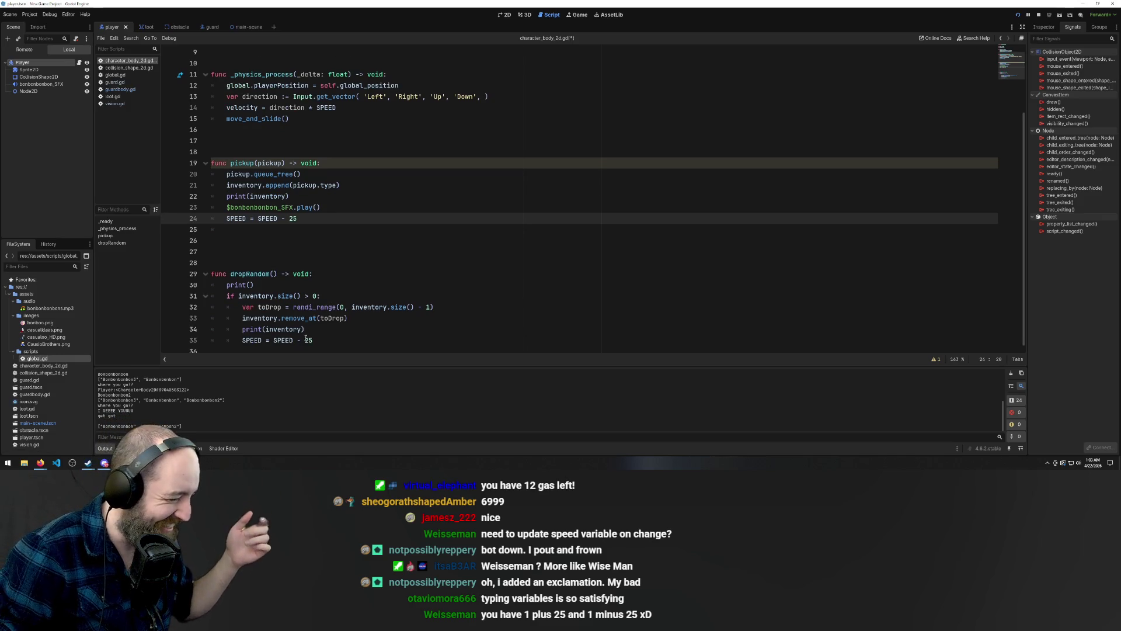
click(304, 339)
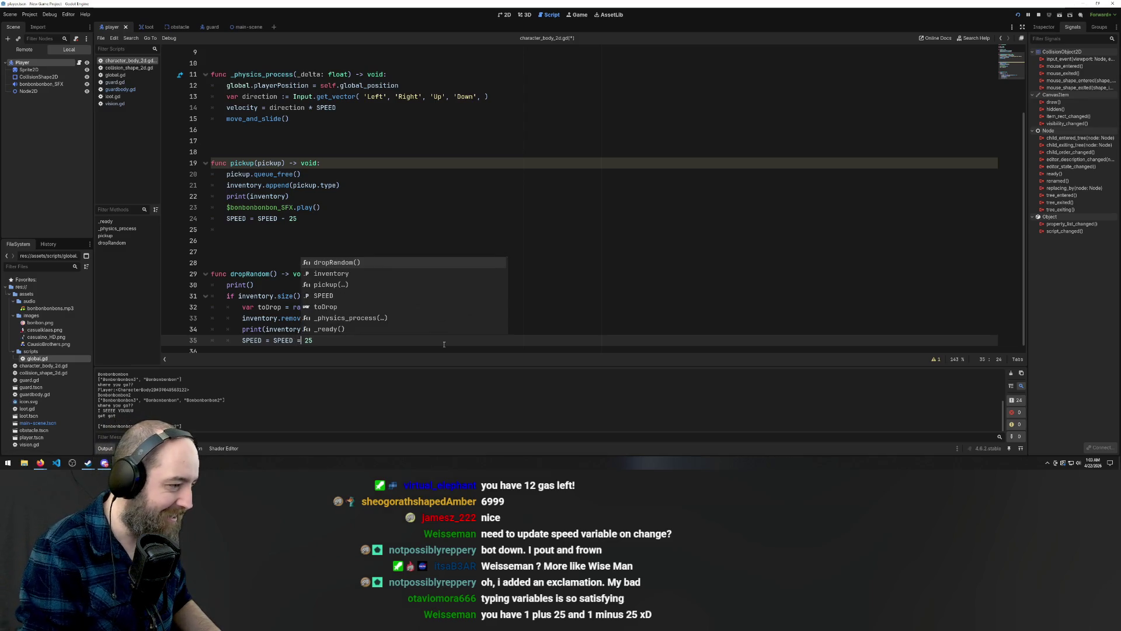
text(+)
click(584, 208)
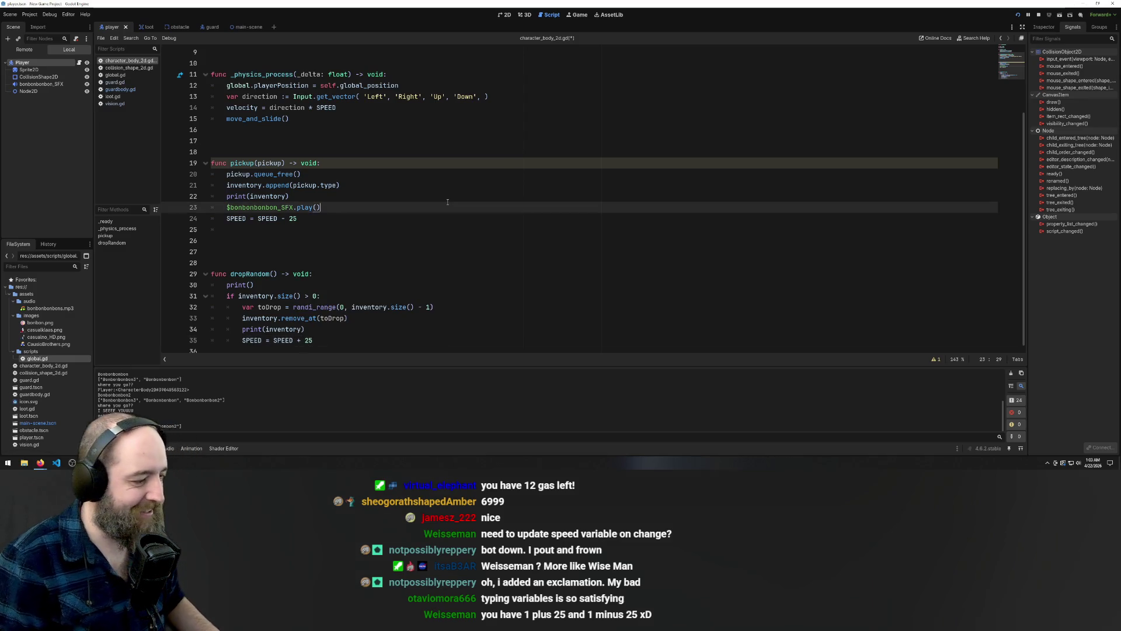
Run the game with F5, collect the bonbons, then return to the player script
key(F5)
key(Left)
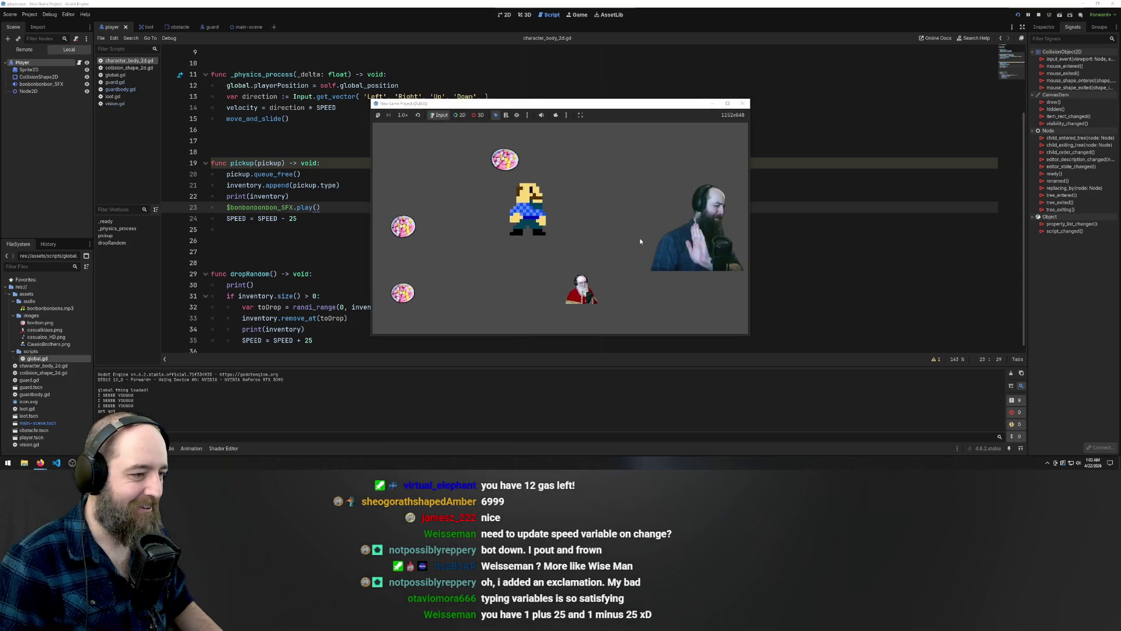
key(Up)
key(Down)
key(Left)
key(Down)
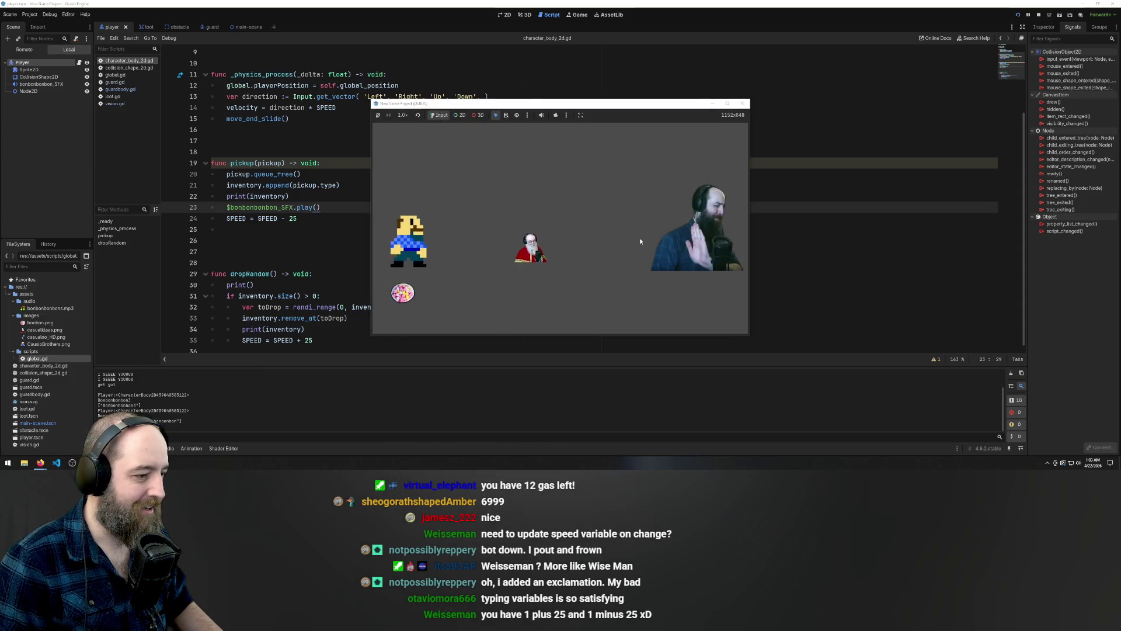
key(Right)
key(Up)
key(Left)
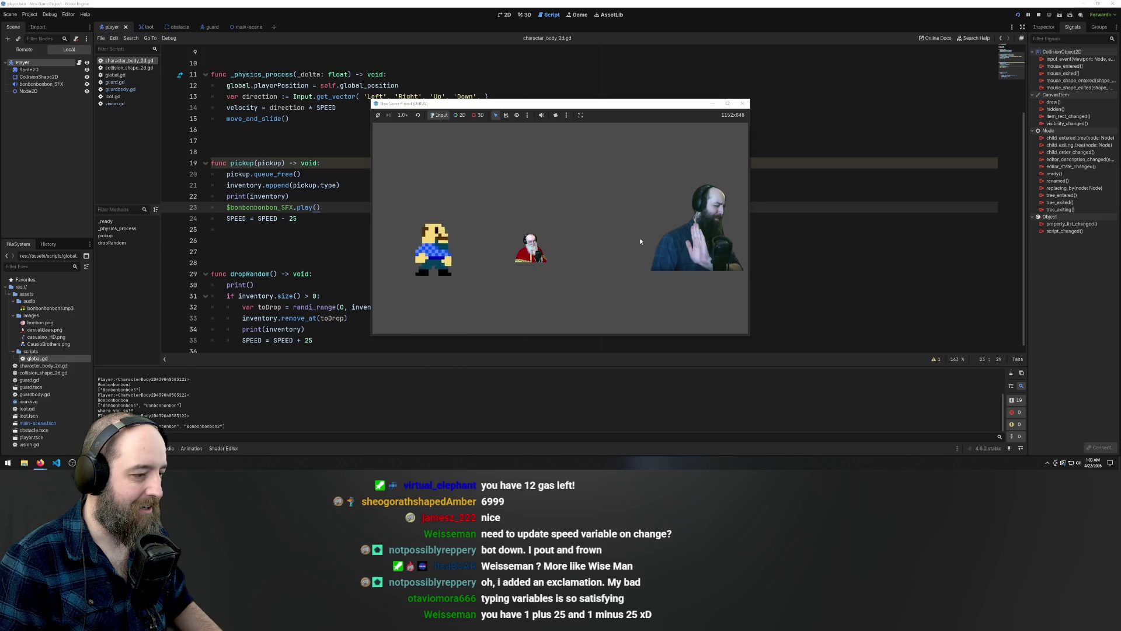
key(Up)
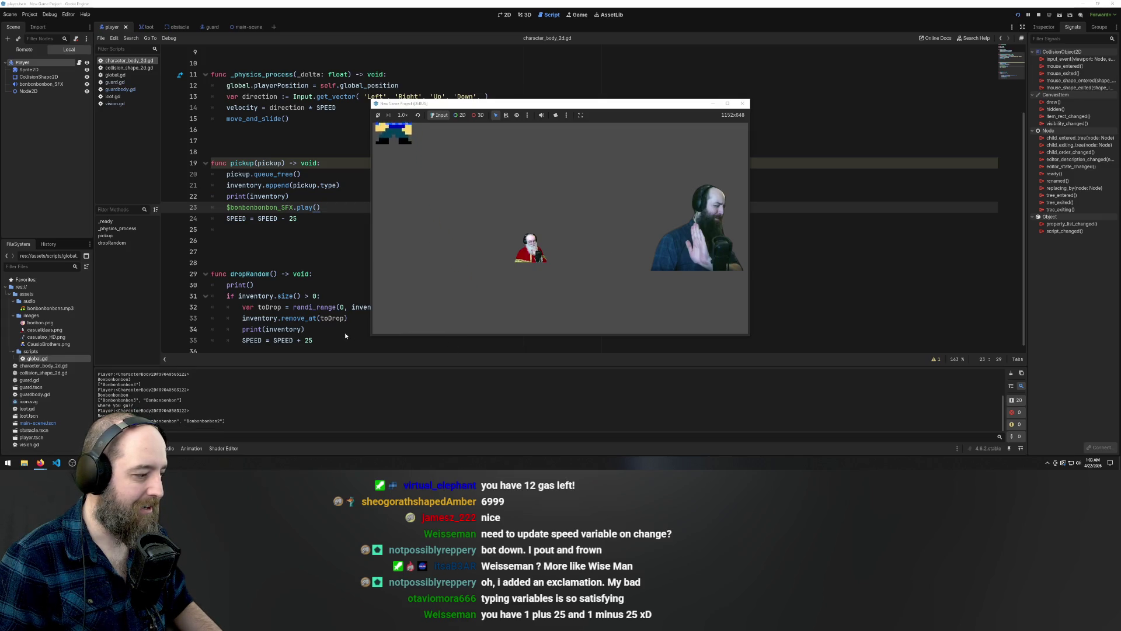
click(282, 255)
click(310, 220)
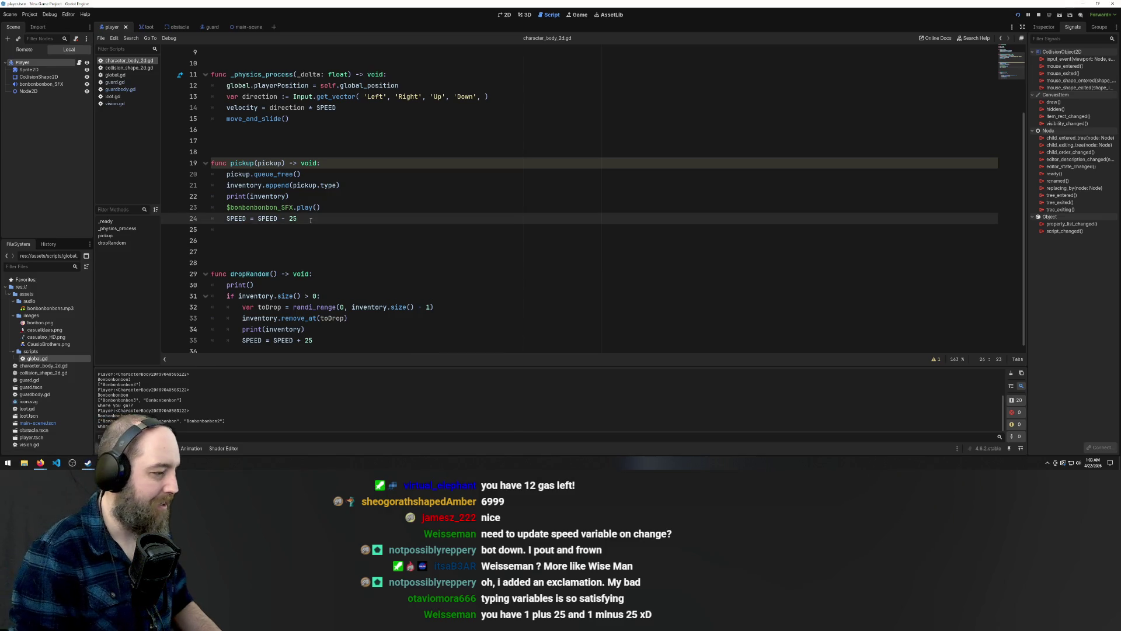
Add print(SPEED) after both the pickup and dropRandom SPEED lines and save
key(Return)
key(BackSpace)
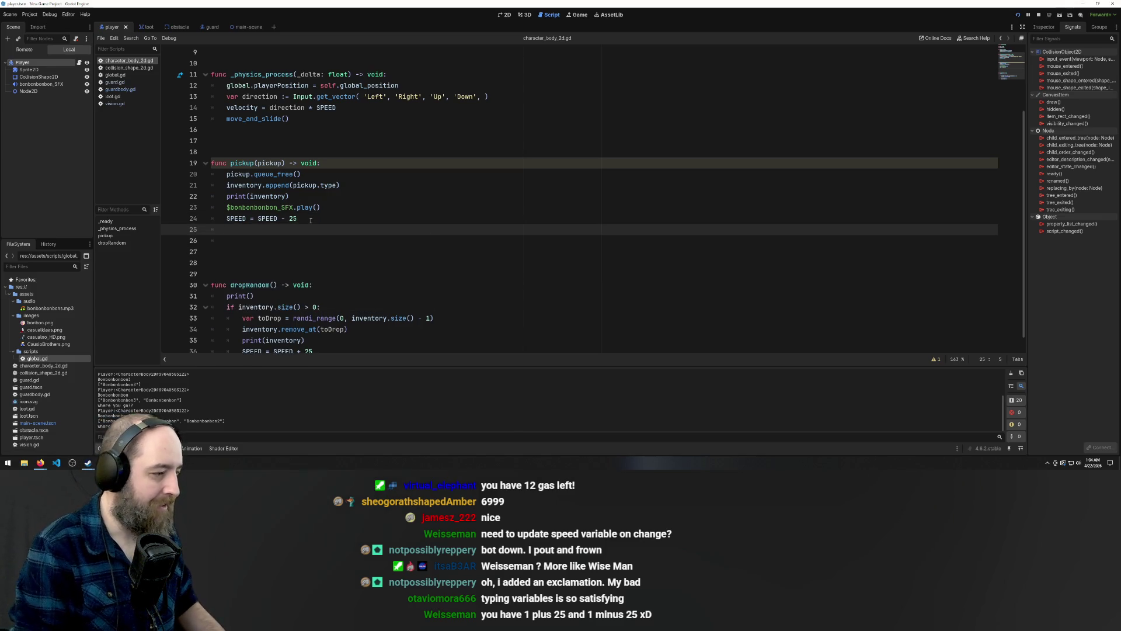
text(print()
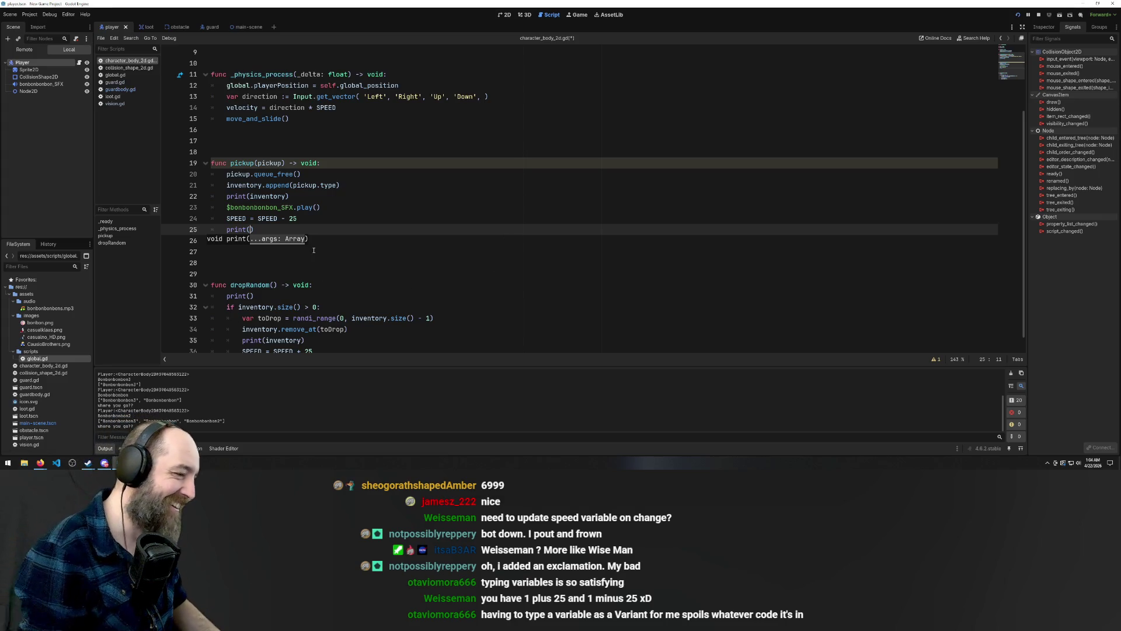
text(PEED)
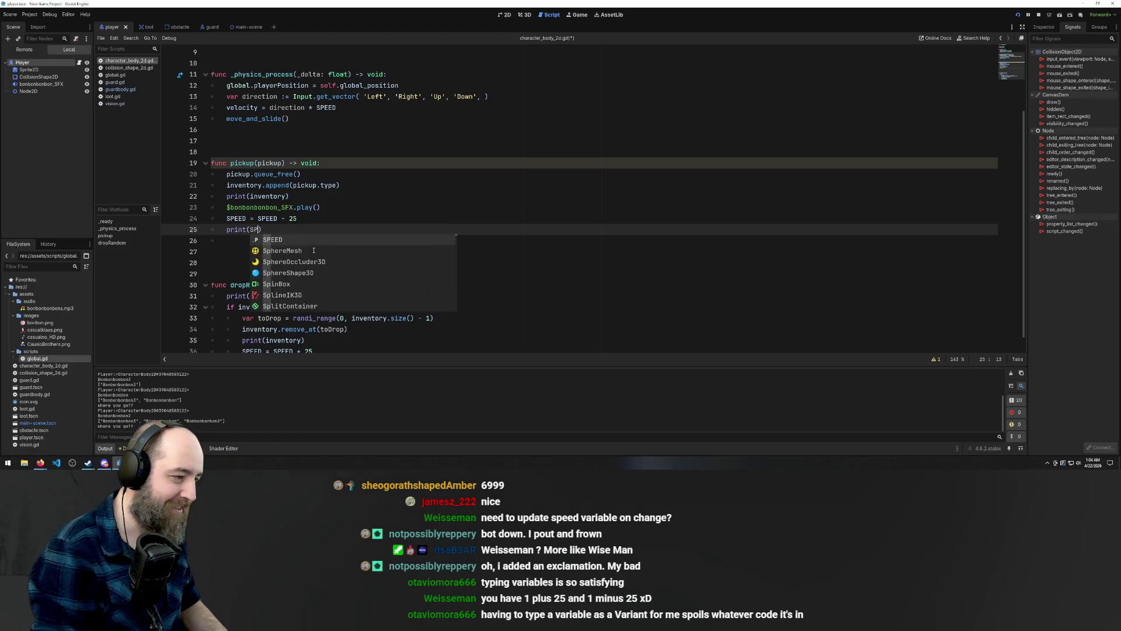
key(Escape)
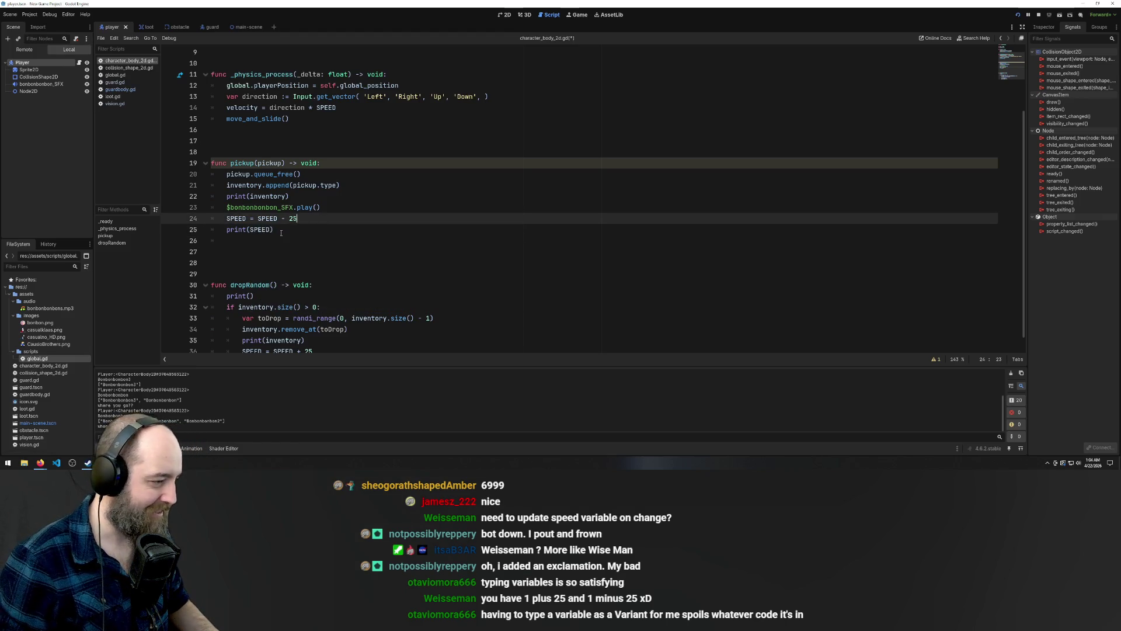
key(shift+Home)
scroll(303, 311, down, 1)
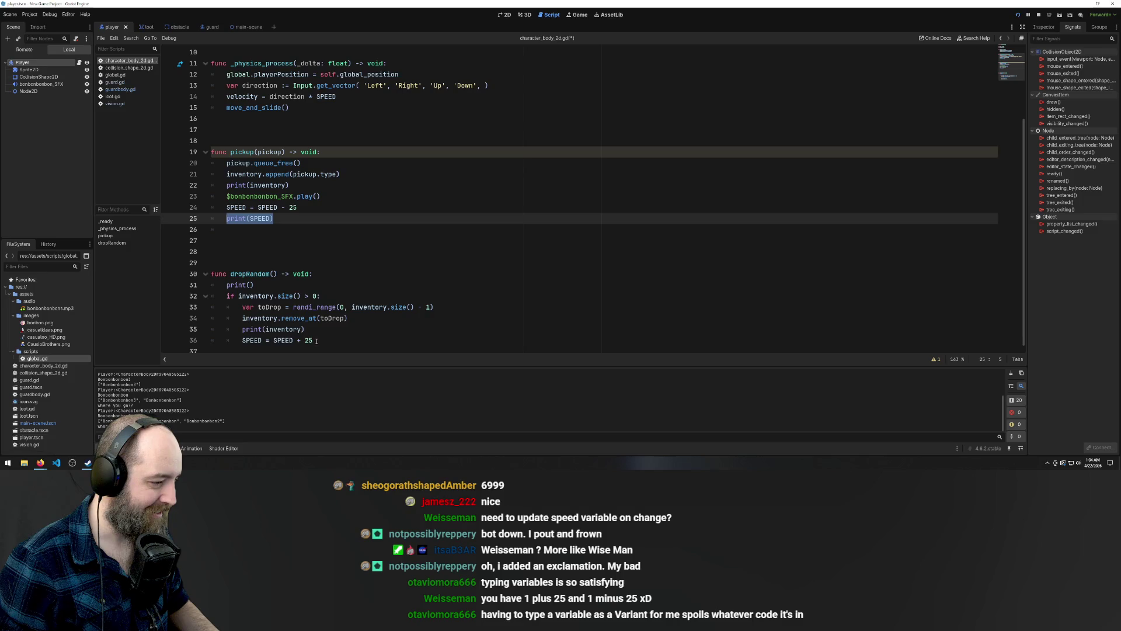
click(325, 340)
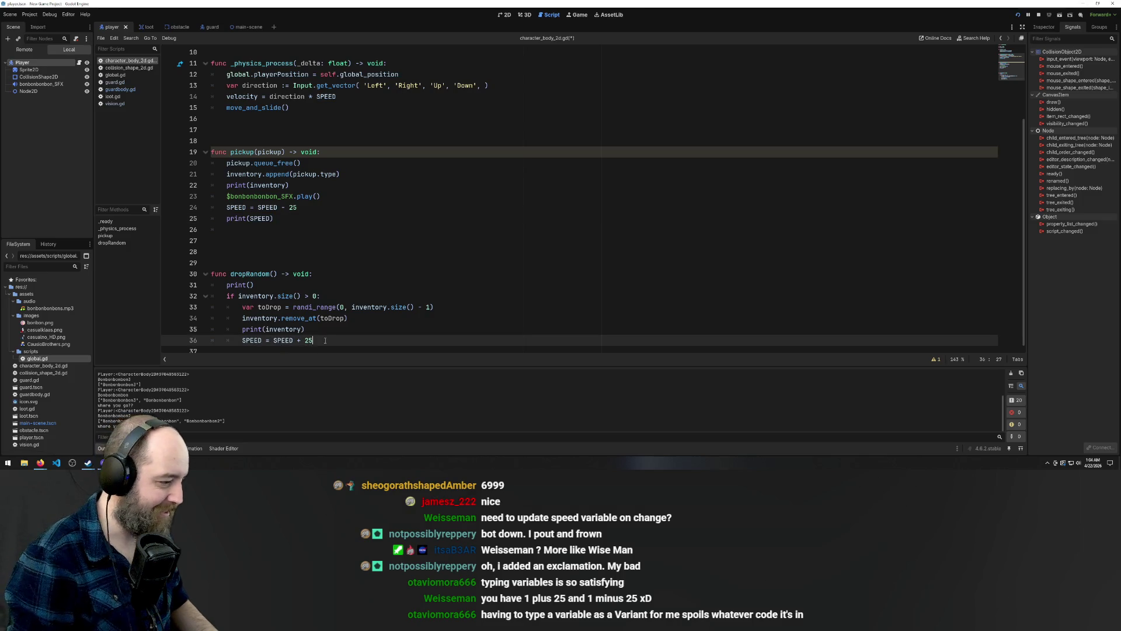
key(Return)
text(print(SPEED))
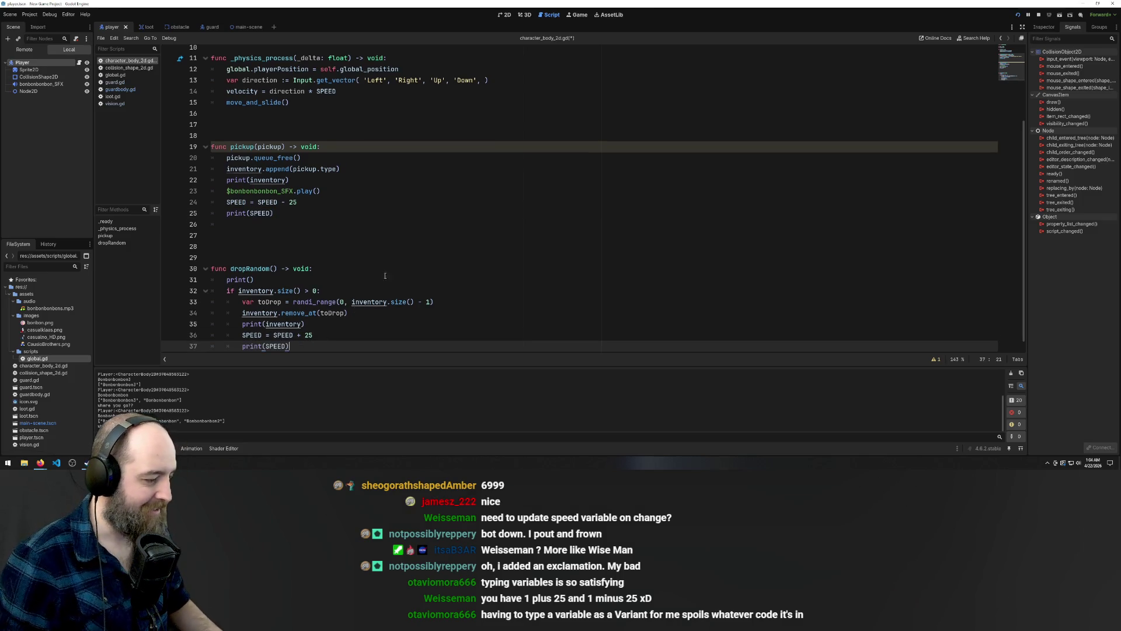
key(ctrl+s)
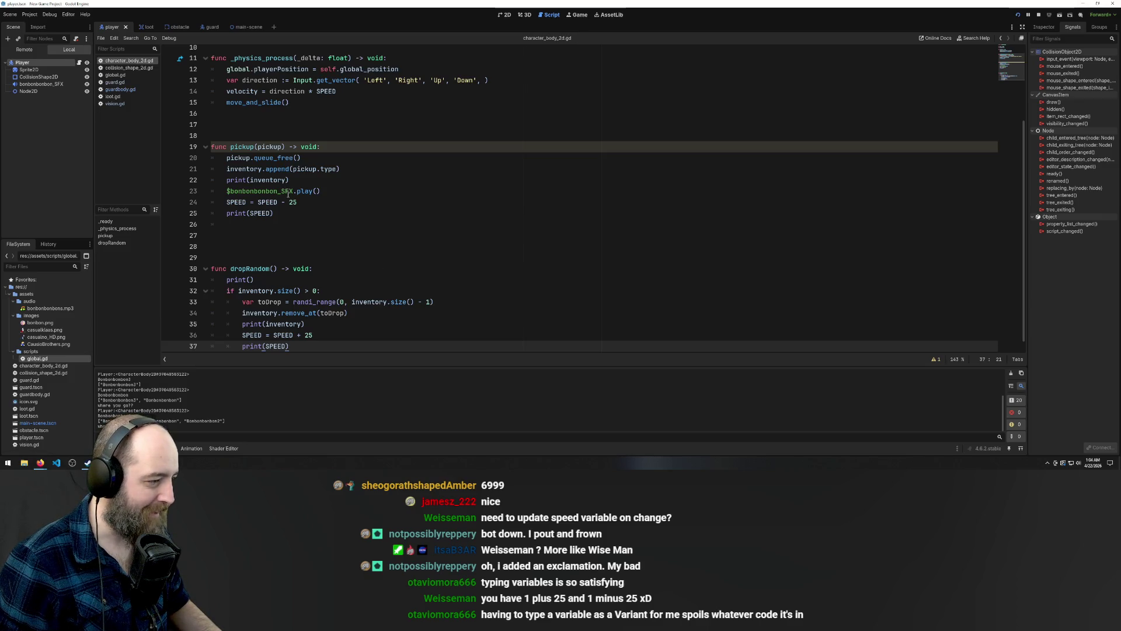
Change both SPEED adjustments from 25 to 50 and run the game
click(290, 201)
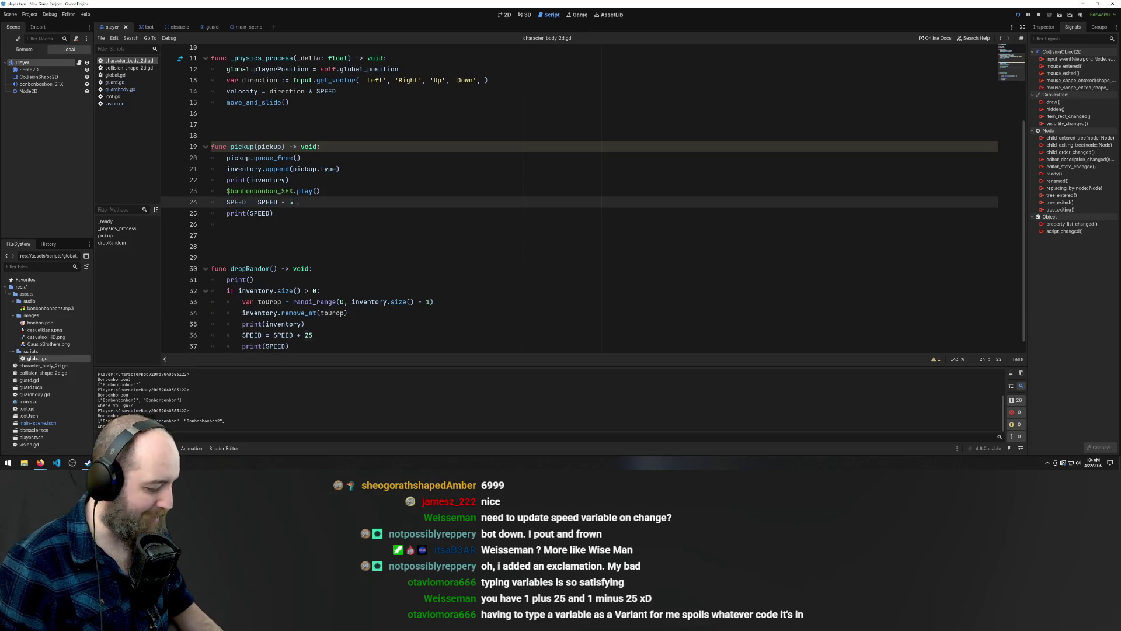
text(0)
drag(304, 335, 313, 335)
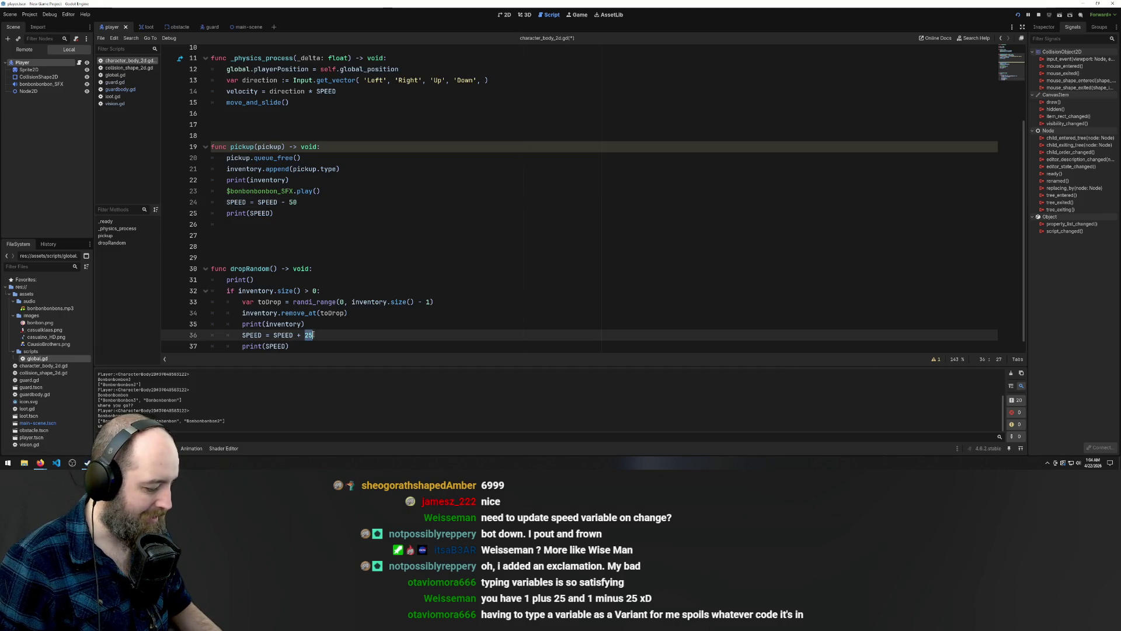
text(0)
key(F5)
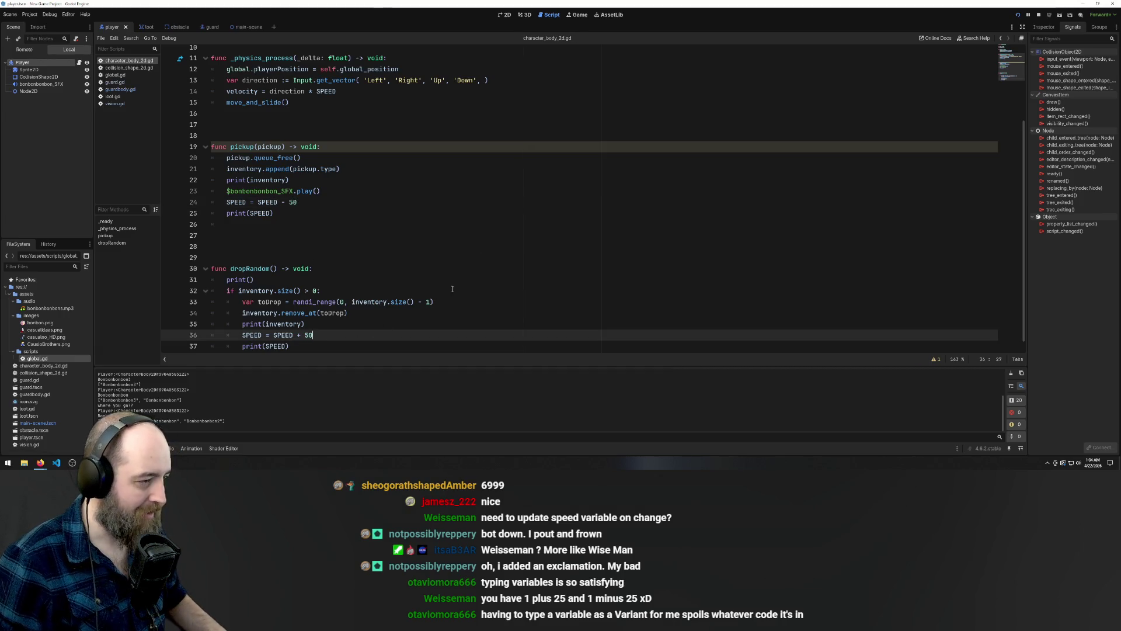
Steer the player around collecting bonbons while dodging the guard, then close the game window
click(579, 224)
key(Up)
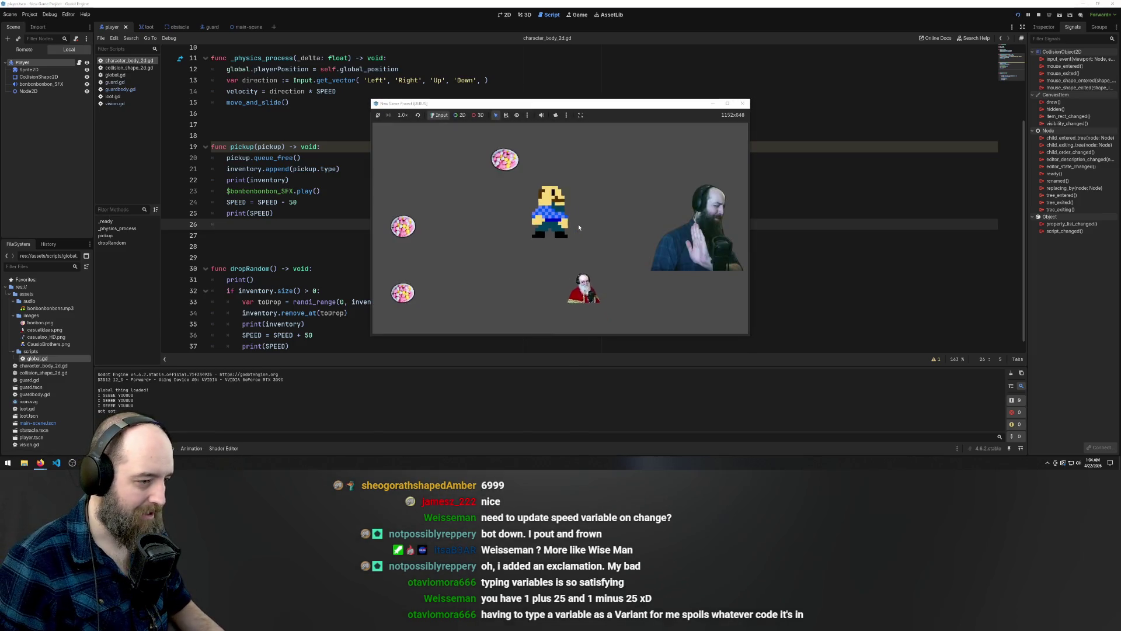
key(Left)
key(Left)
key(Down)
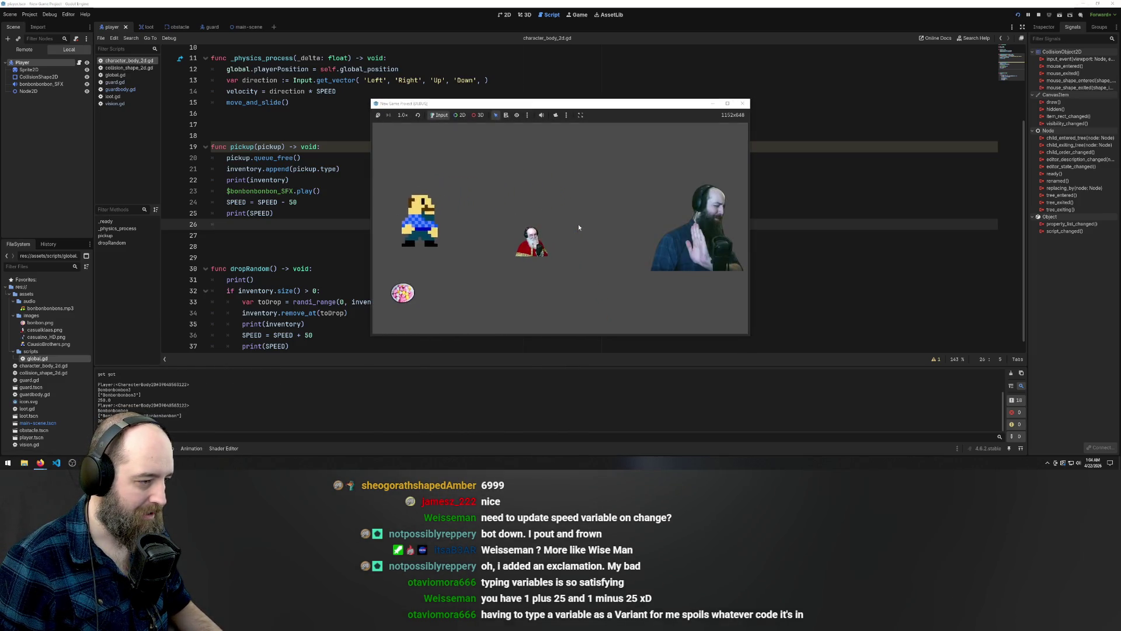
key(Right)
key(Up)
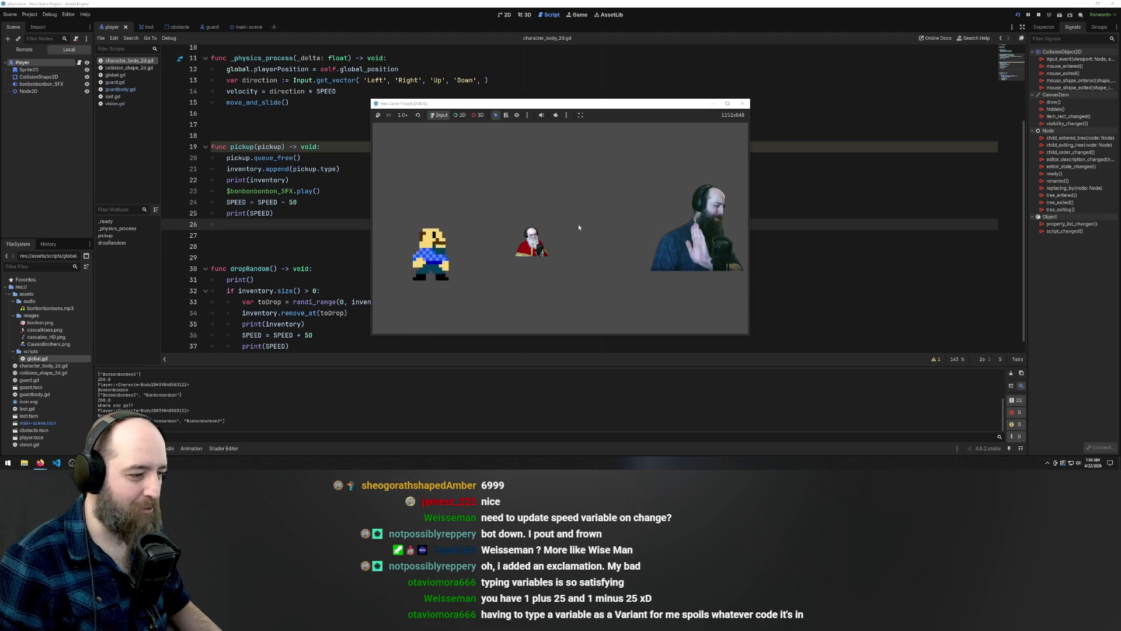
key(Up)
key(Left)
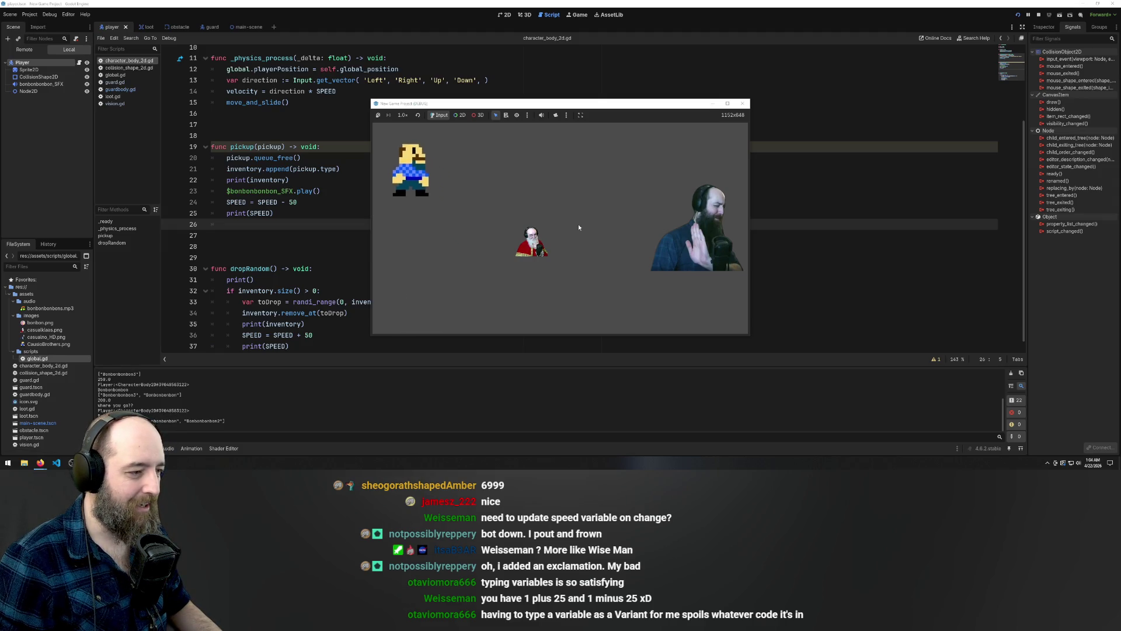
key(Down)
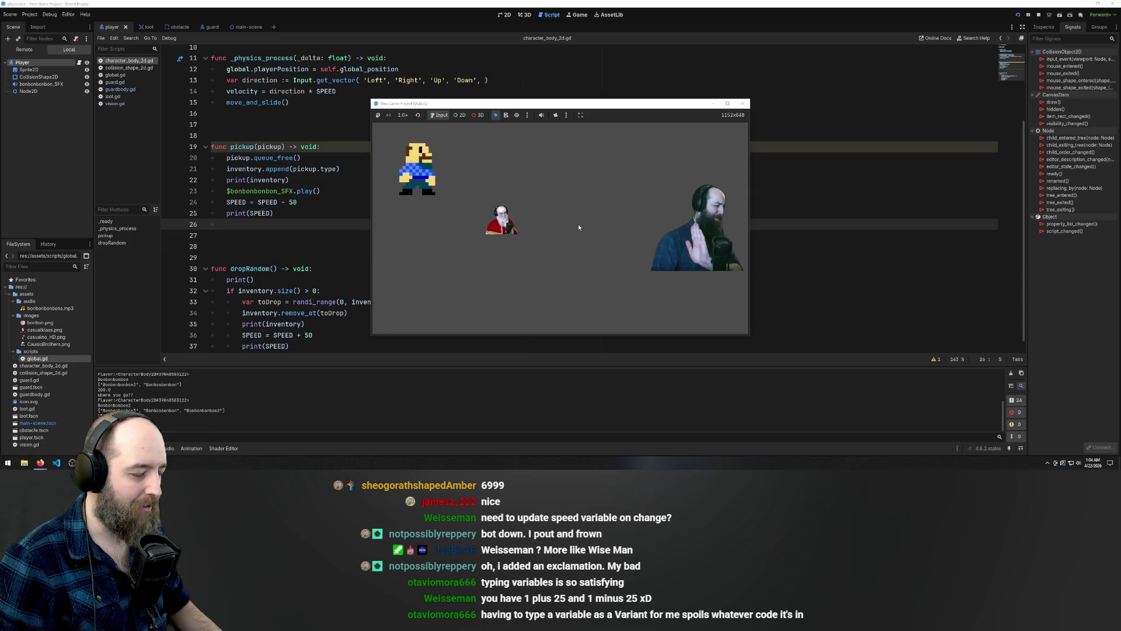
key(Up)
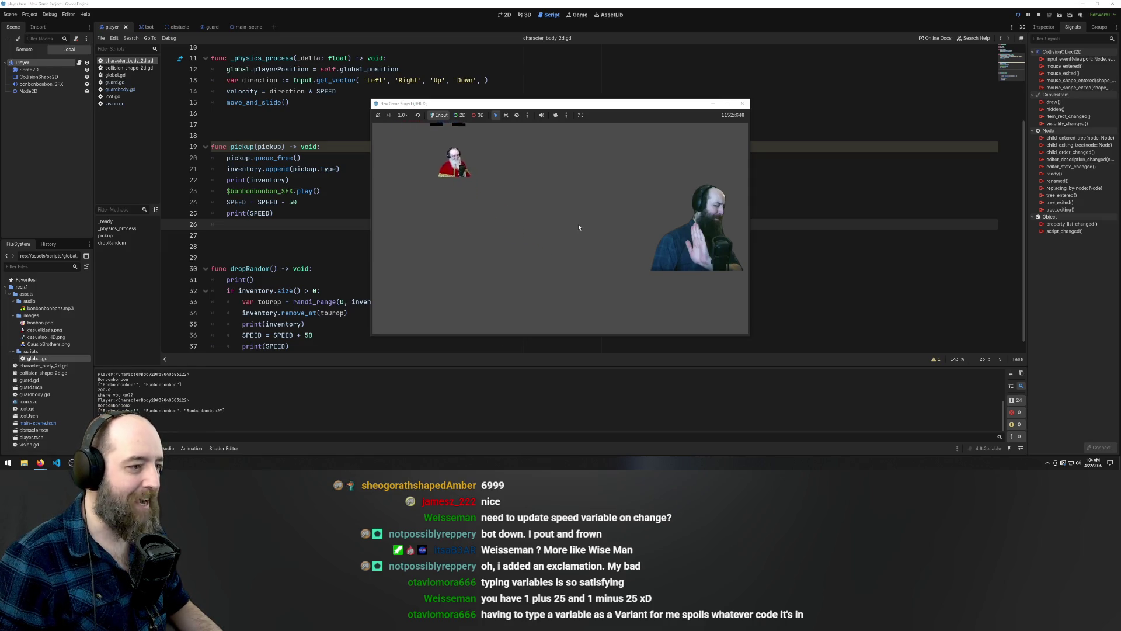
key(Right)
key(Down)
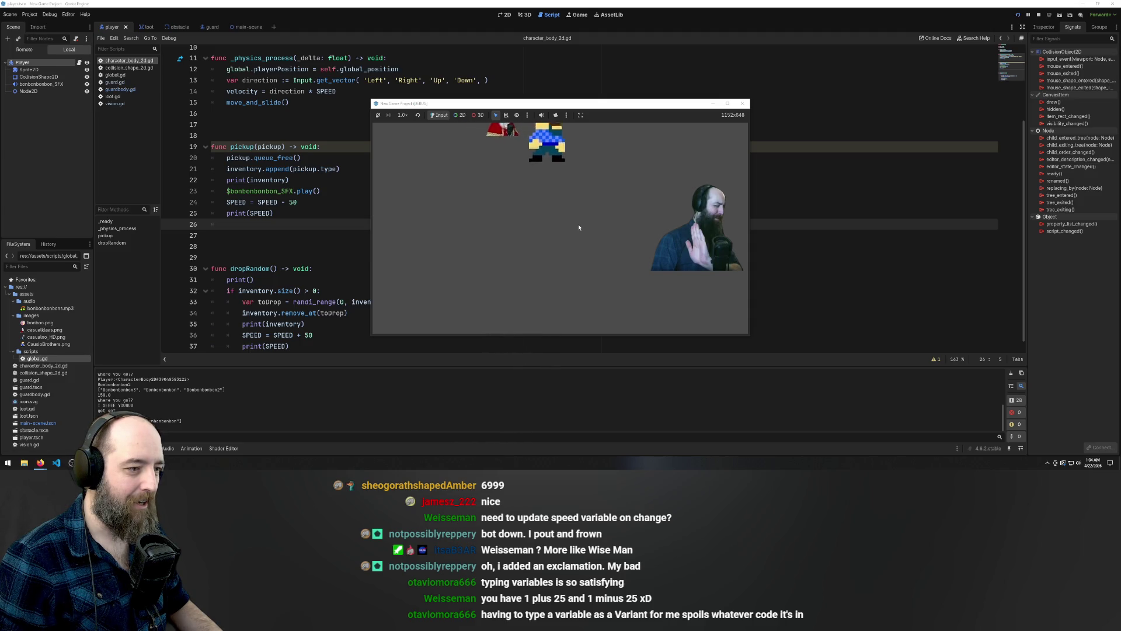
key(Down)
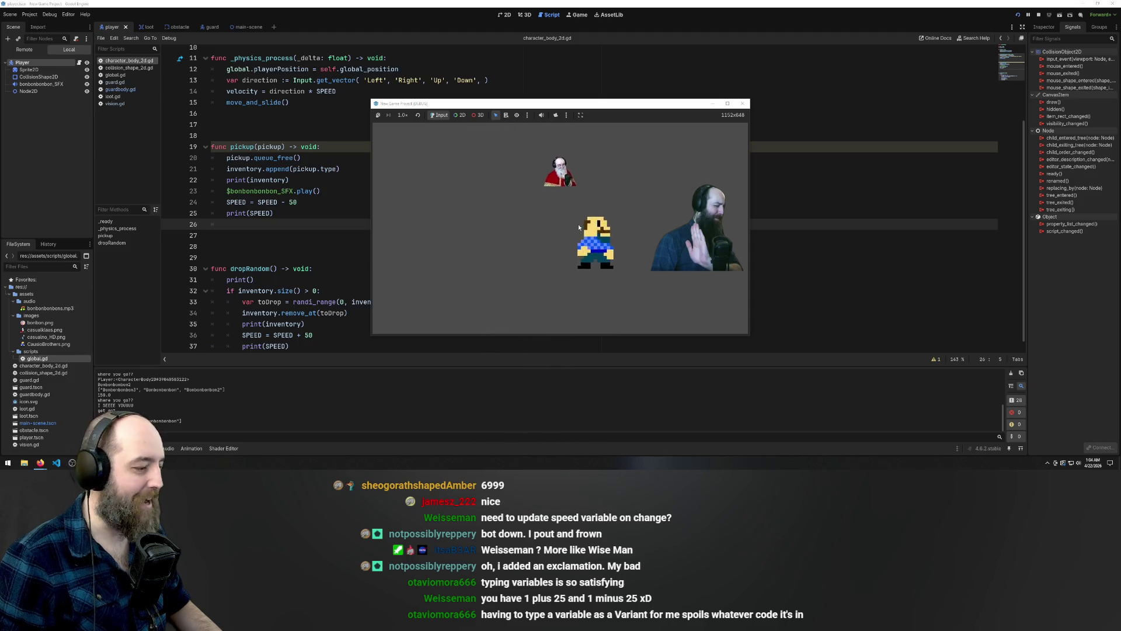
key(Left)
key(Up)
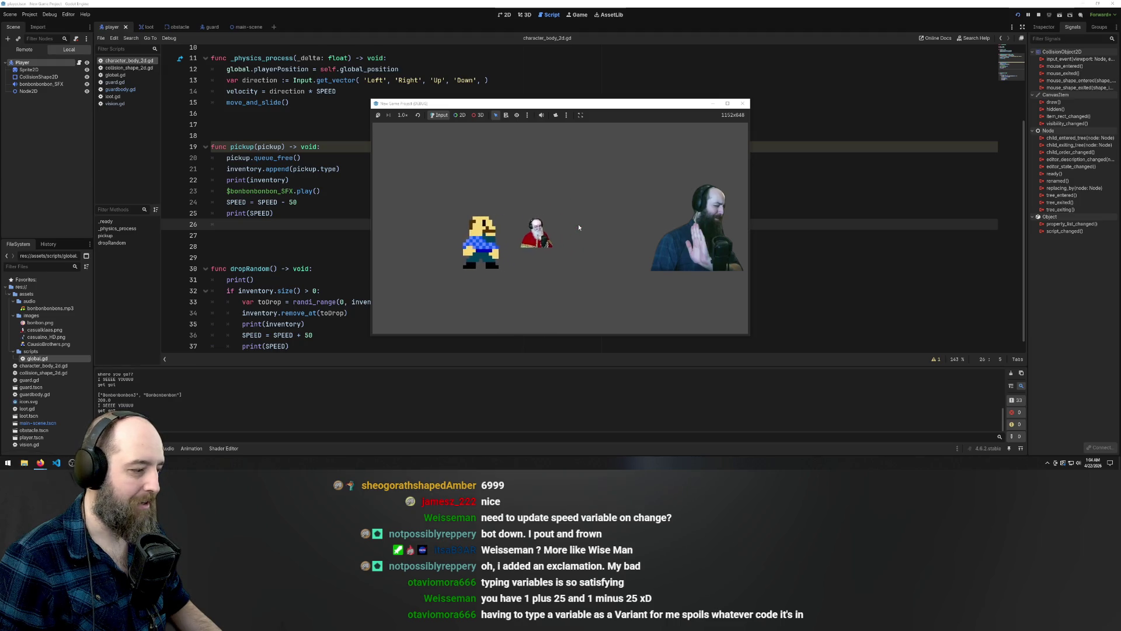
key(Left)
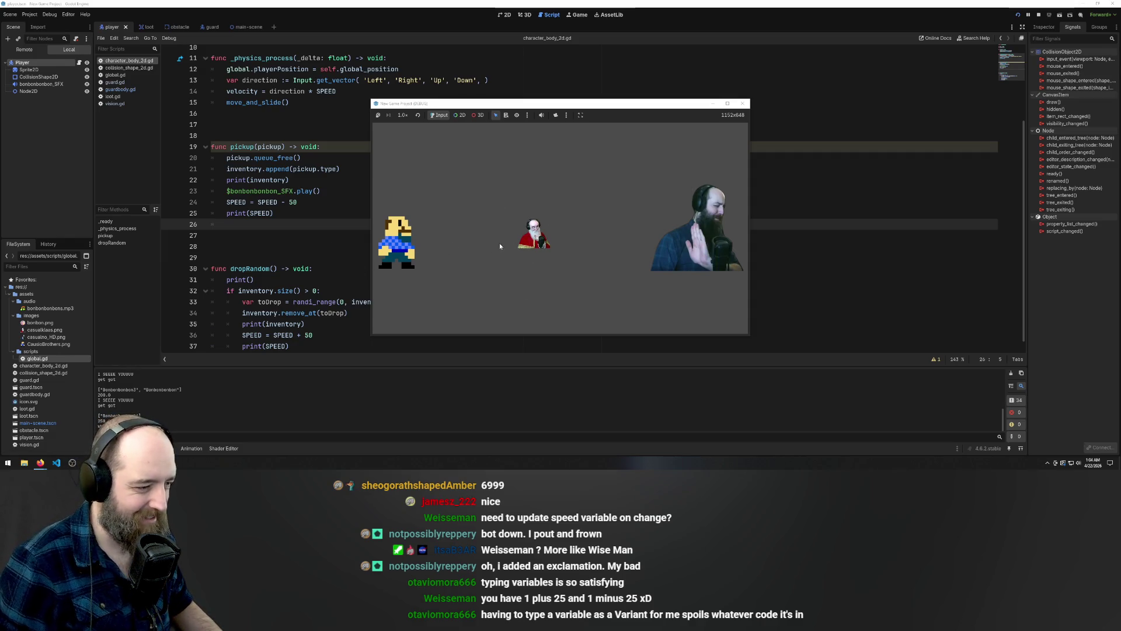
key(Up)
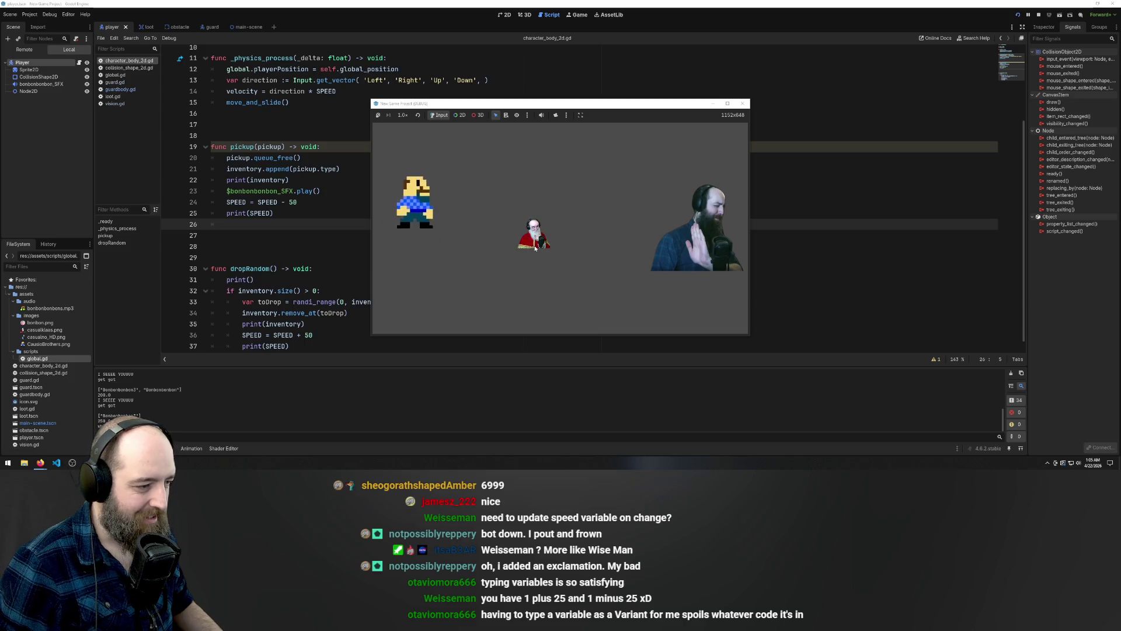
key(Right)
key(Down)
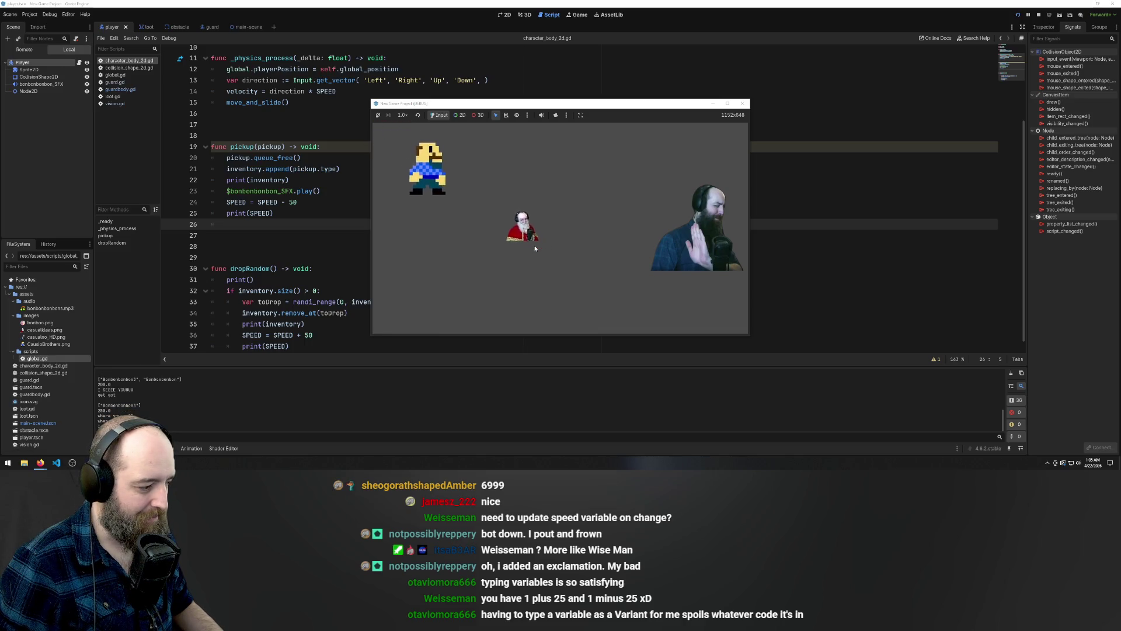
key(Up)
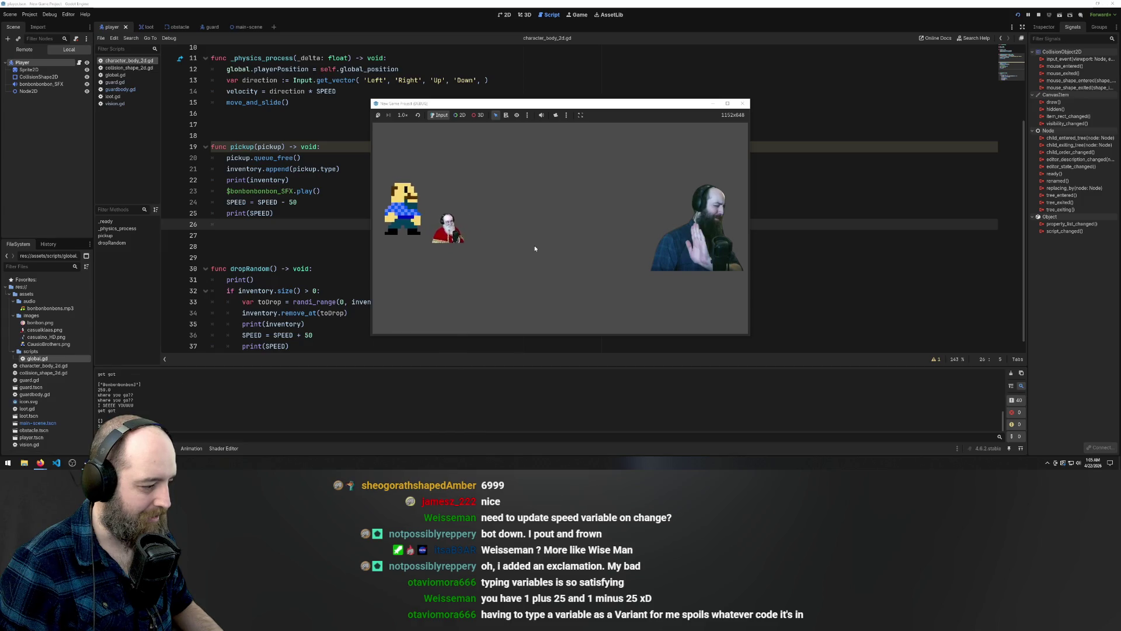
key(Right)
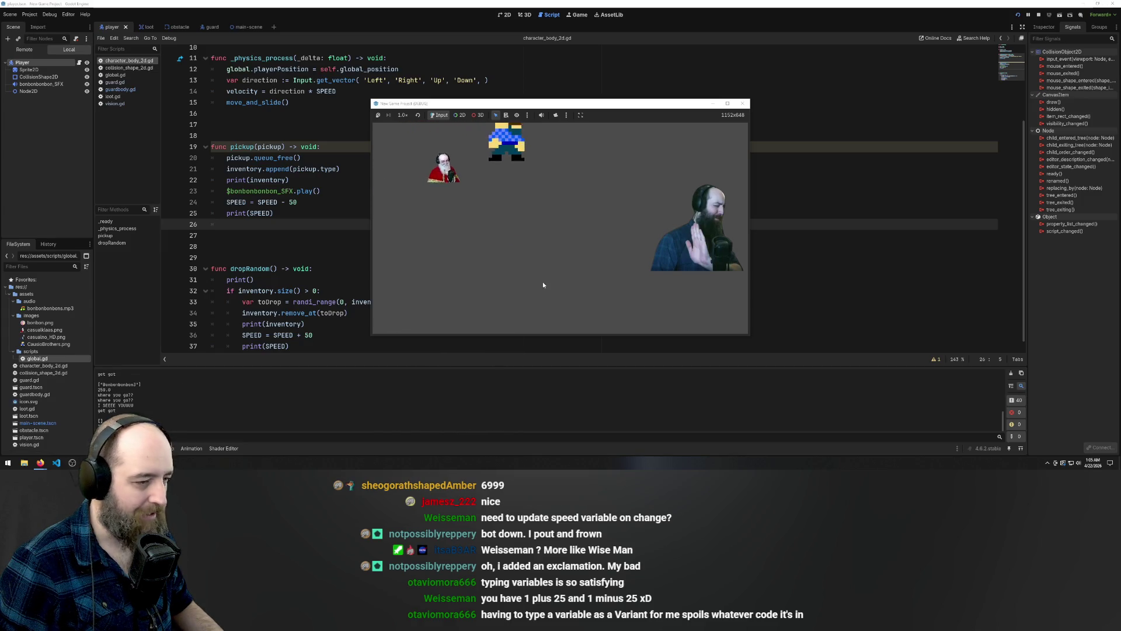
key(Down)
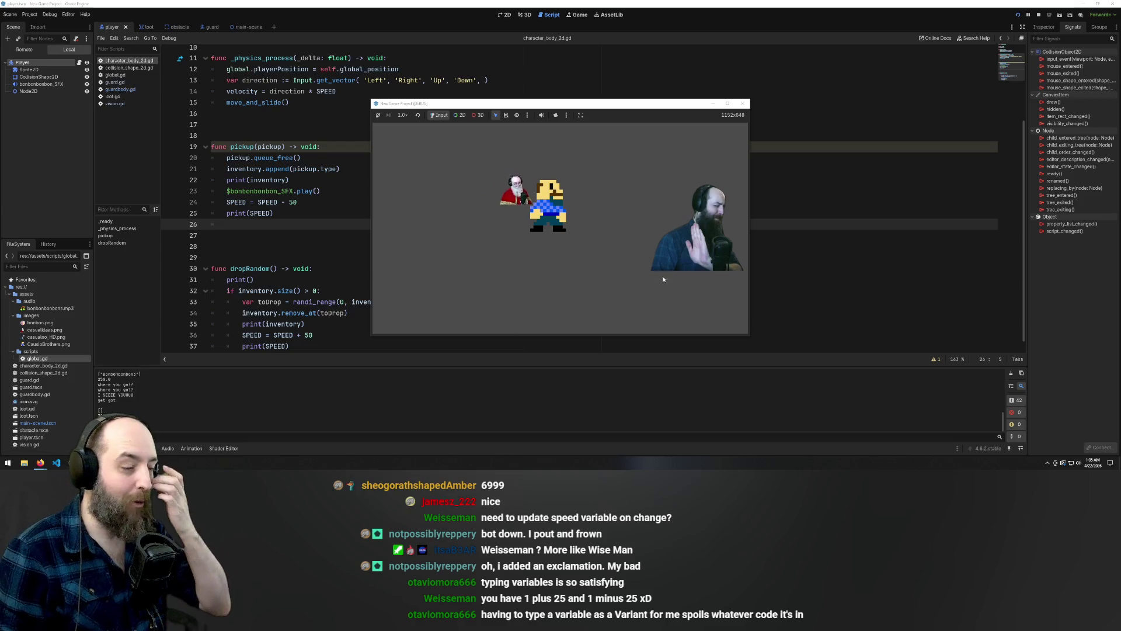
click(742, 105)
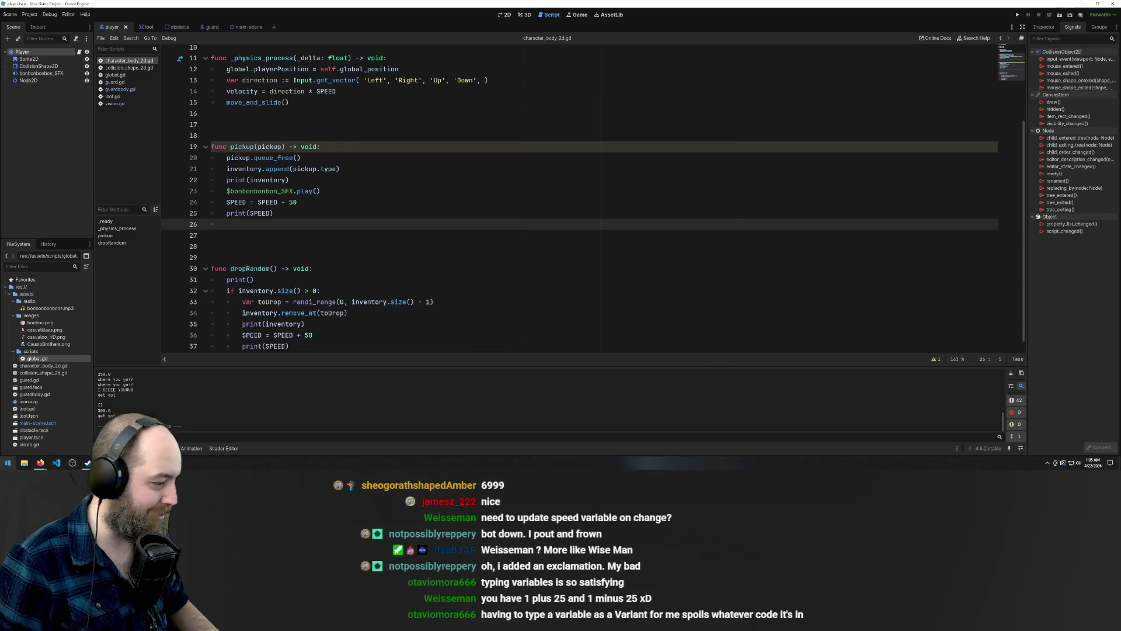
Add a 'Stat change on loot gain and loss' card to Minimum Mechanics on the Loot Goblin board
mouse_move(41, 463)
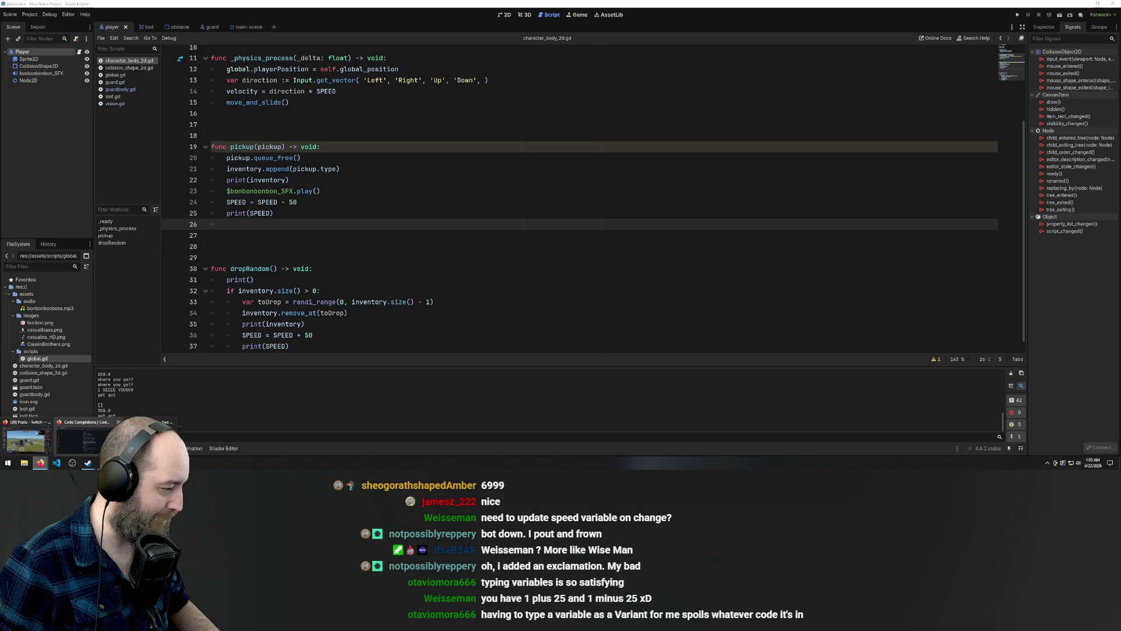
click(86, 447)
click(32, 7)
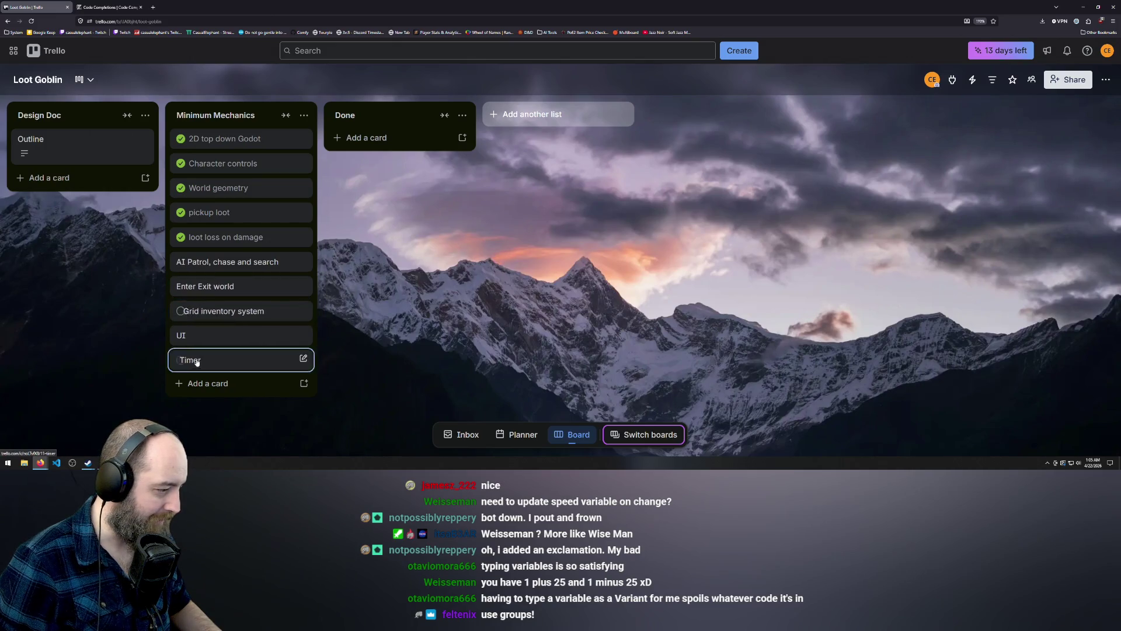
click(195, 383)
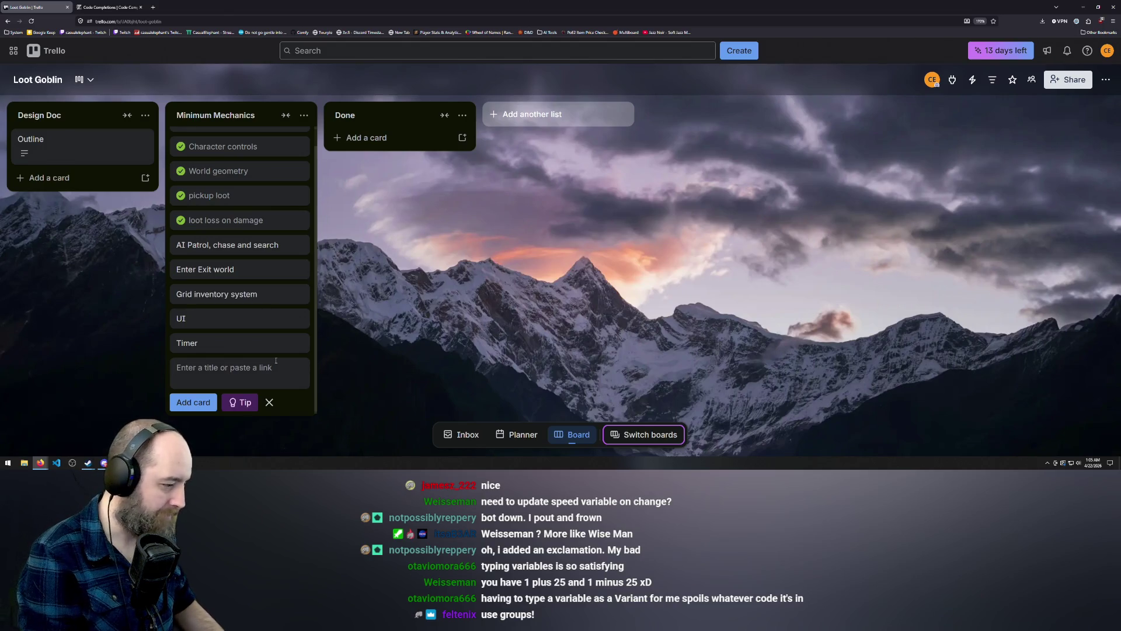
text(Stat change on loot)
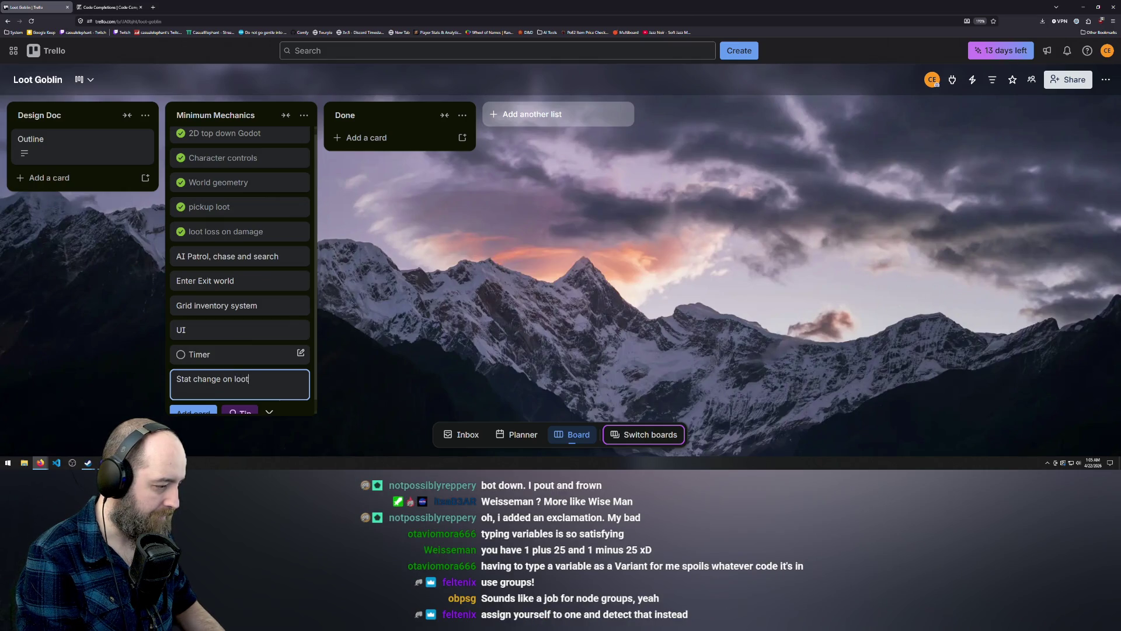
text(  loss)
key(Return)
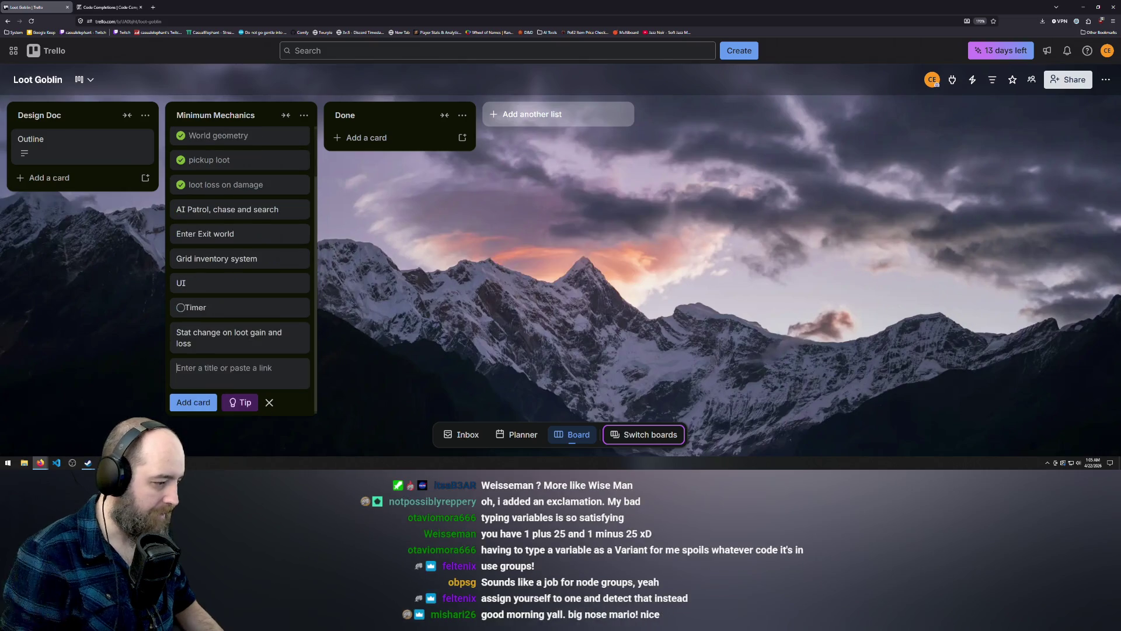
Move the card below 'loot loss on damage' and mark it complete
drag(188, 293, 207, 222)
click(180, 213)
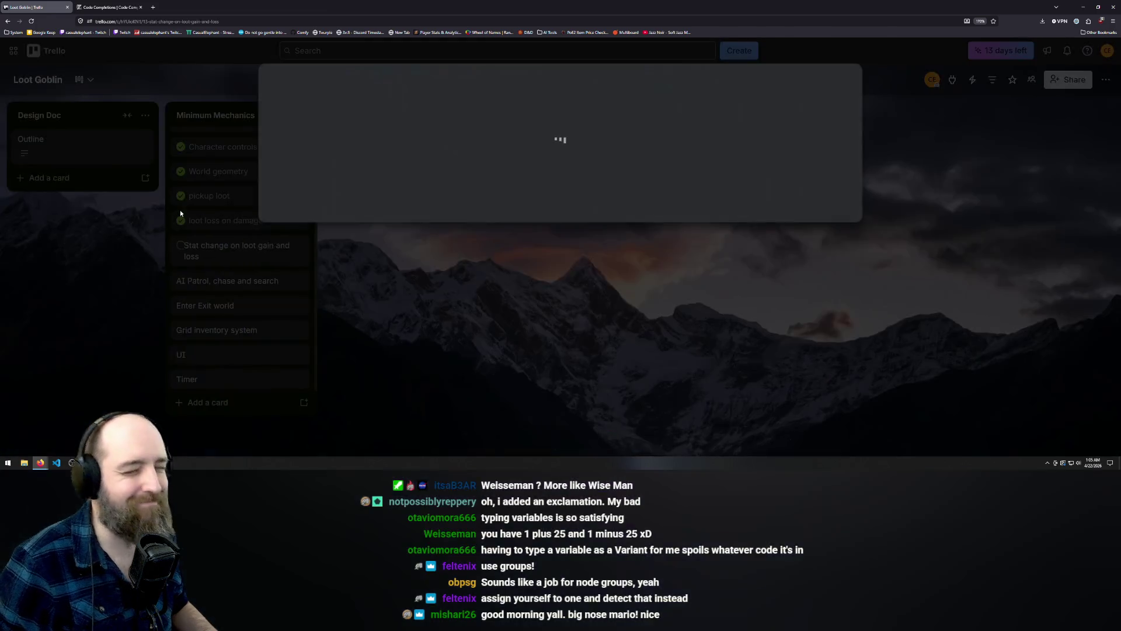
click(153, 268)
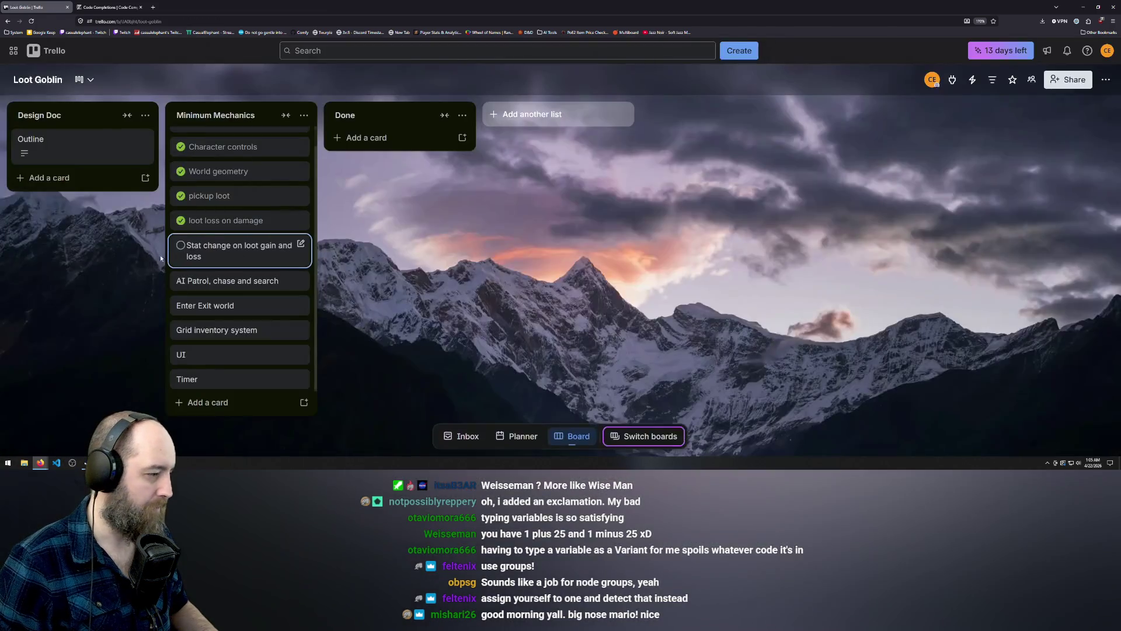
click(180, 249)
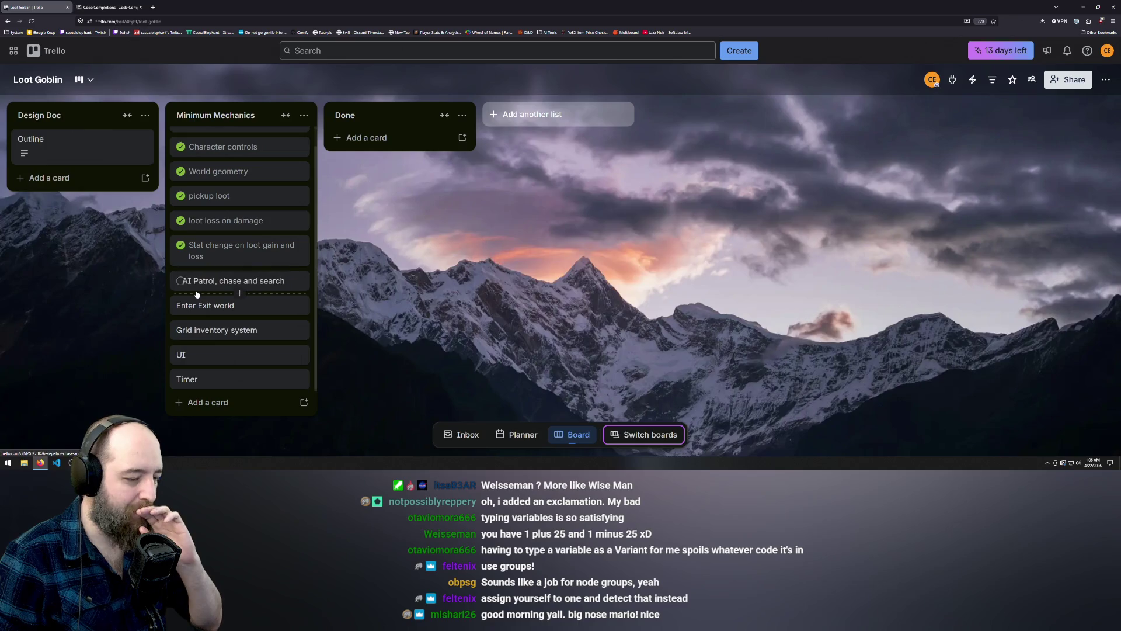
key(alt+Tab)
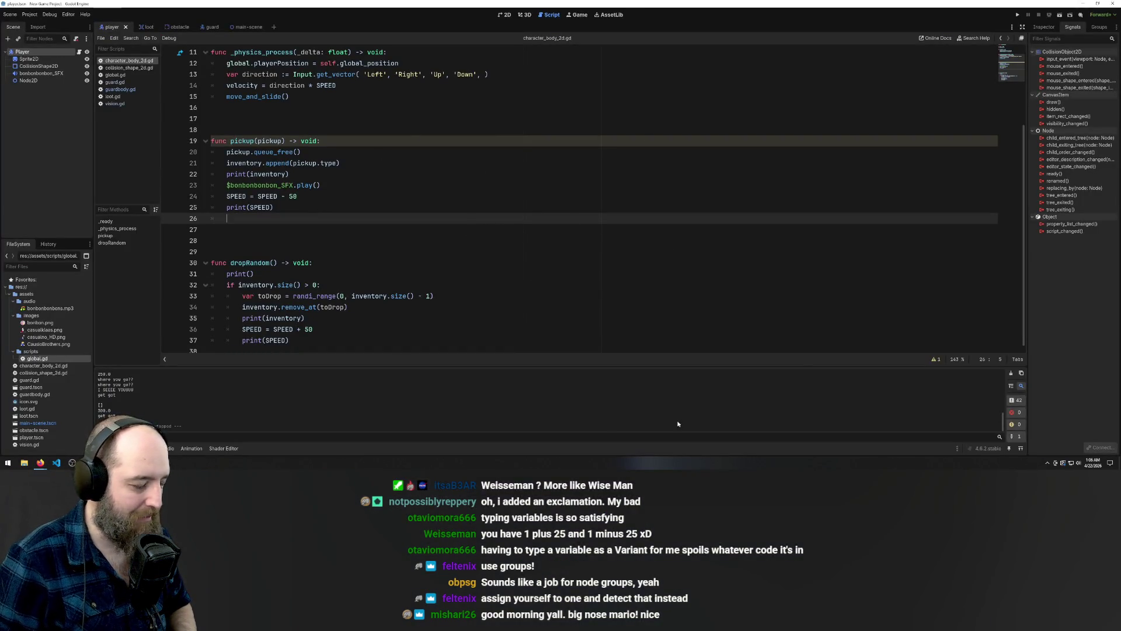
scroll(531, 254, up, 4)
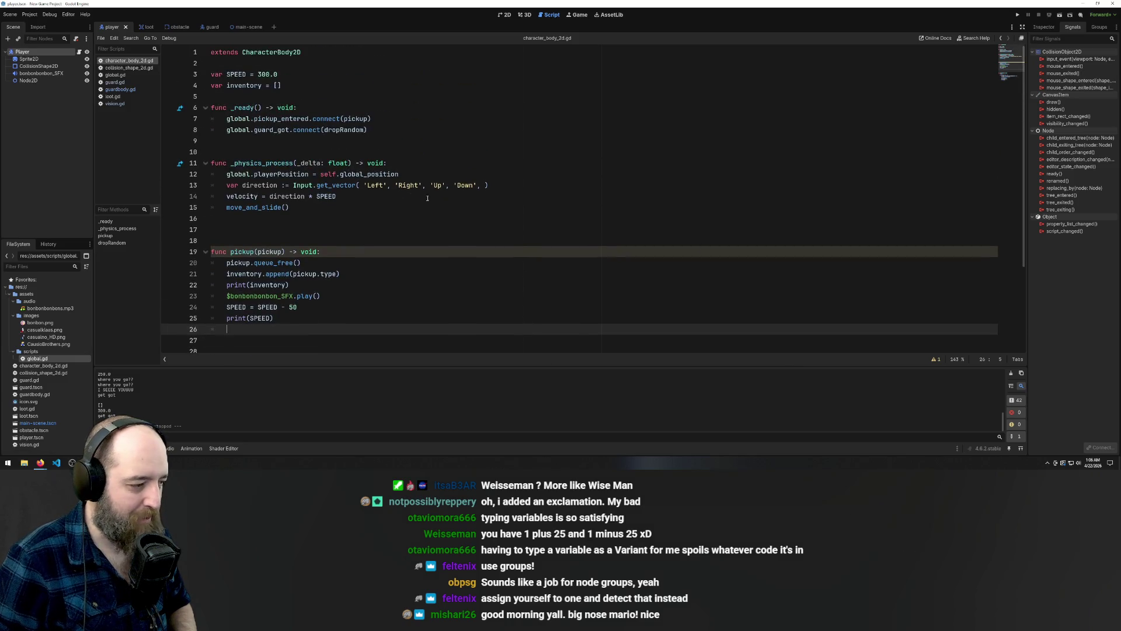
scroll(427, 198, down, 4)
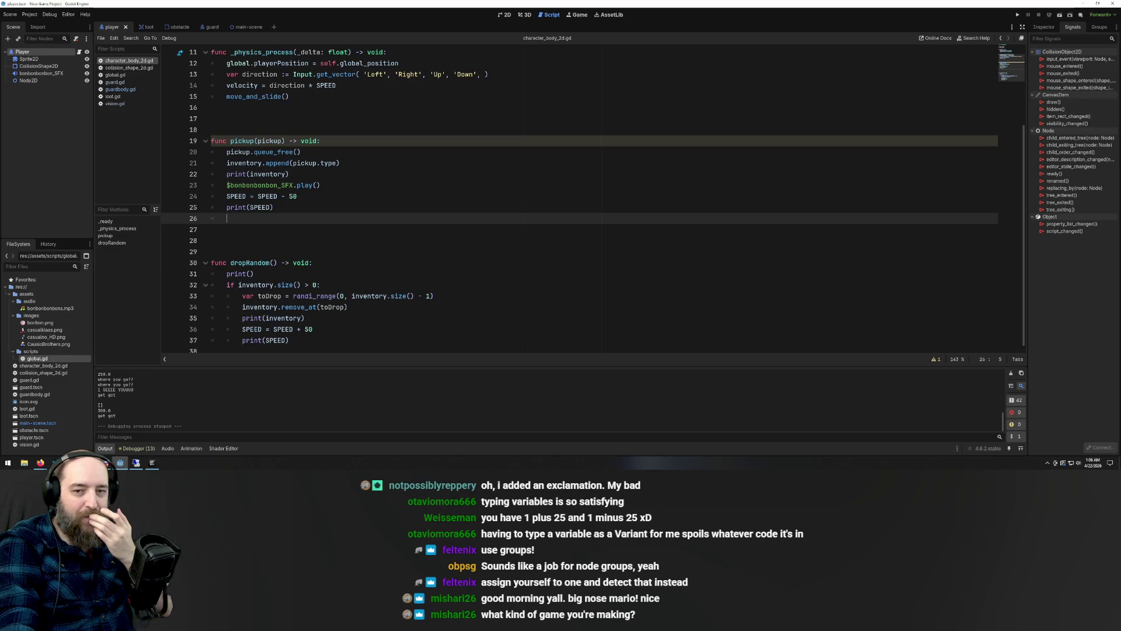
mouse_move(1038, 52)
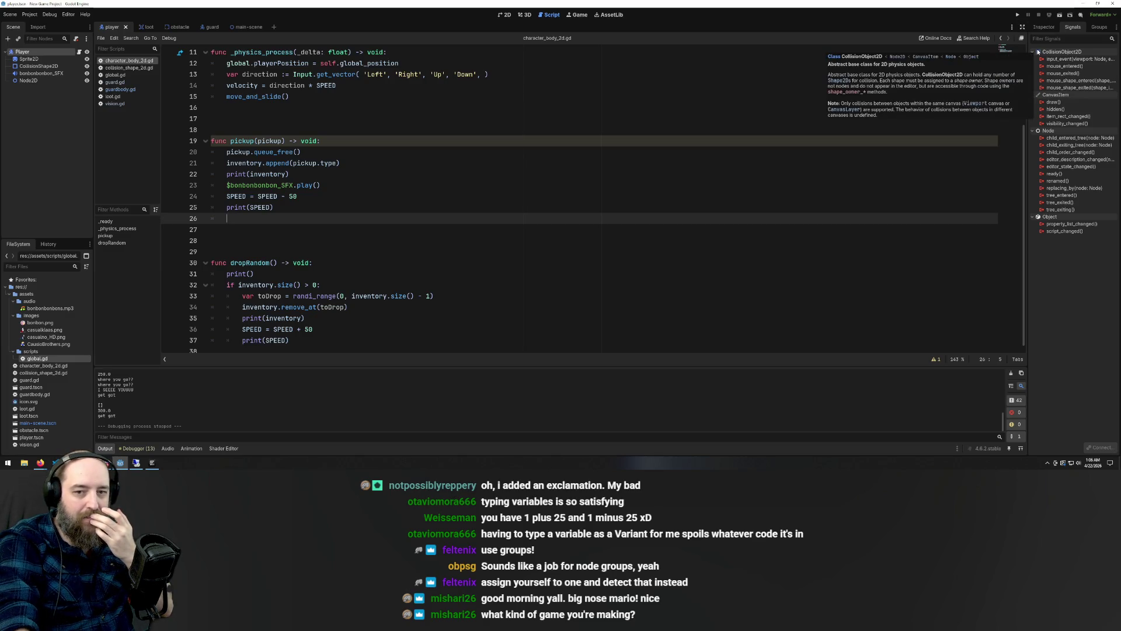
click(1084, 3)
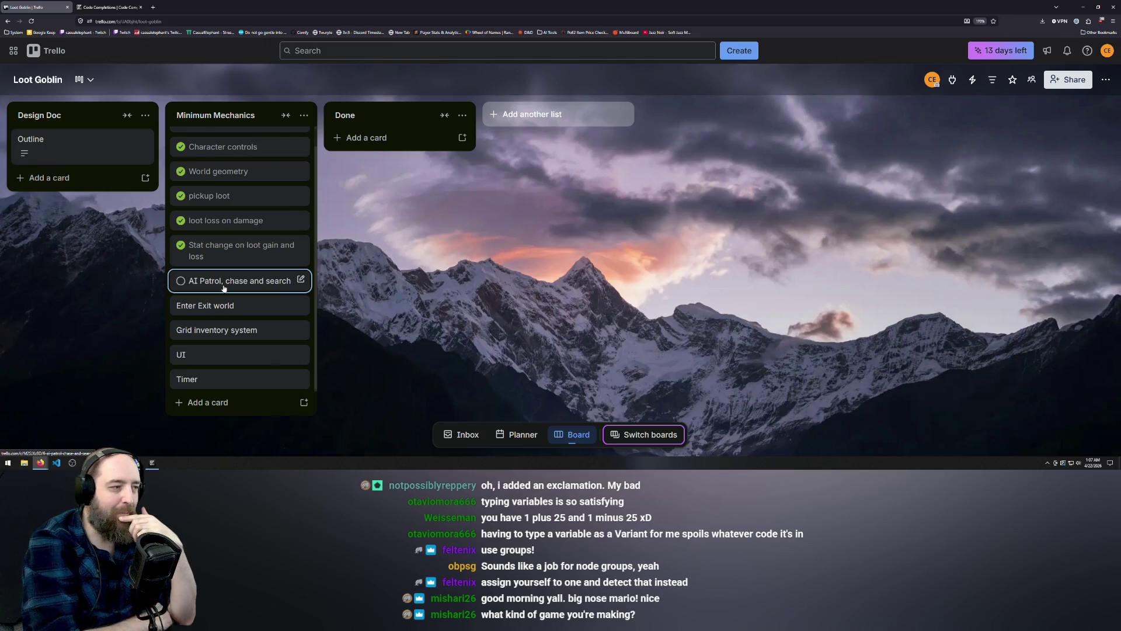
Open the Design Doc list's Outline card to read the Loot Goblin concept
click(65, 144)
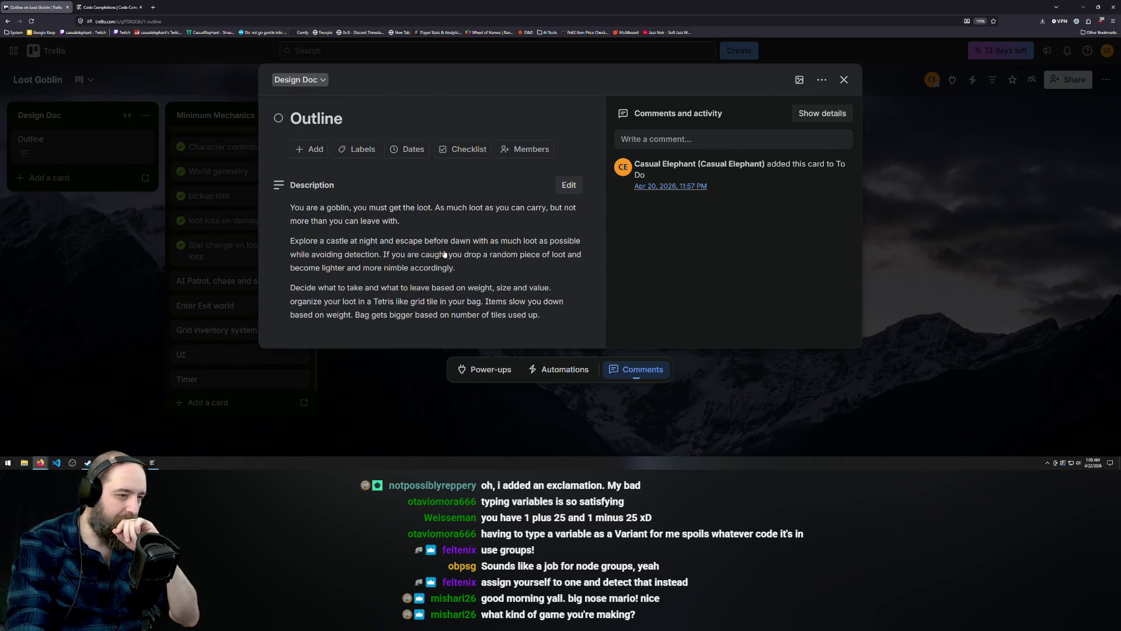
Insert 'Loot makes your bag bigger and your character slower,' before 'if you are caught', save, and close the card
click(375, 255)
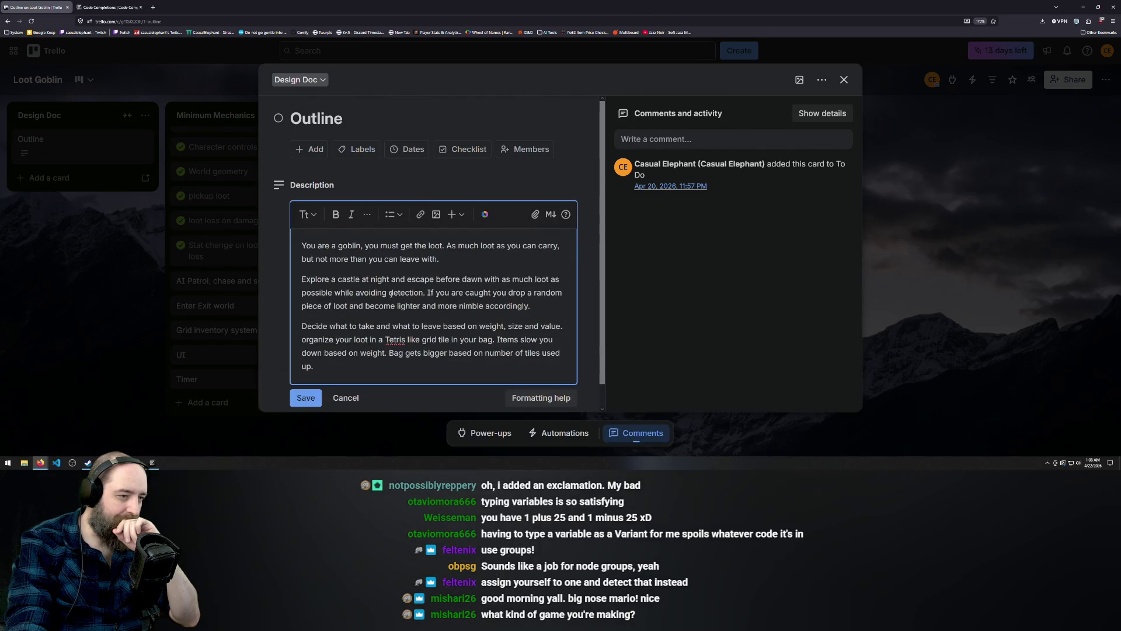
click(428, 291)
text(Loo)
text(t makes you)
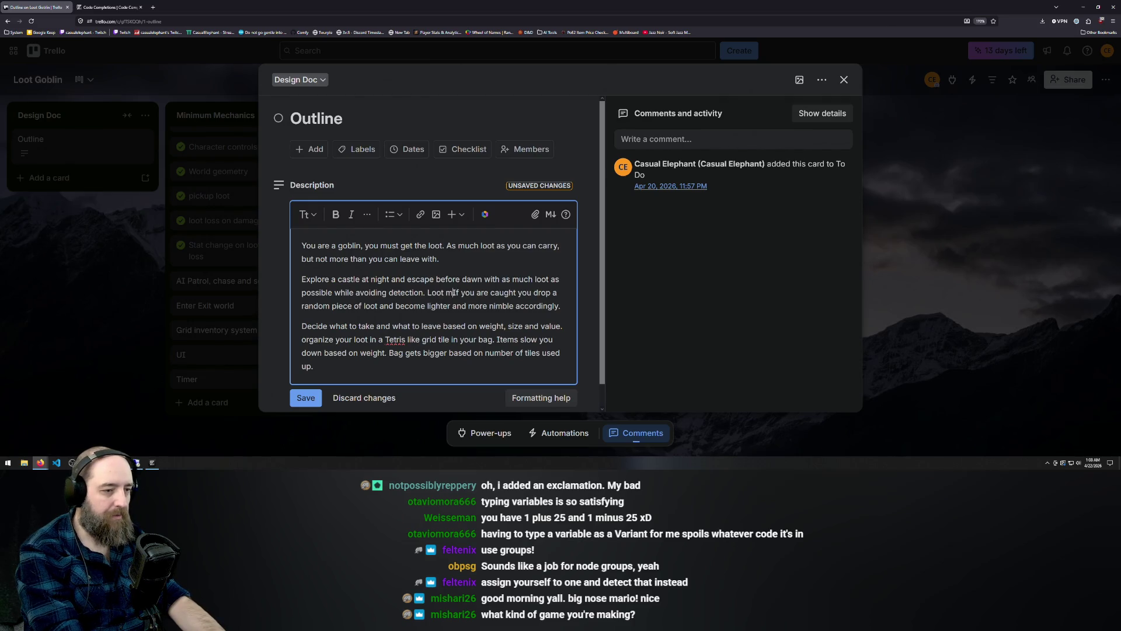
text(r bag b)
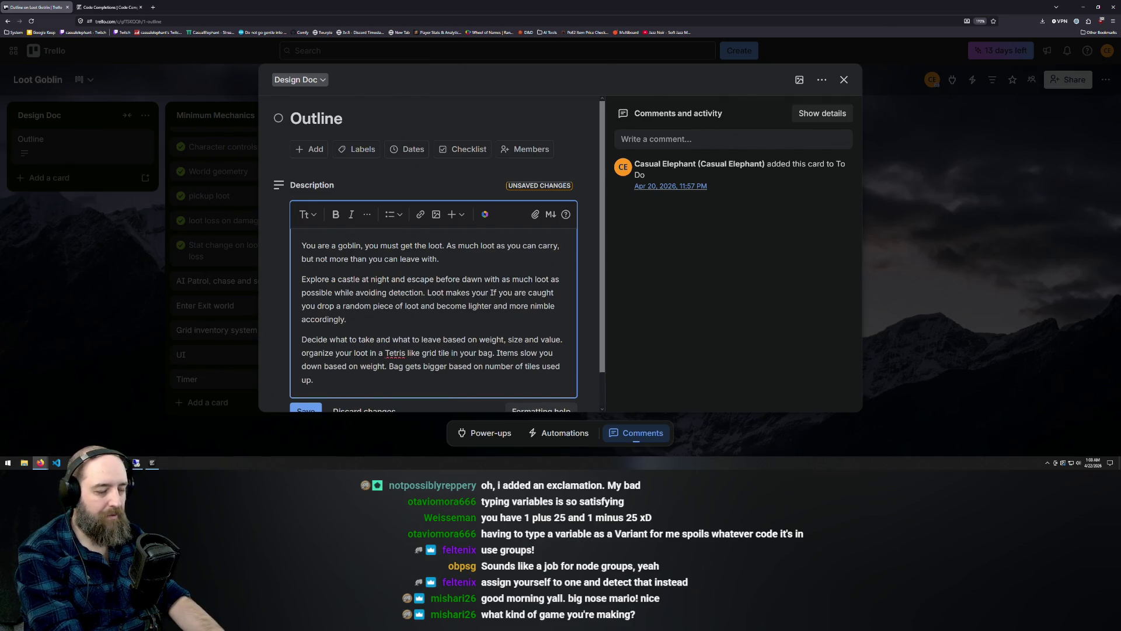
text(igger and you)
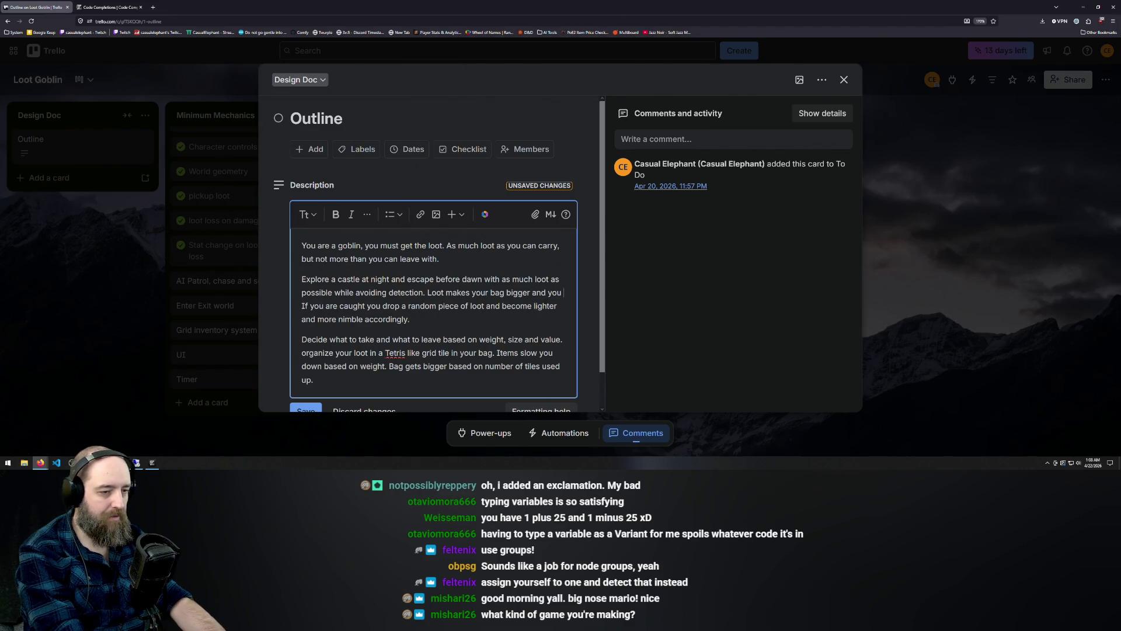
key(BackSpace)
text(ur charact)
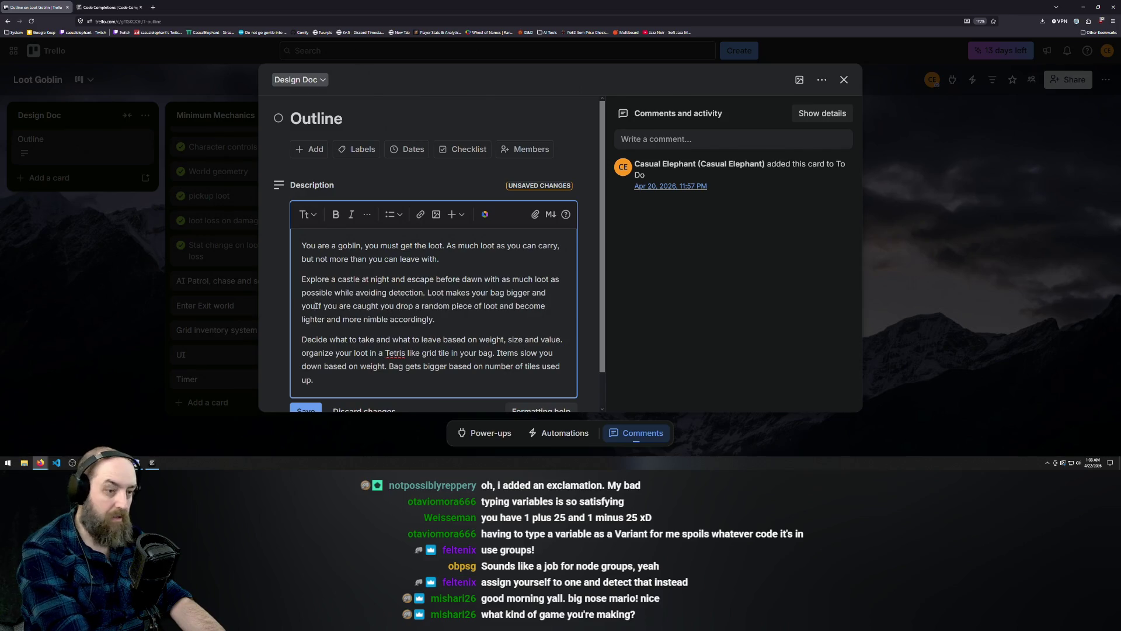
text(er slower.)
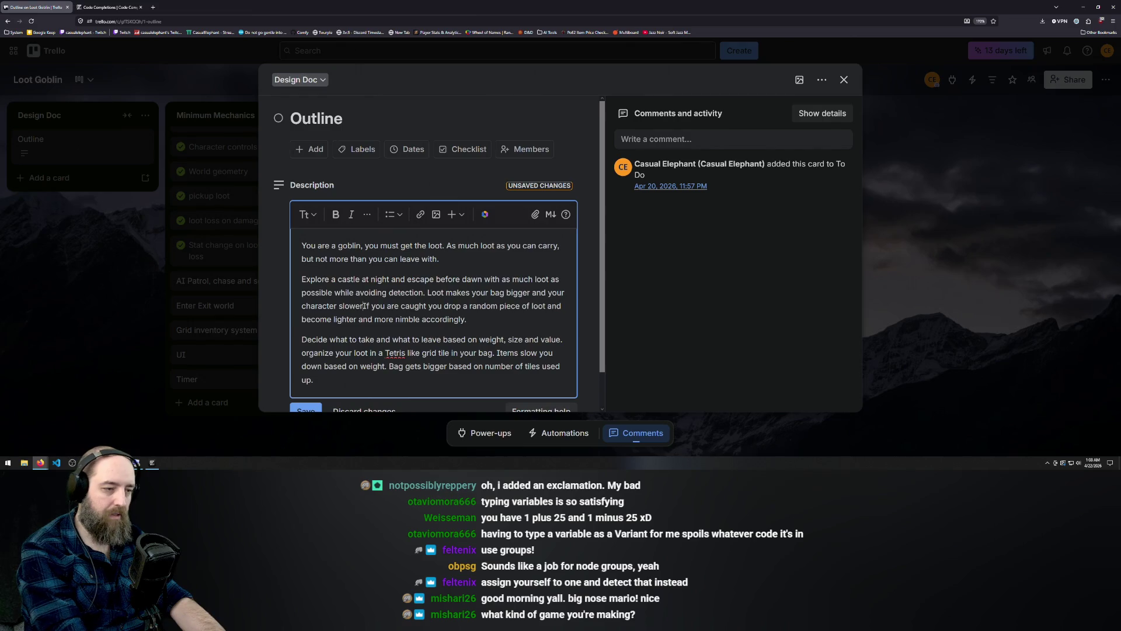
key(Delete)
key(BackSpace)
key(BackSpace)
text(, i)
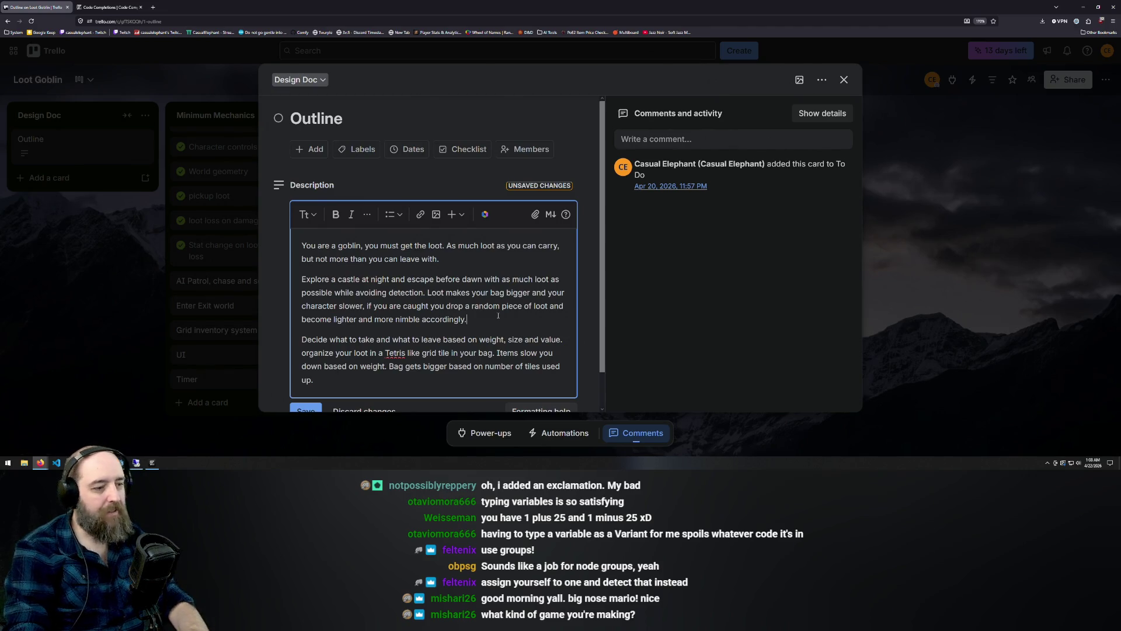
key(Return)
key(BackSpace)
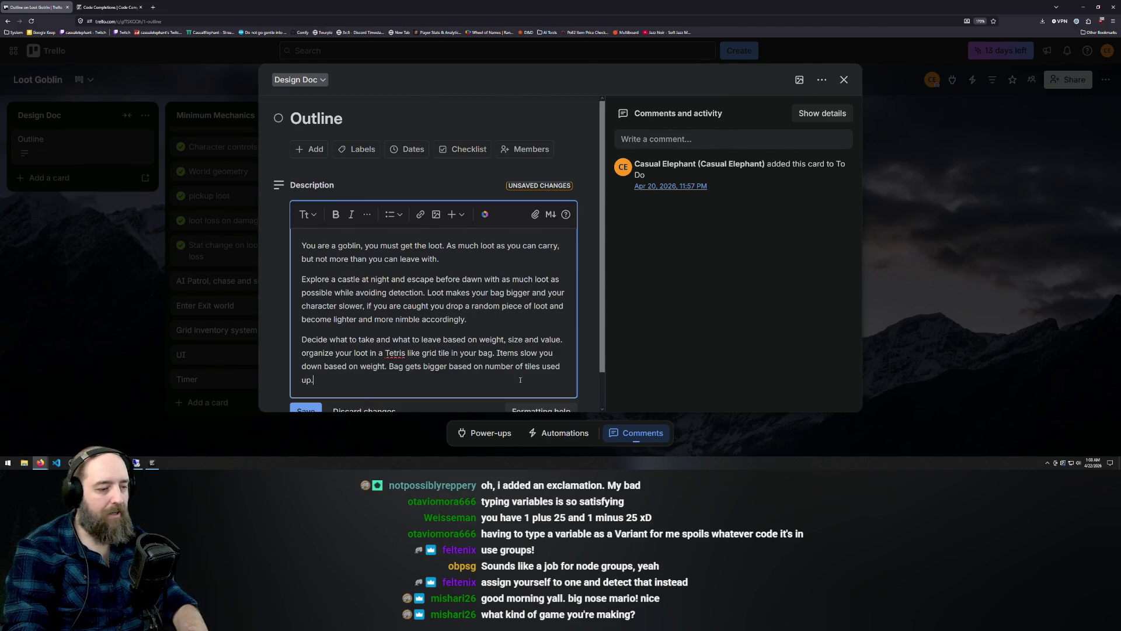
scroll(414, 388, down, 1)
click(304, 377)
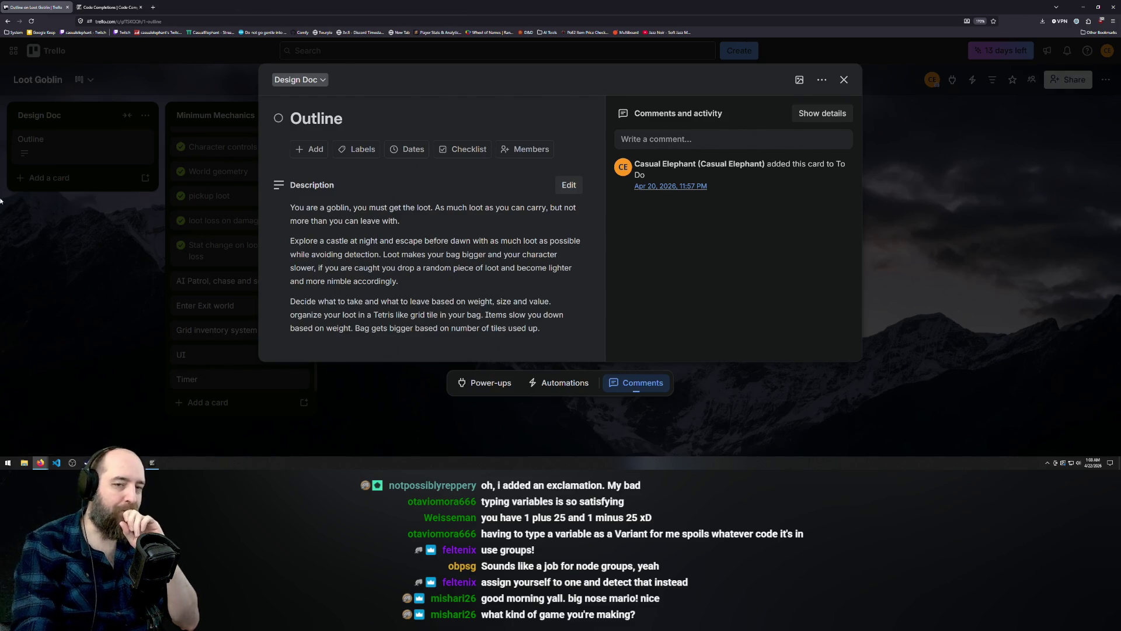
click(970, 219)
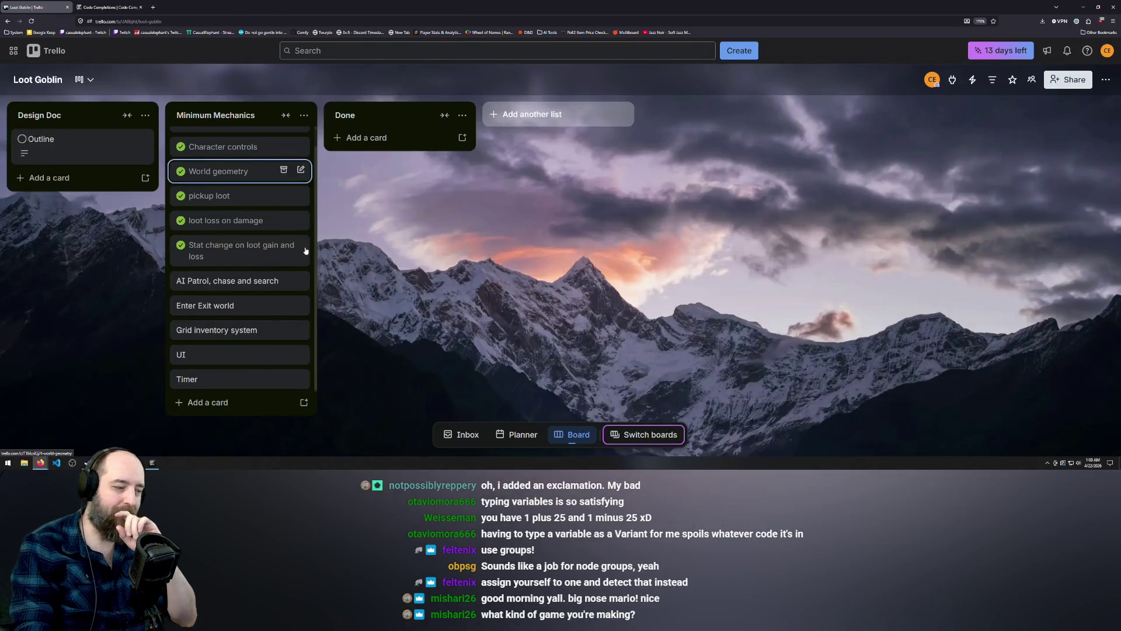
Return to the Godot player script and launch the game with F5
key(alt+Tab)
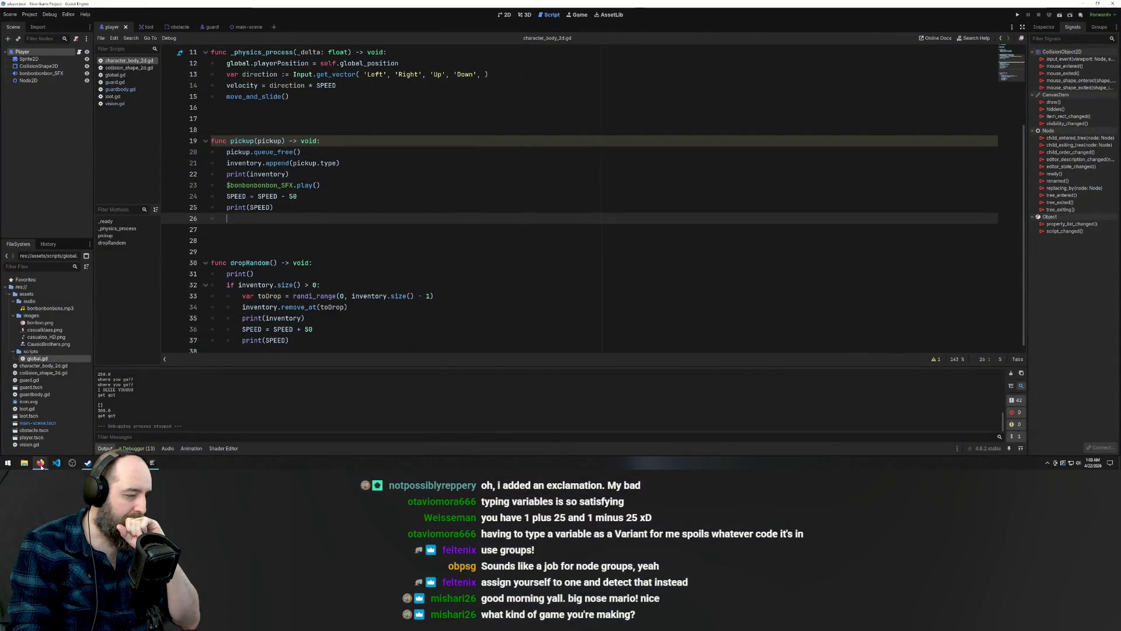
mouse_move(40, 465)
mouse_move(104, 463)
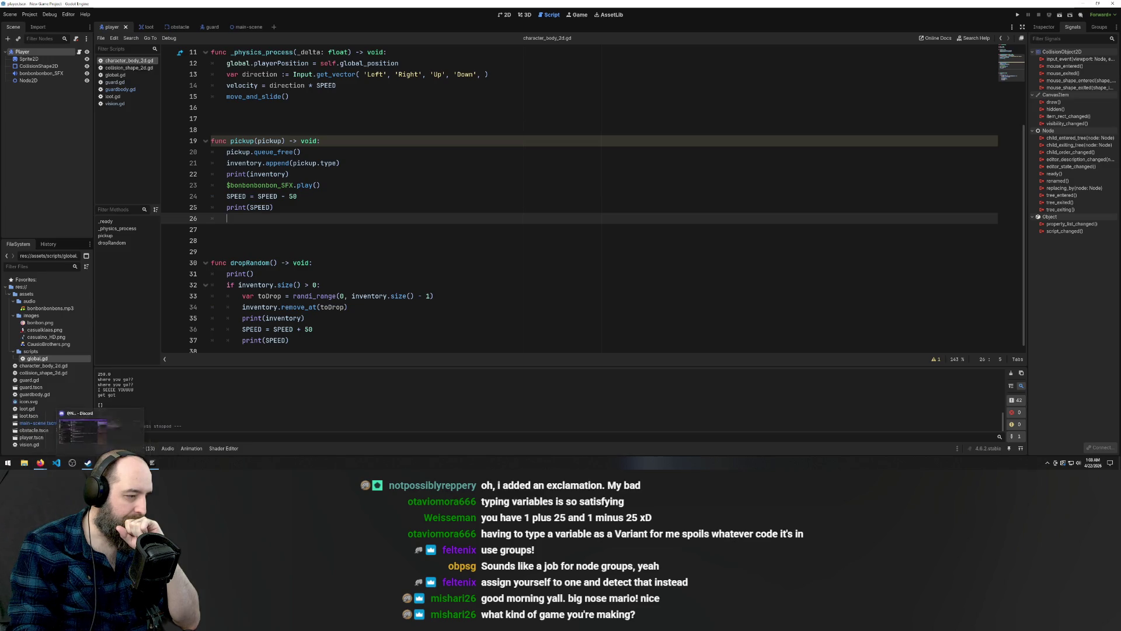
click(681, 235)
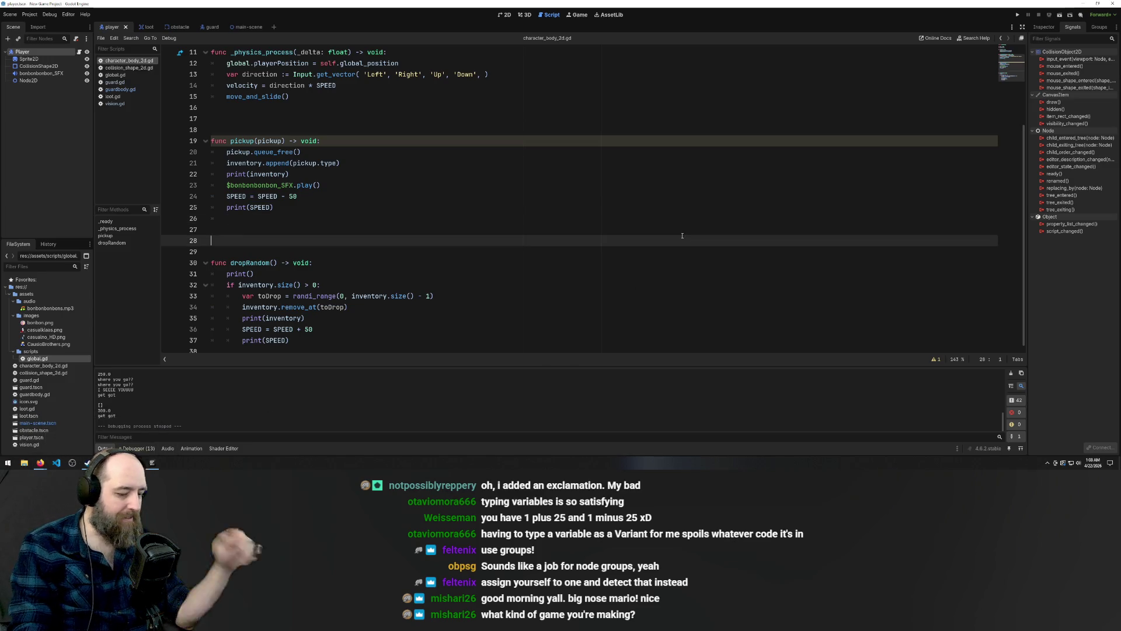
key(F5)
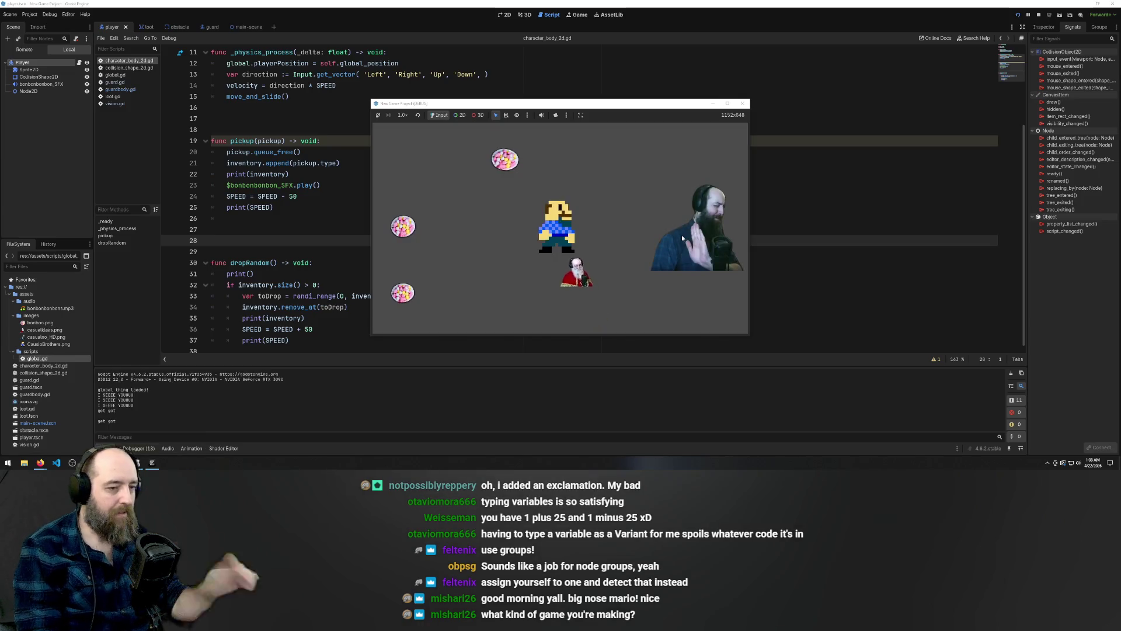
Collect bonbons and walk into the guard to test the speed changes
key(Up)
key(Right)
key(Up)
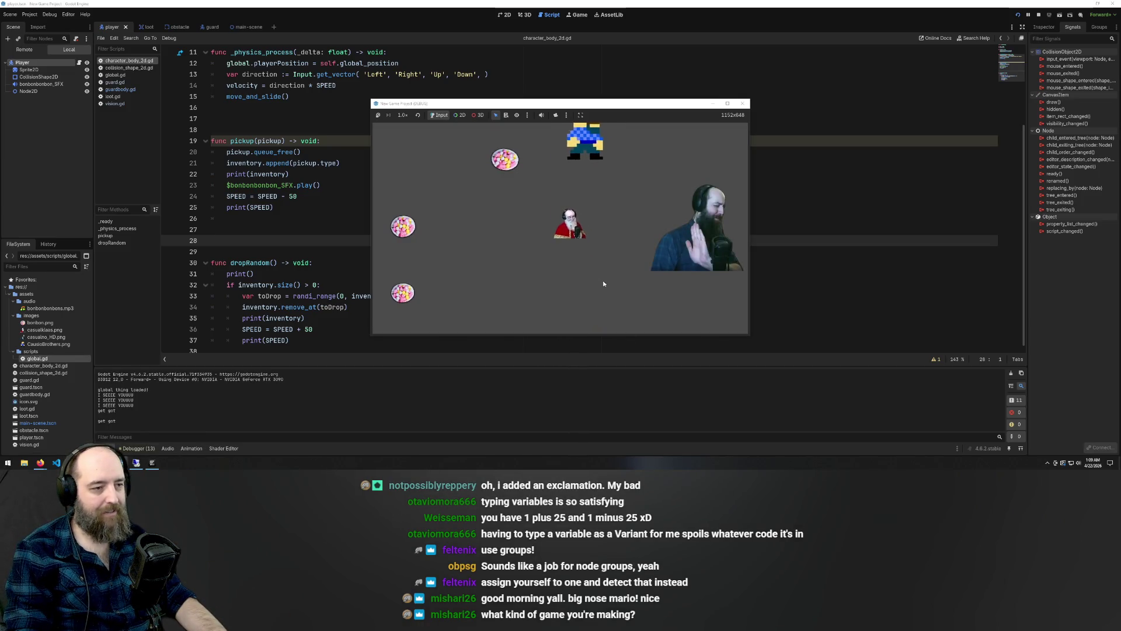
key(Left)
key(Down)
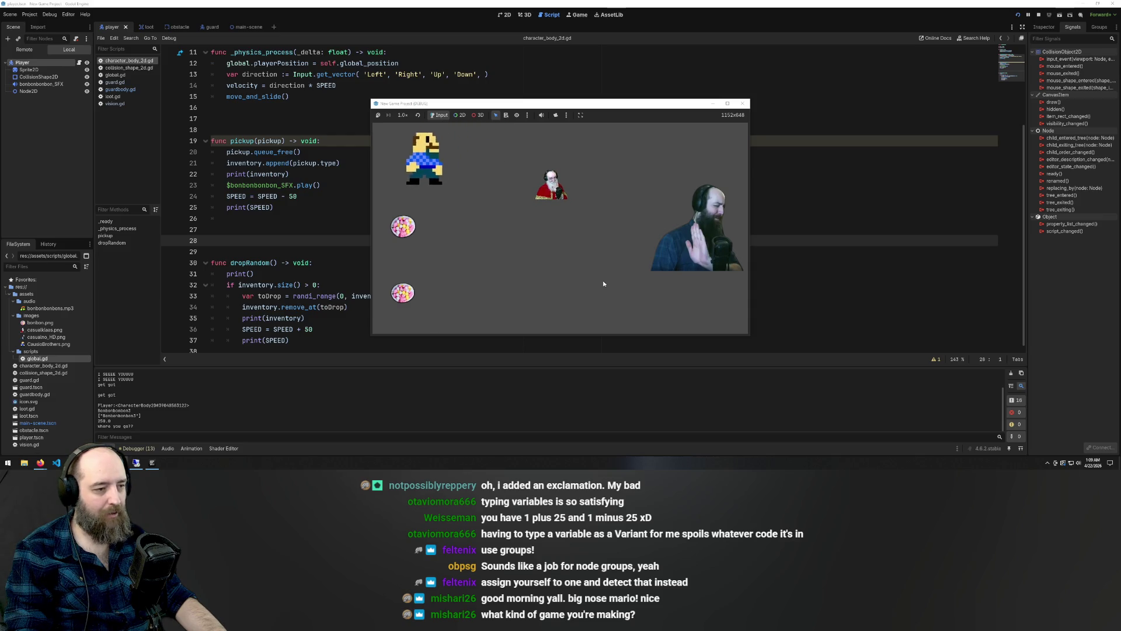
key(Right)
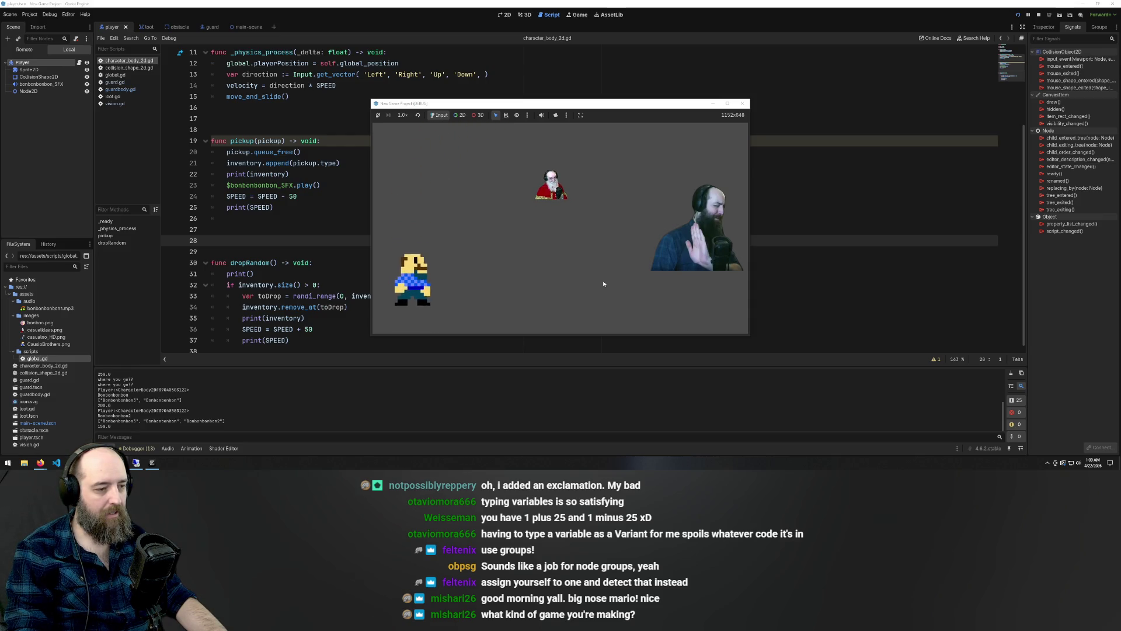
key(Up)
key(Up)
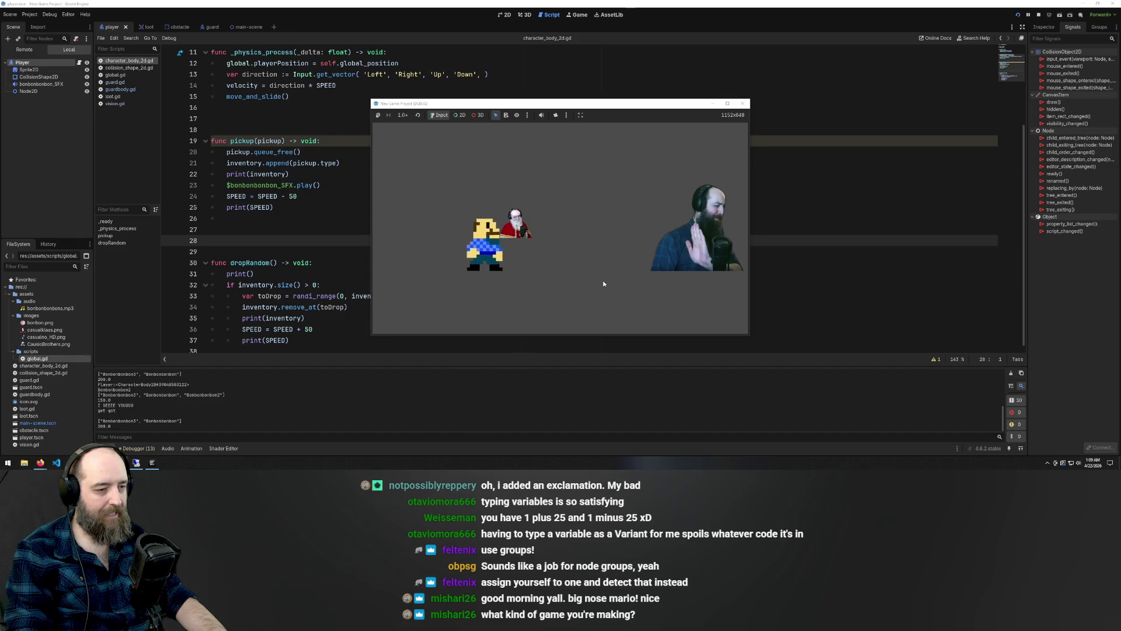
key(Left)
key(Up)
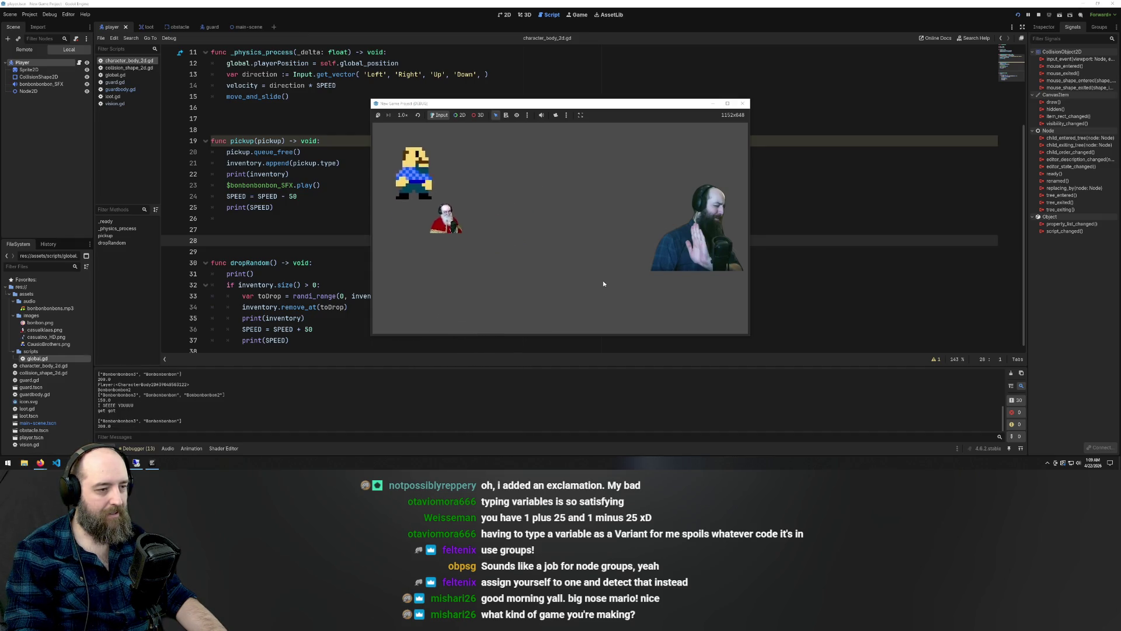
key(Right)
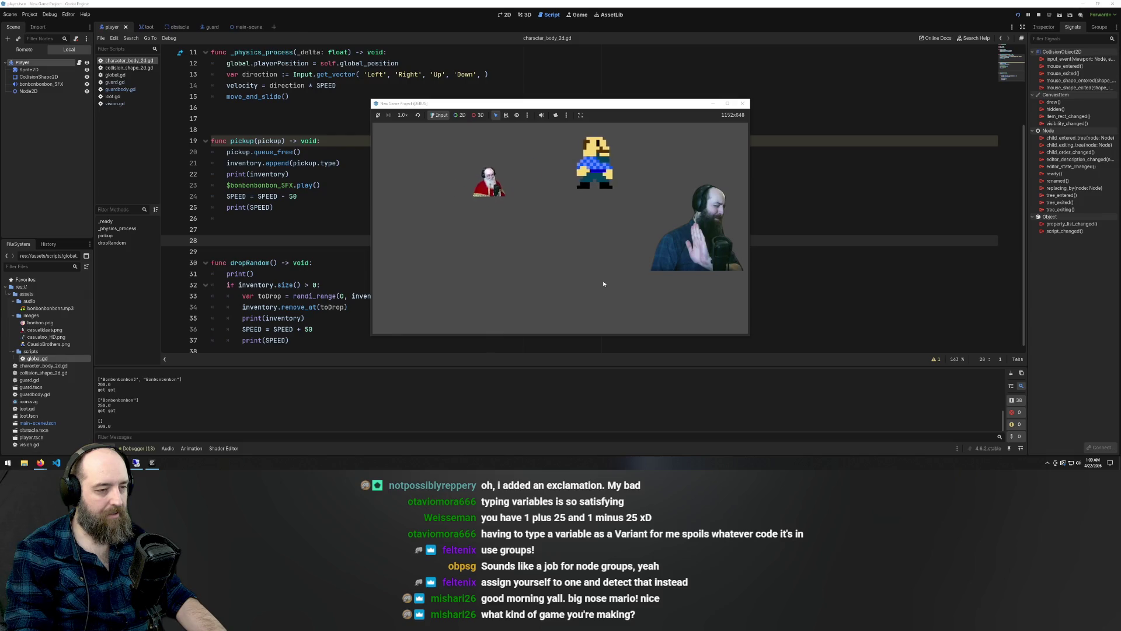
key(Left)
key(Right)
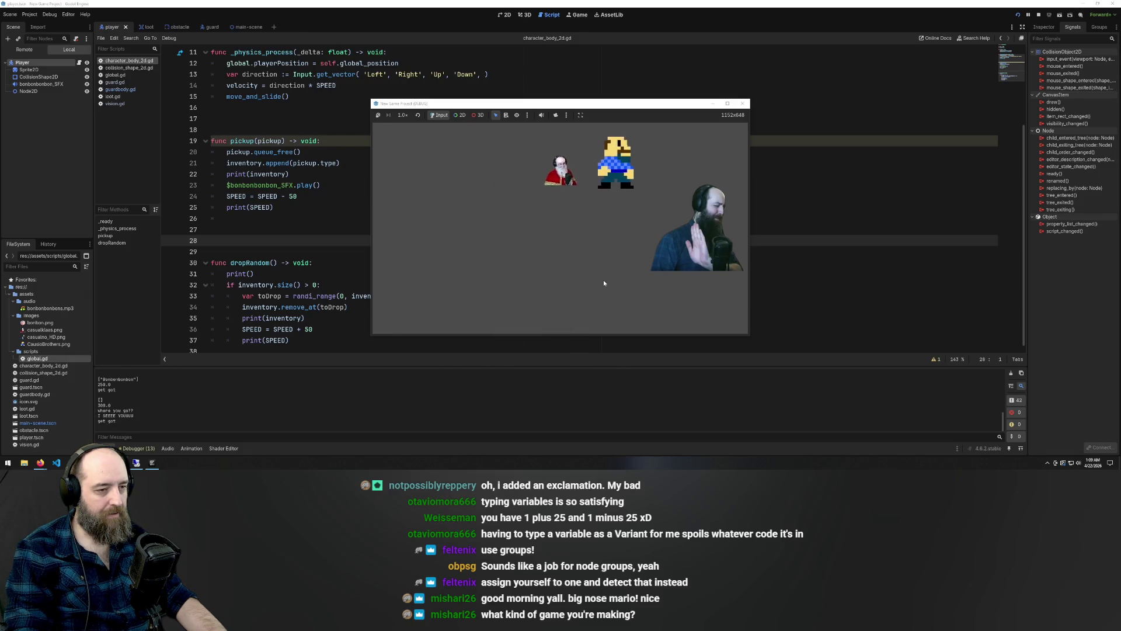
key(Up)
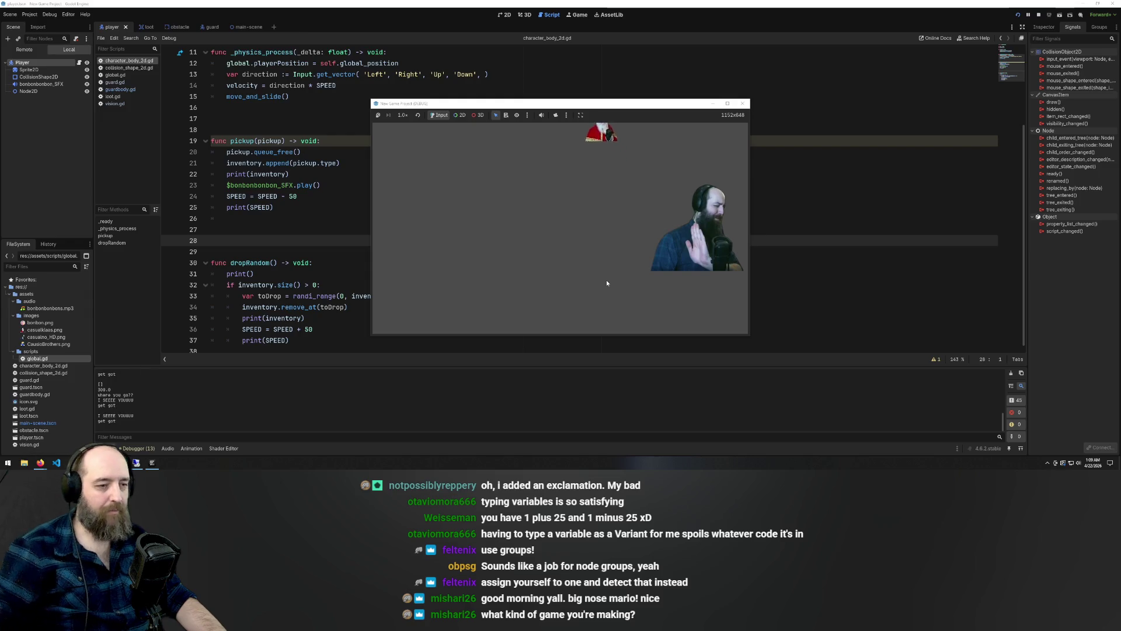
key(Down)
key(Left)
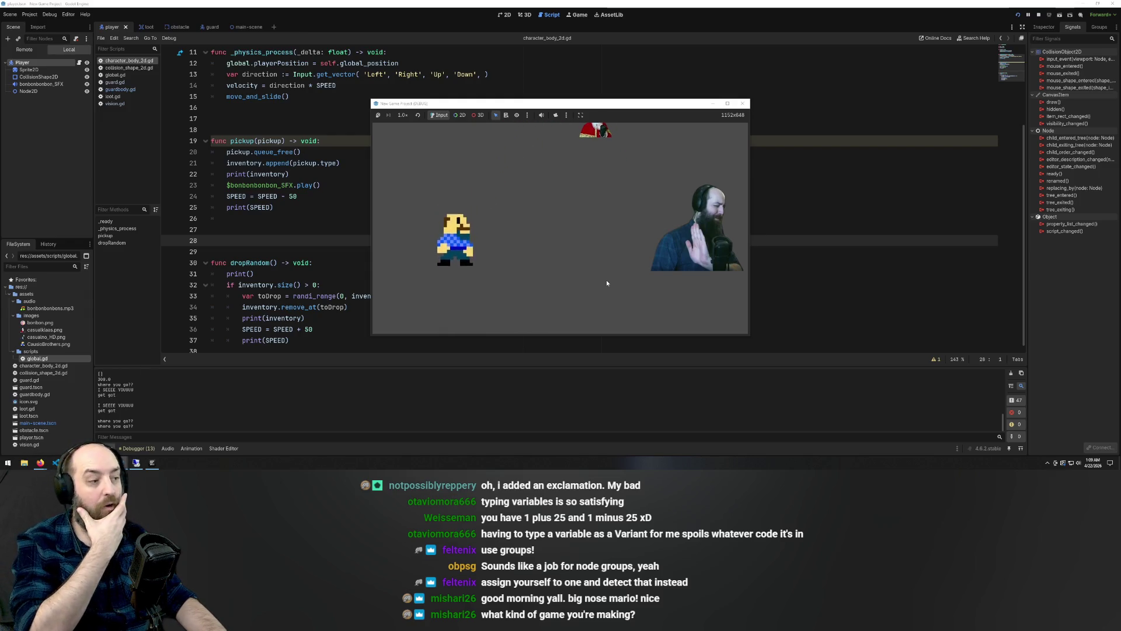
key(Left)
key(Up)
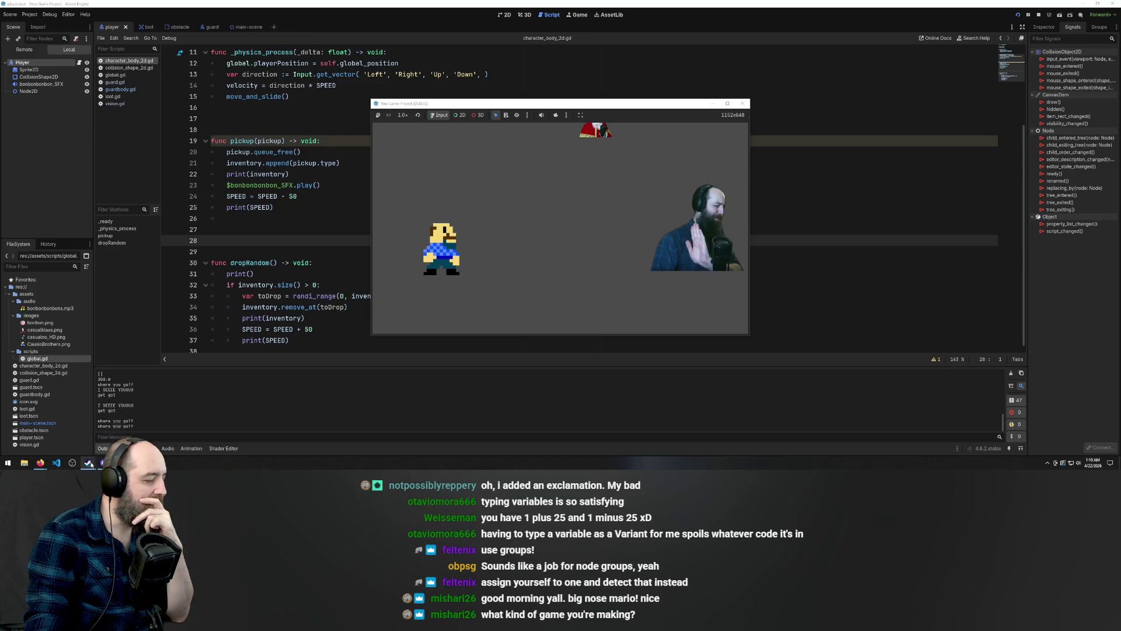
mouse_move(87, 462)
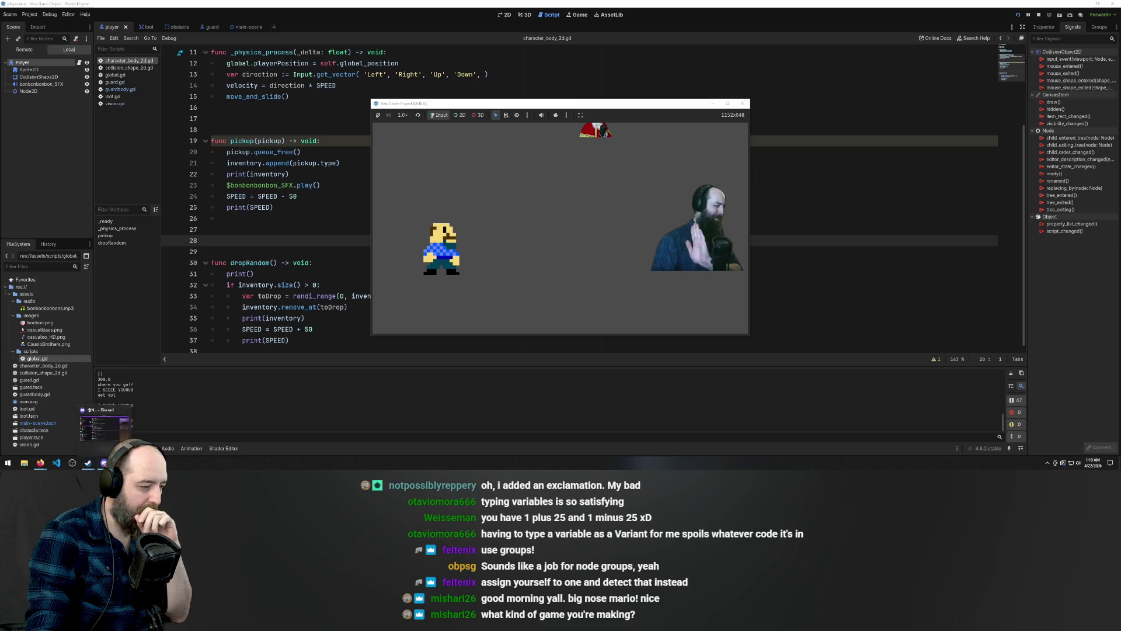
Bring the Godot editor in front of the game and place the caret after print(SPEED)
click(95, 435)
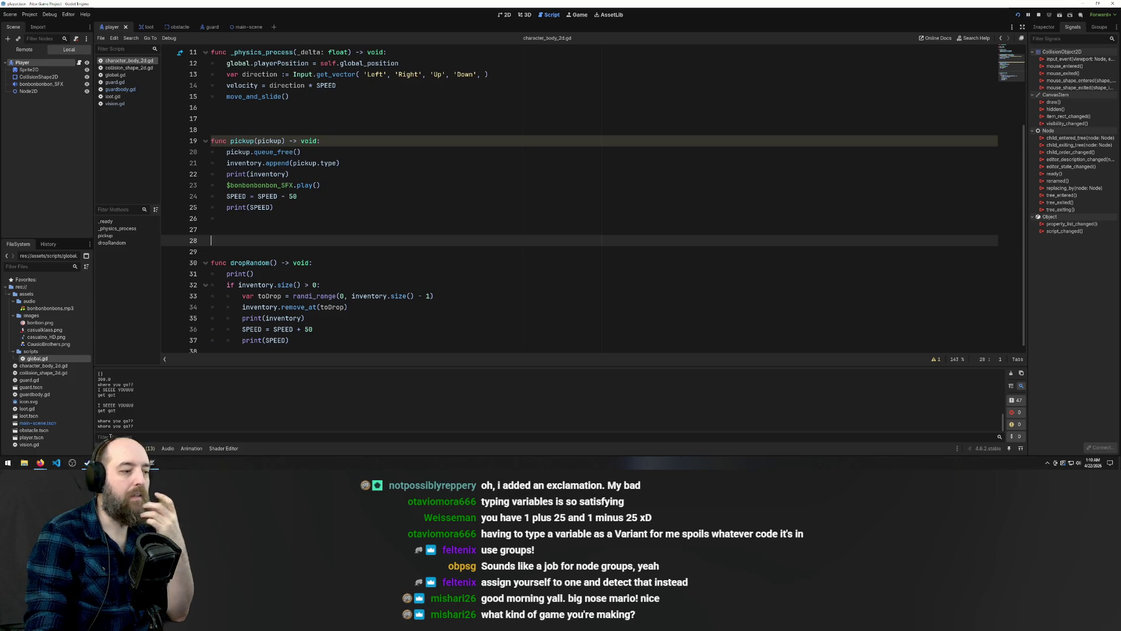
click(441, 206)
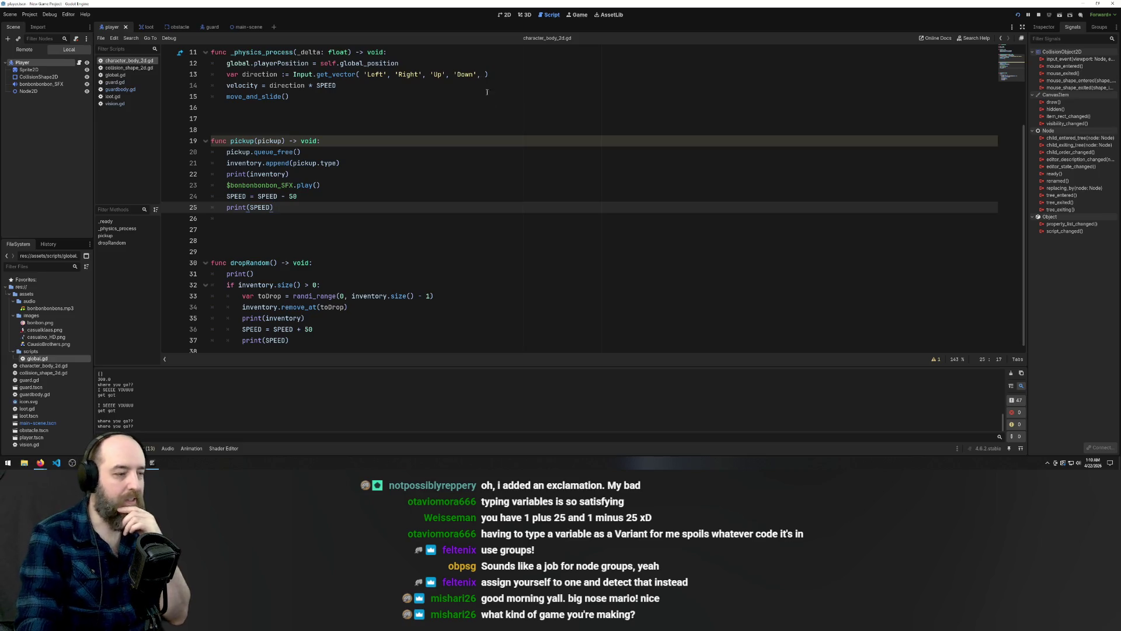
Delete the extra blank line above the pickup function
scroll(514, 234, up, 3)
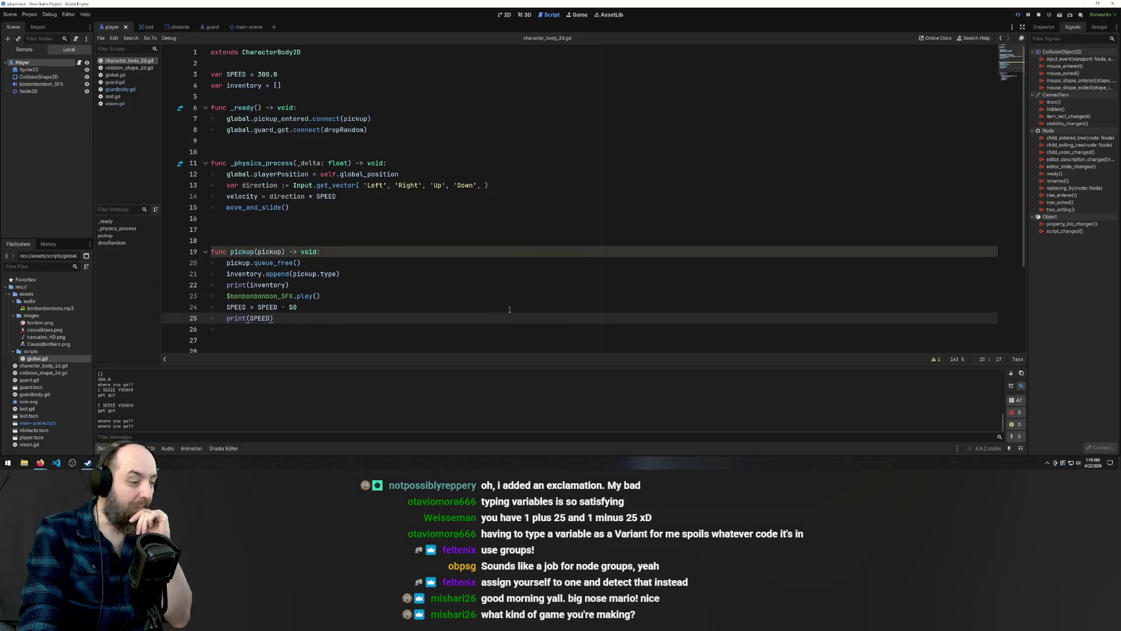
scroll(511, 305, down, 3)
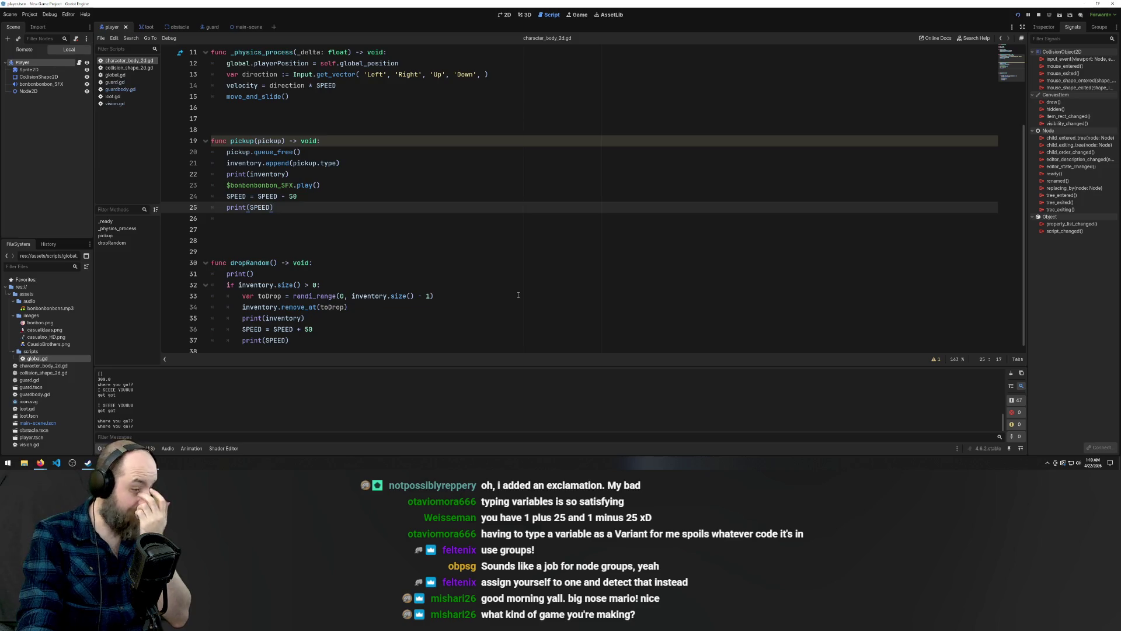
scroll(404, 247, up, 3)
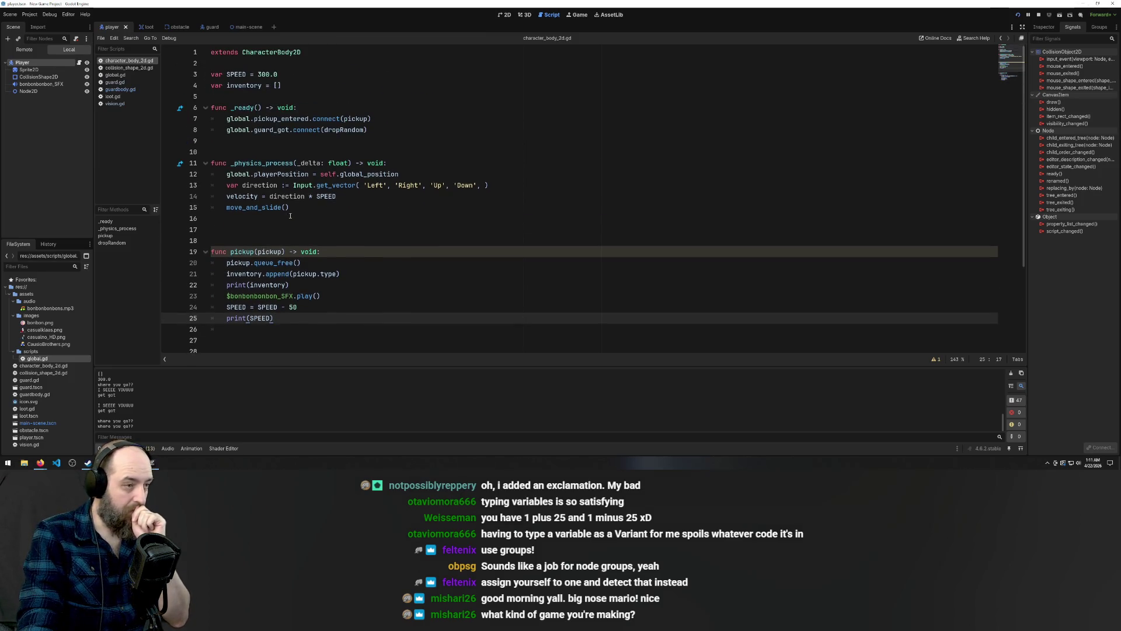
click(368, 150)
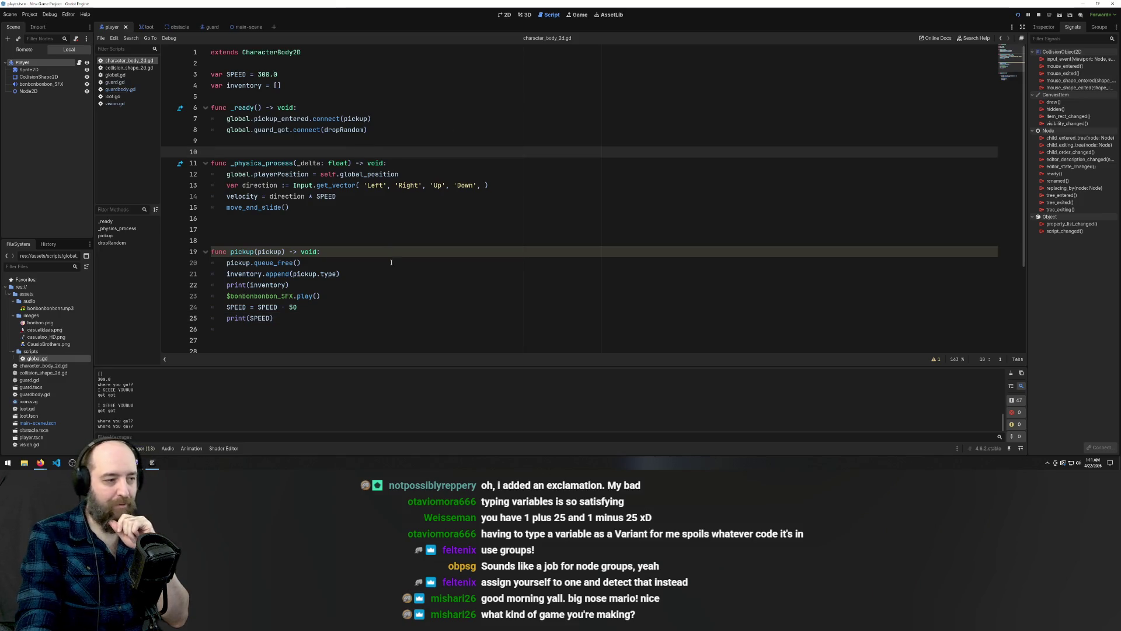
click(379, 229)
key(BackSpace)
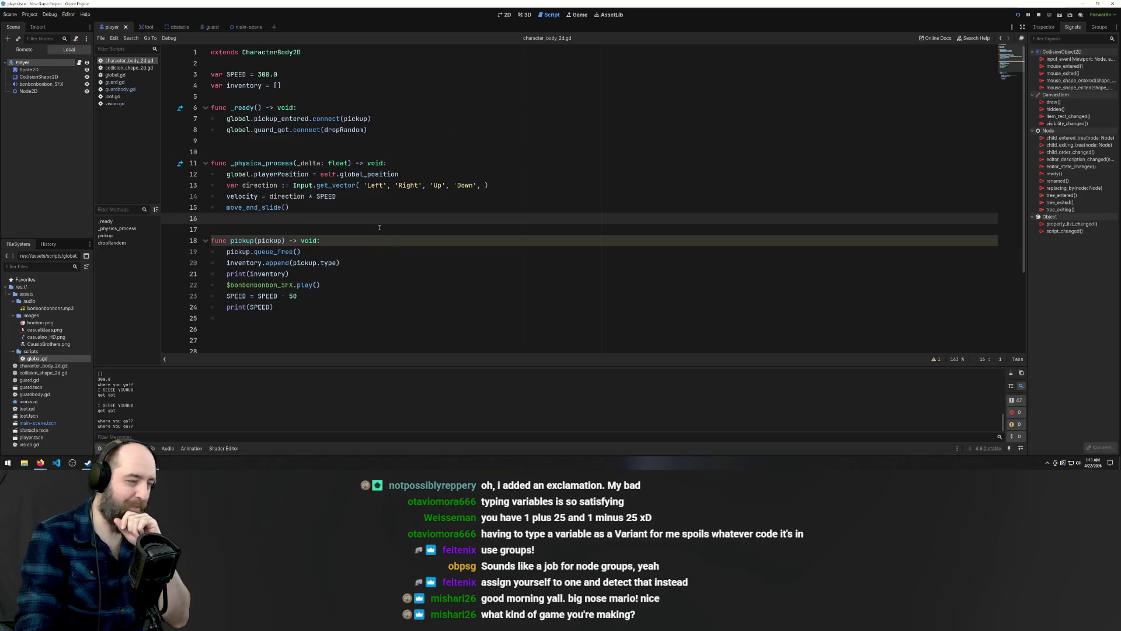
Delete two blank lines before dropRandom, save the script, and bring up the browser's vector search
click(298, 316)
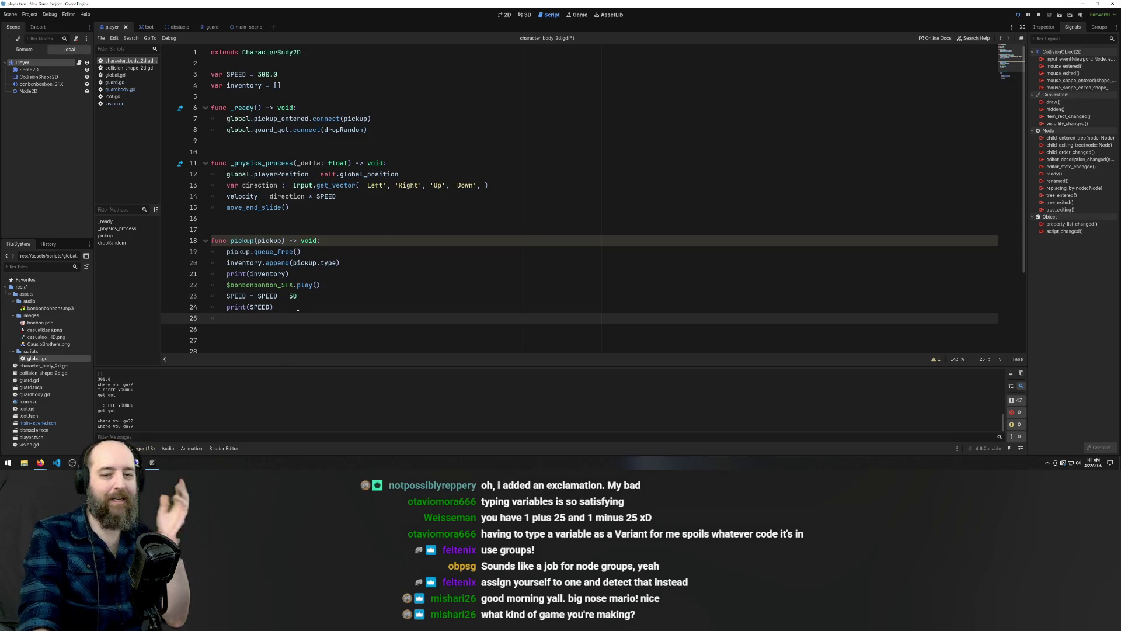
scroll(251, 240, down, 3)
click(251, 238)
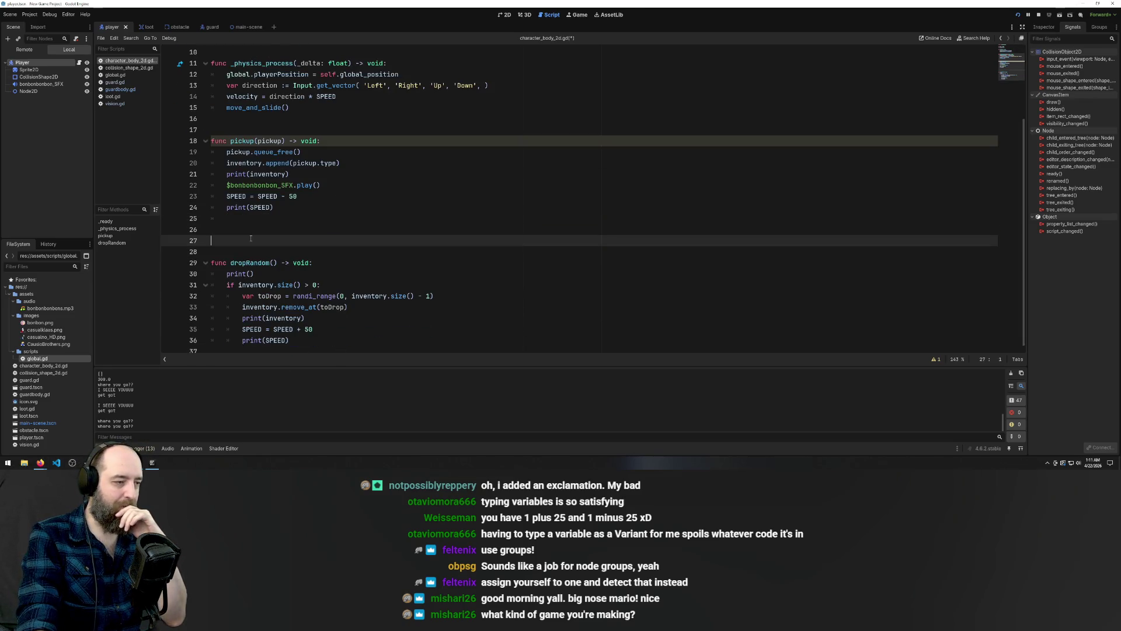
key(BackSpace)
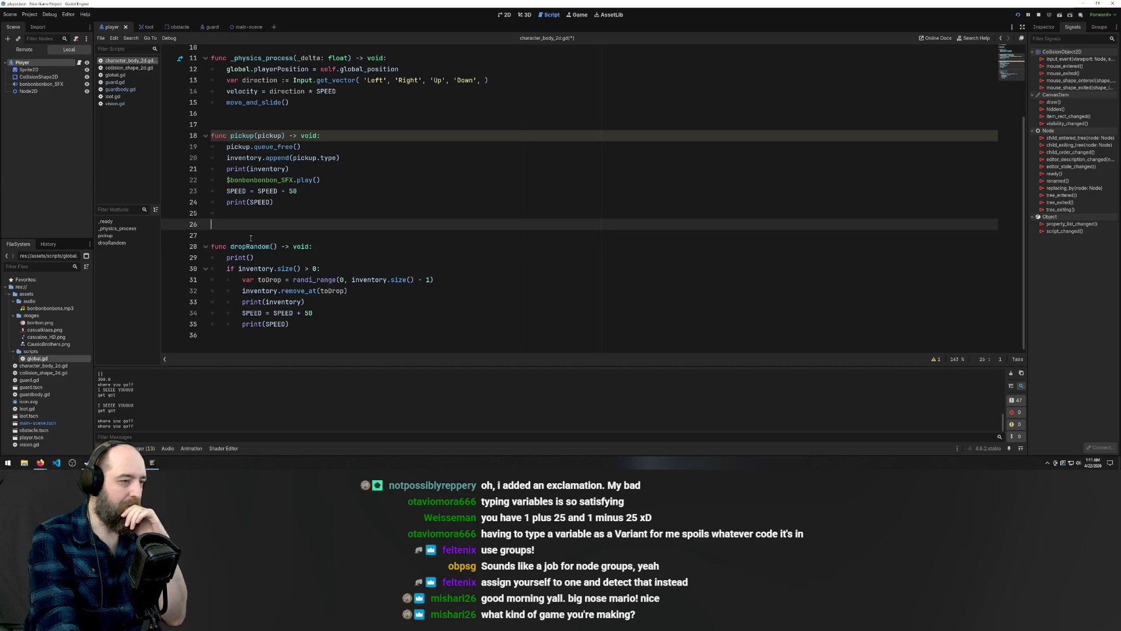
key(BackSpace)
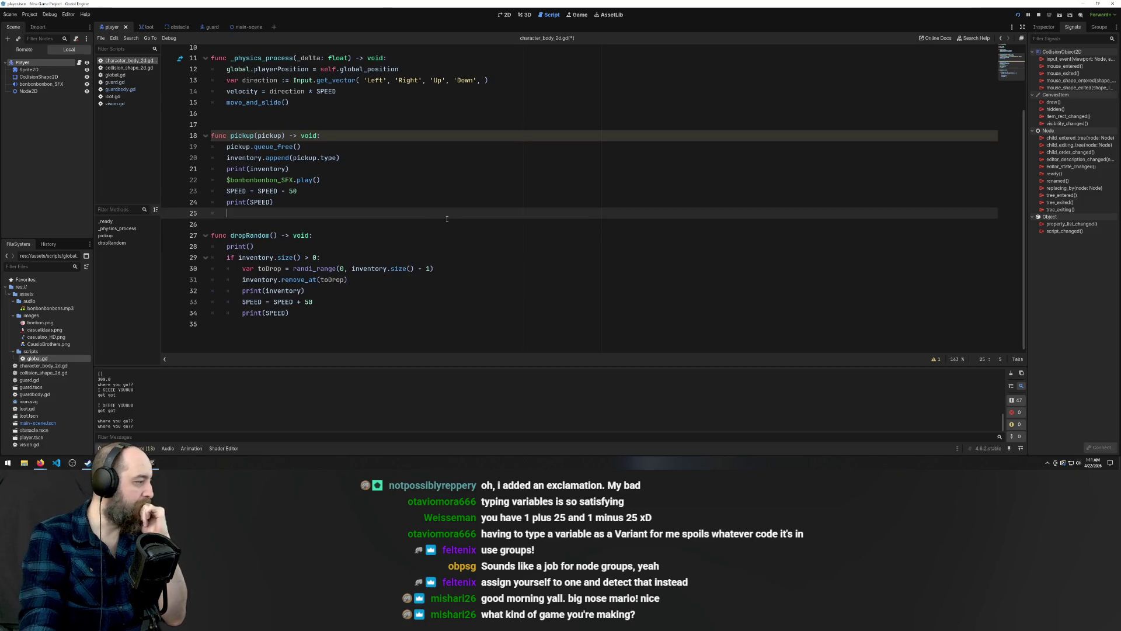
click(446, 220)
key(ctrl+s)
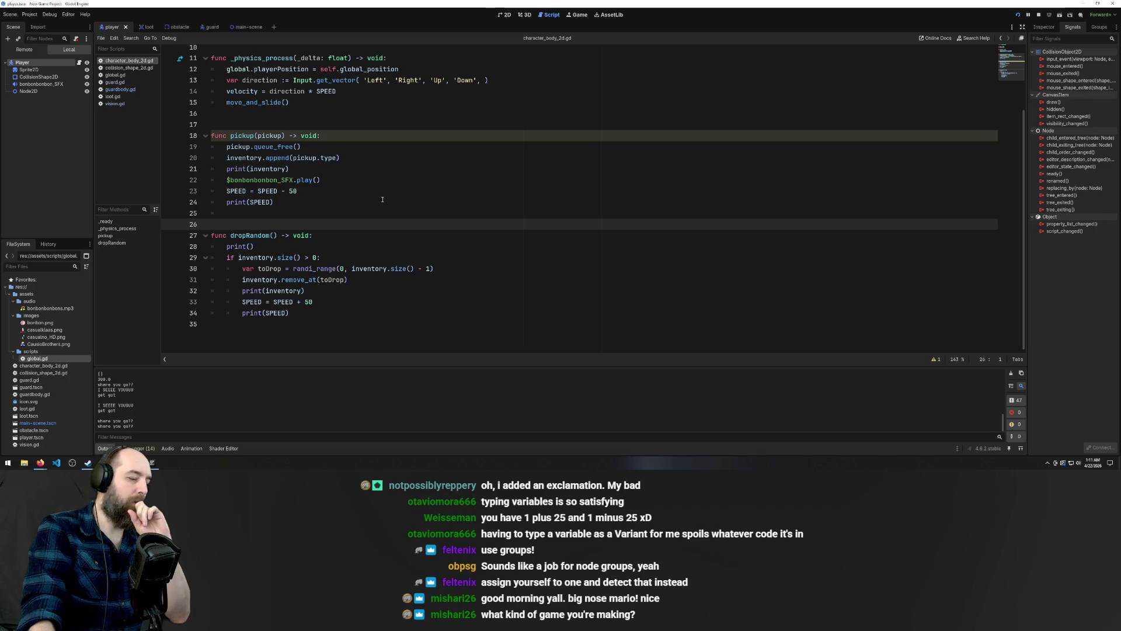
mouse_move(48, 466)
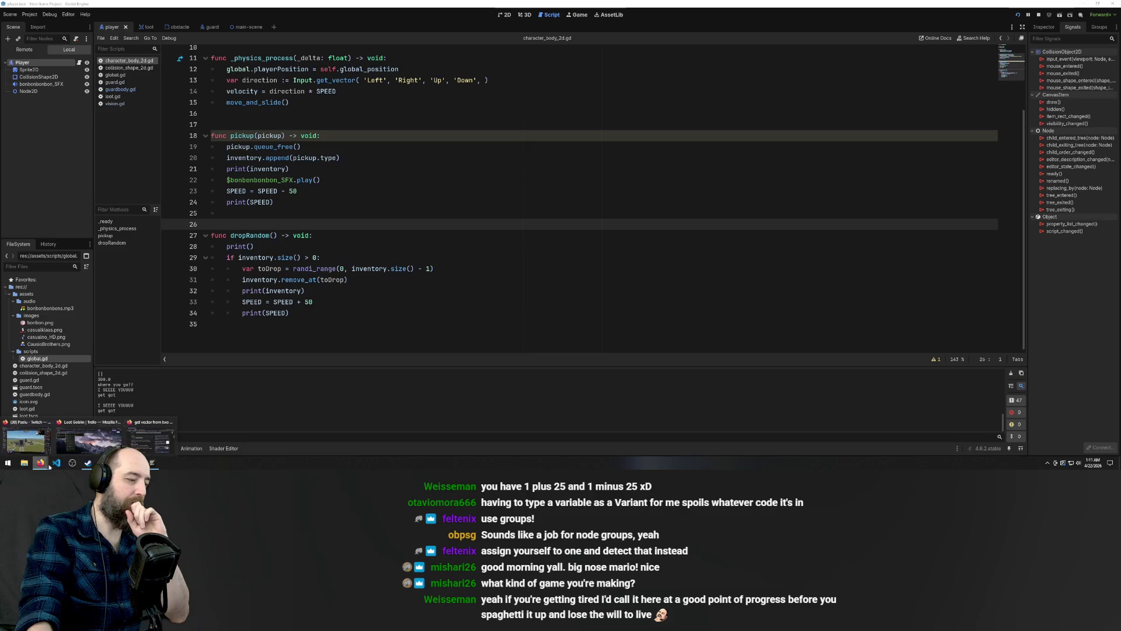
click(151, 439)
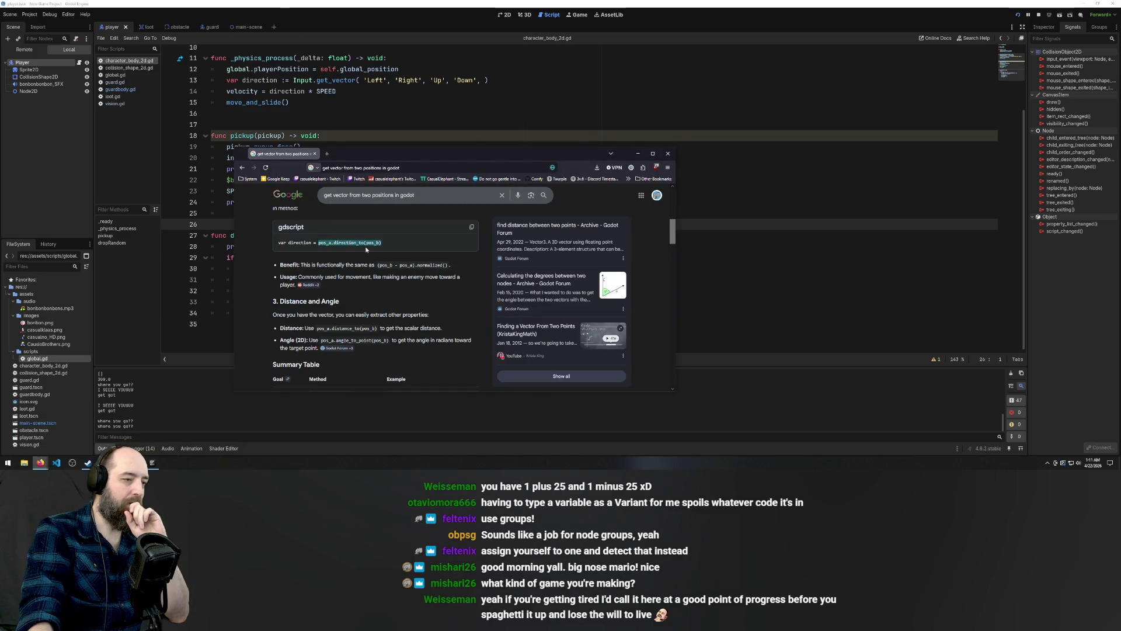
Search Google for 'how do i spawn an entity in godot'
scroll(367, 250, up, 5)
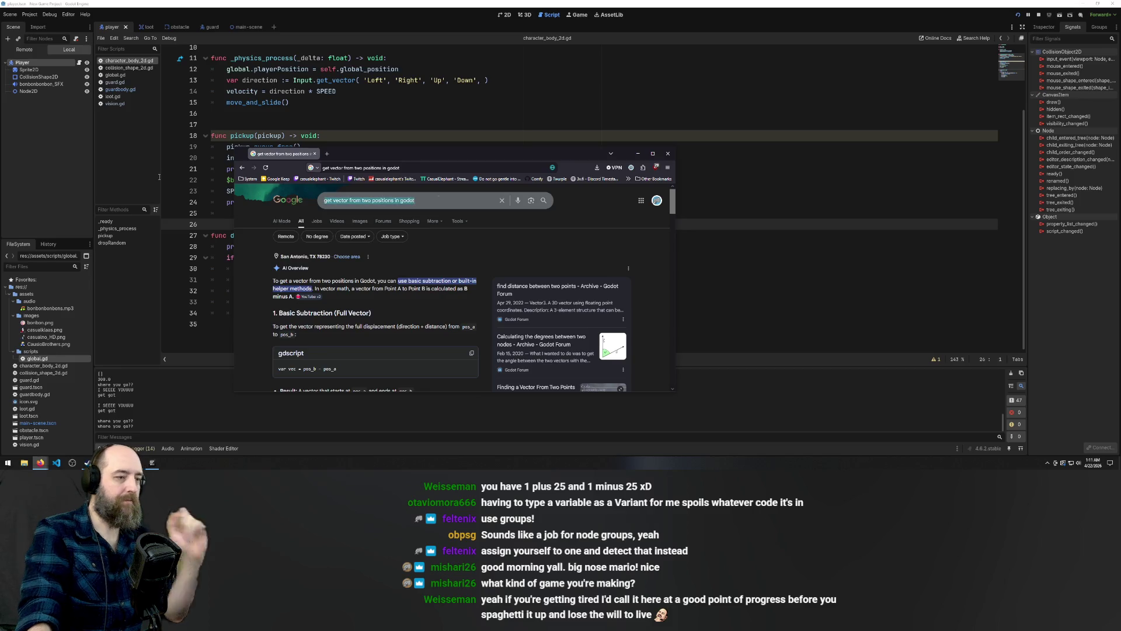
text(how do we)
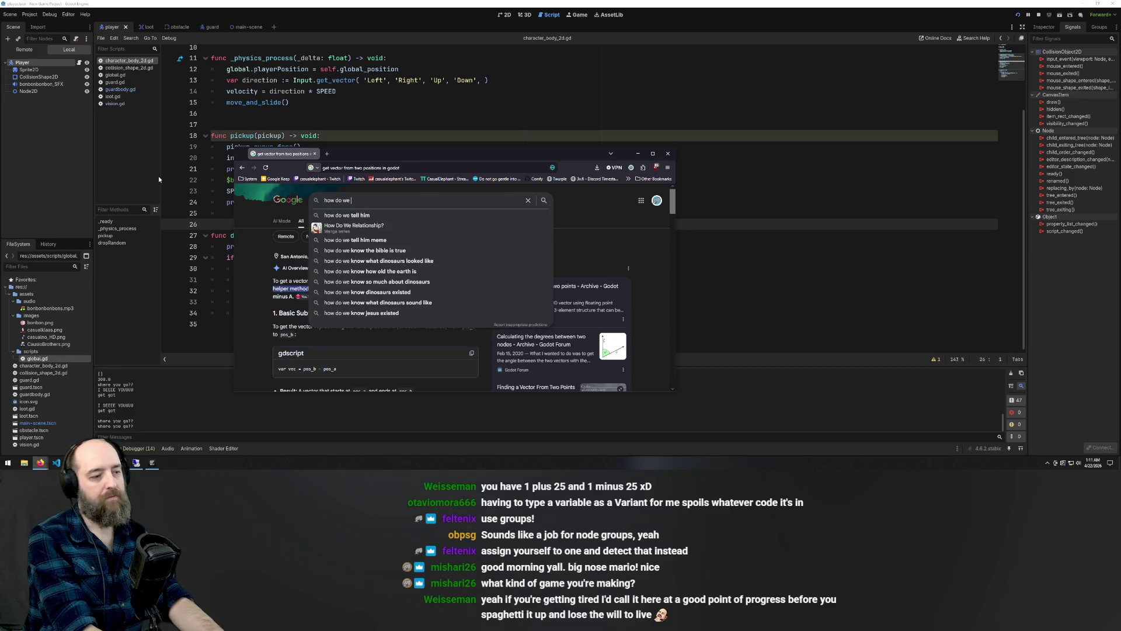
key(BackSpace)
key(BackSpace)
key(BackSpace)
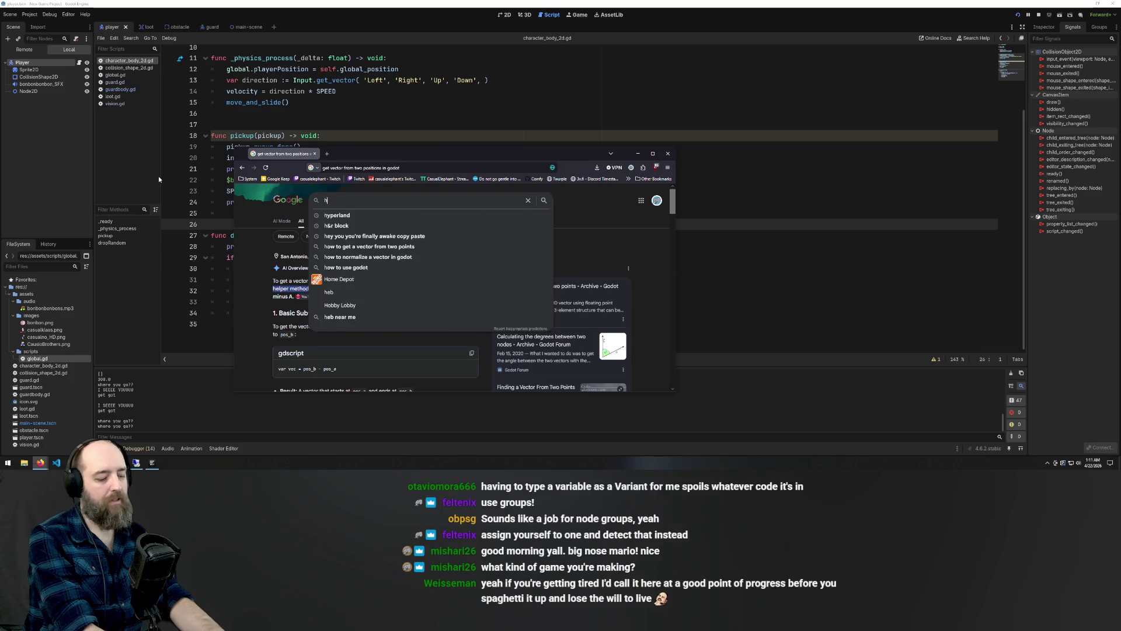
text(ow do i make)
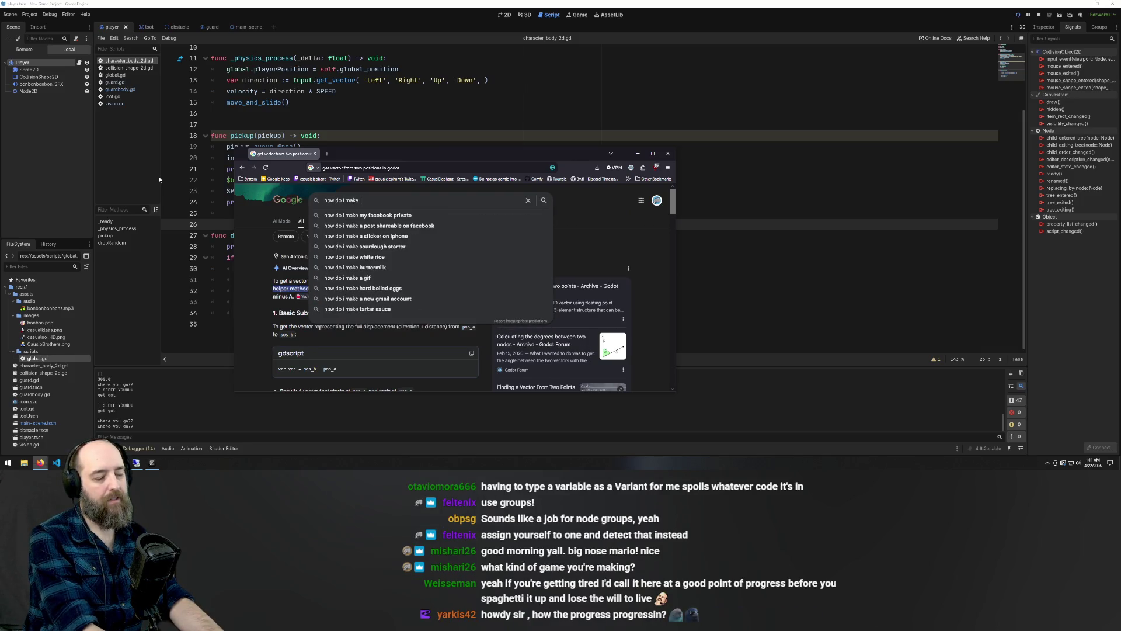
key(BackSpace)
key(BackSpace)
key(BackSpace)
text(sp)
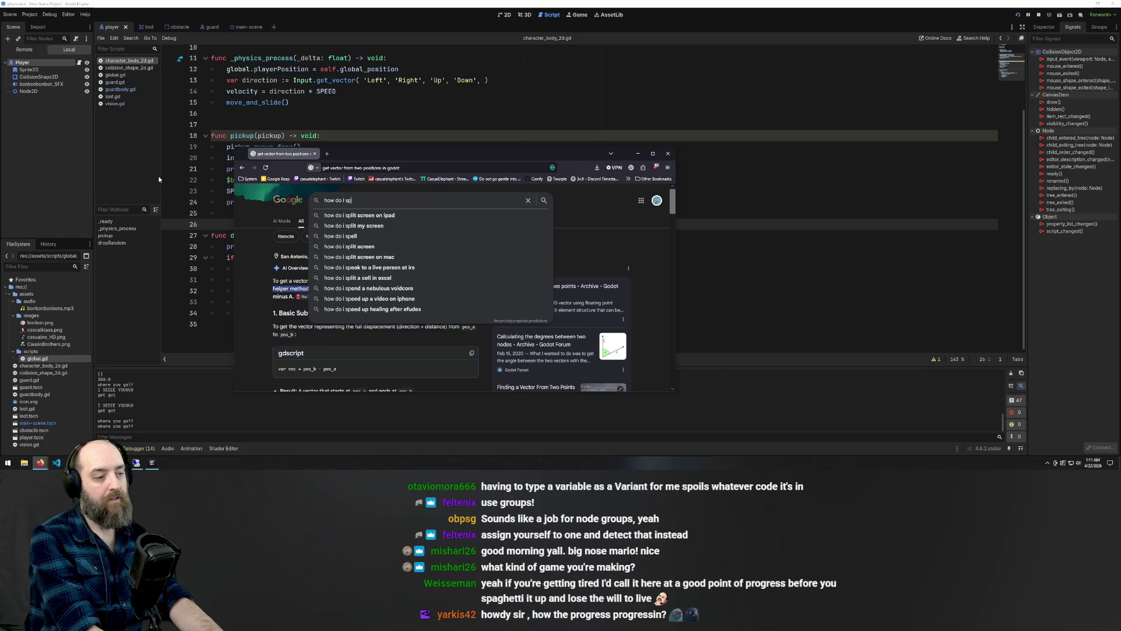
text(awn a)
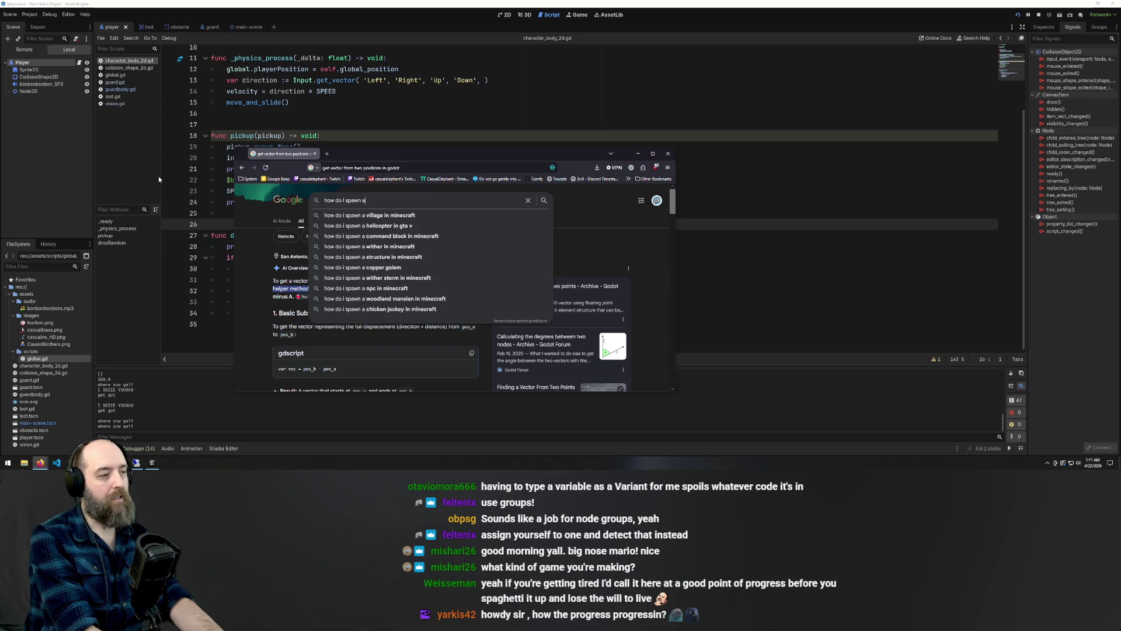
text(n entit)
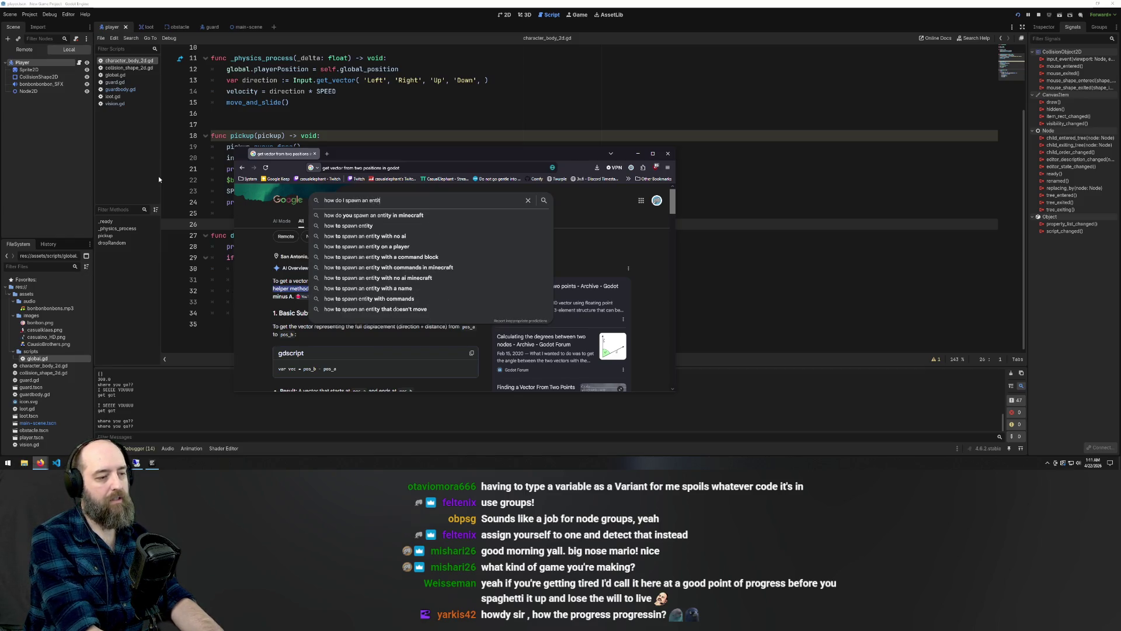
text(y in godot)
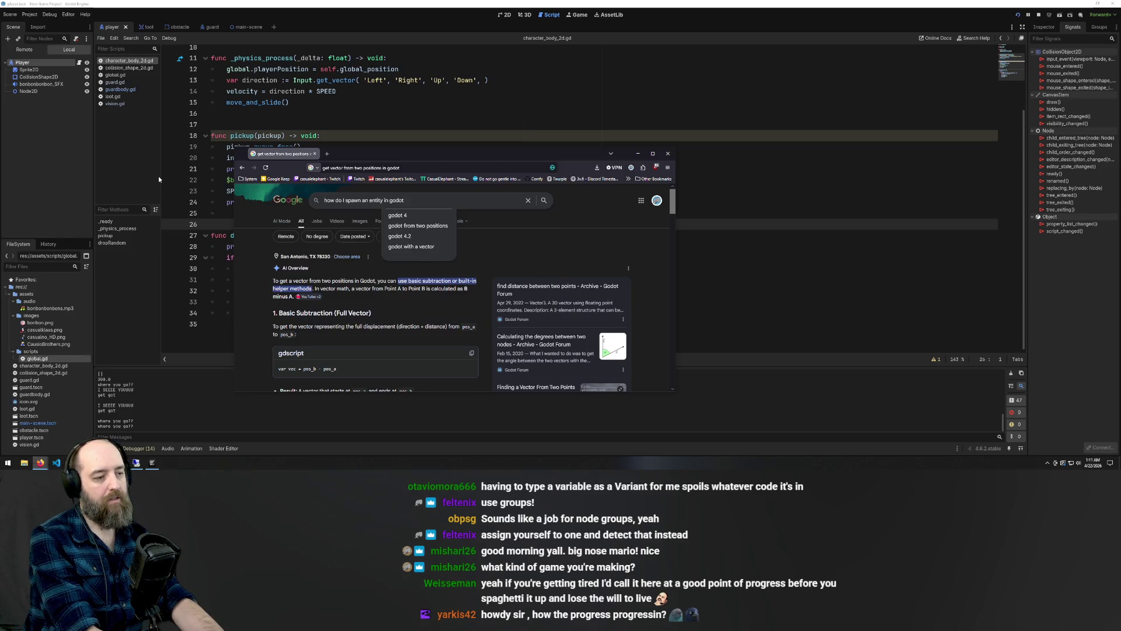
key(Return)
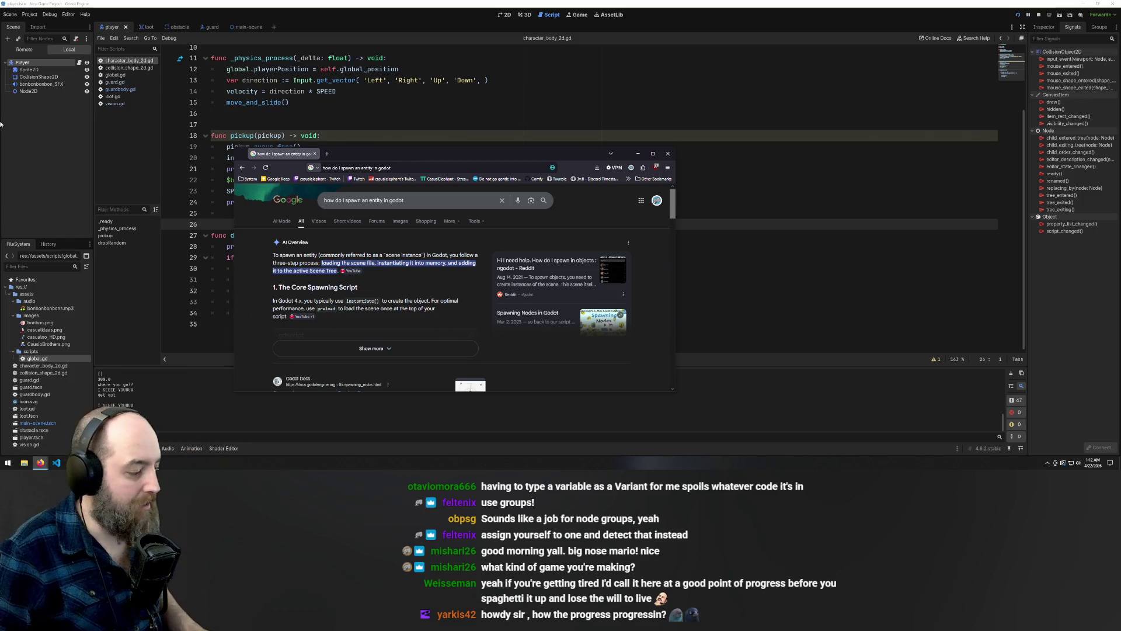
Run the game with F5, close that run, and launch it again from the Godot editor
key(F5)
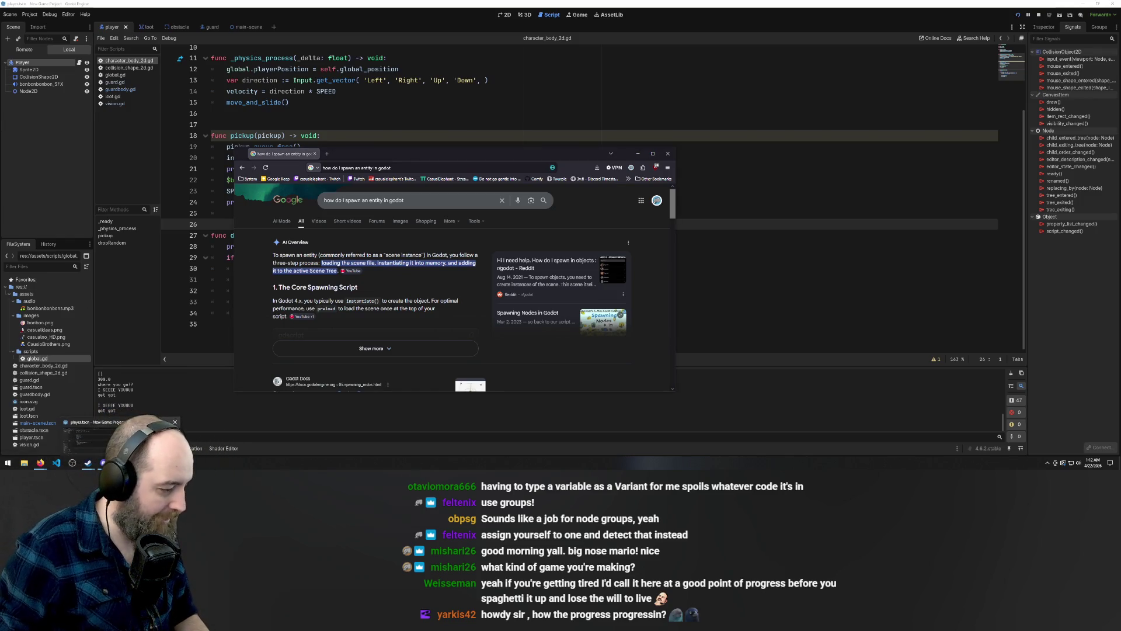
click(743, 104)
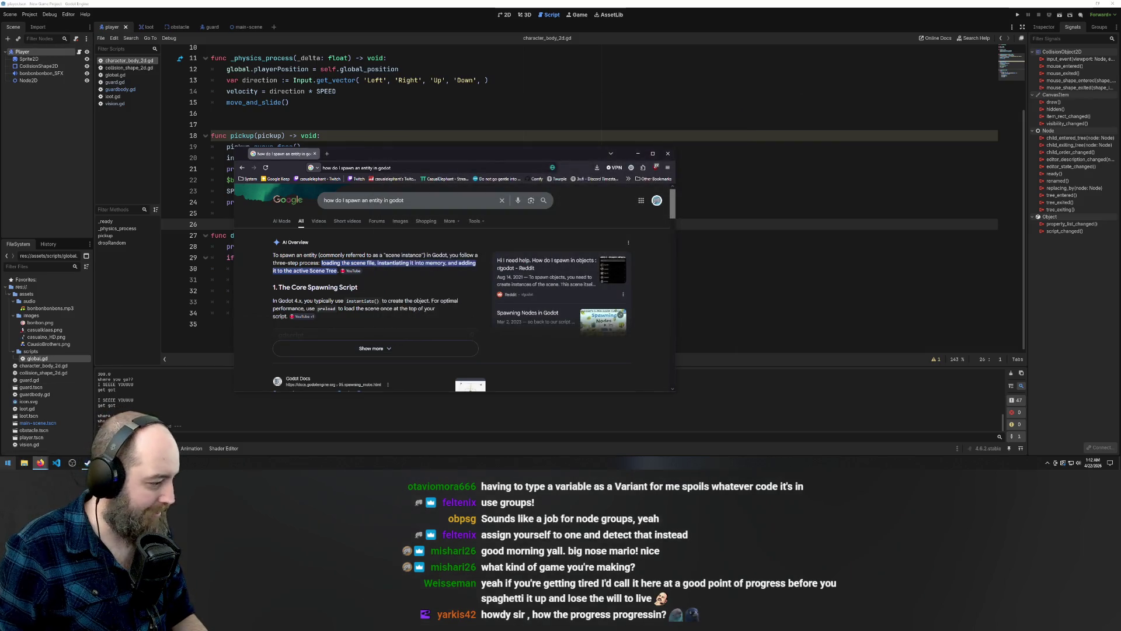
click(695, 157)
key(F5)
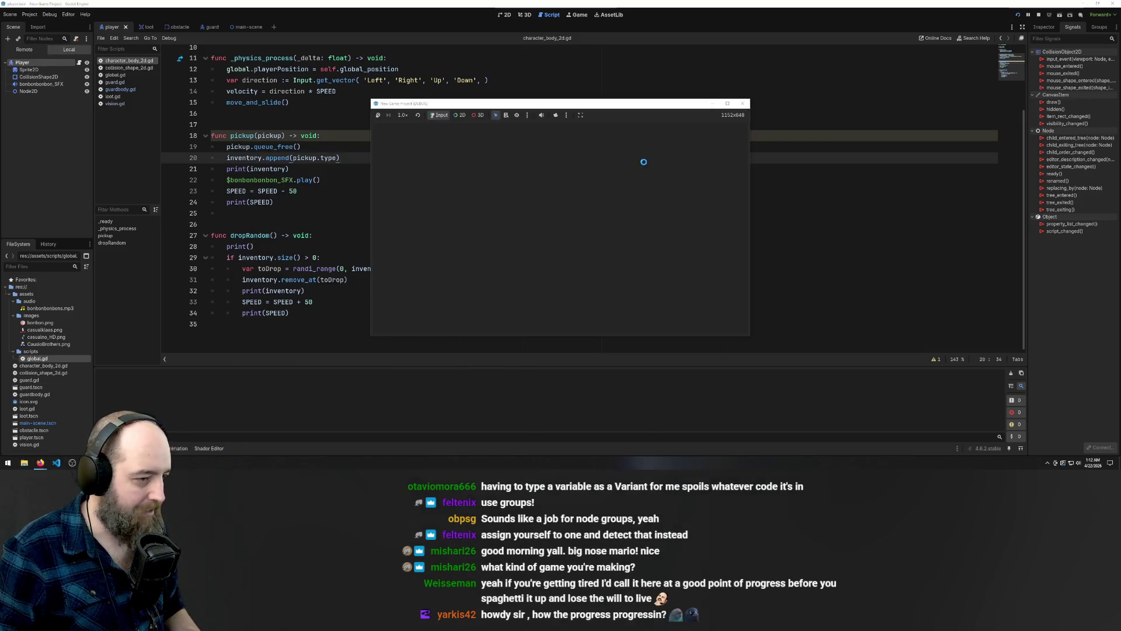
Steer Mario to the top and left bonbons, then along the bottom and up to the top edge
key(Up)
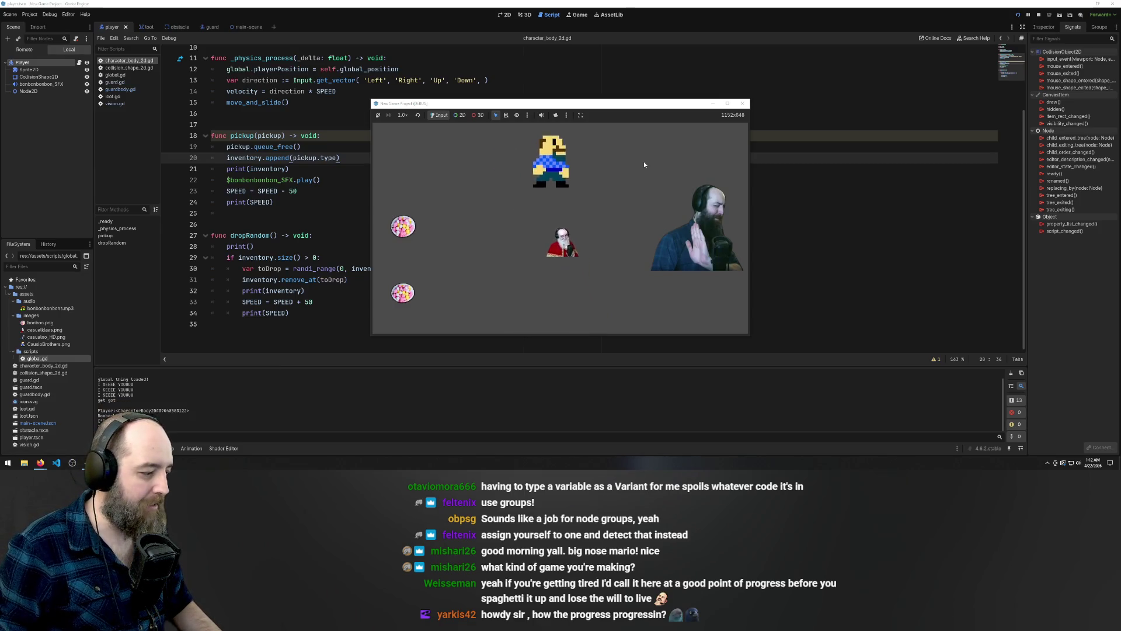
key(Left)
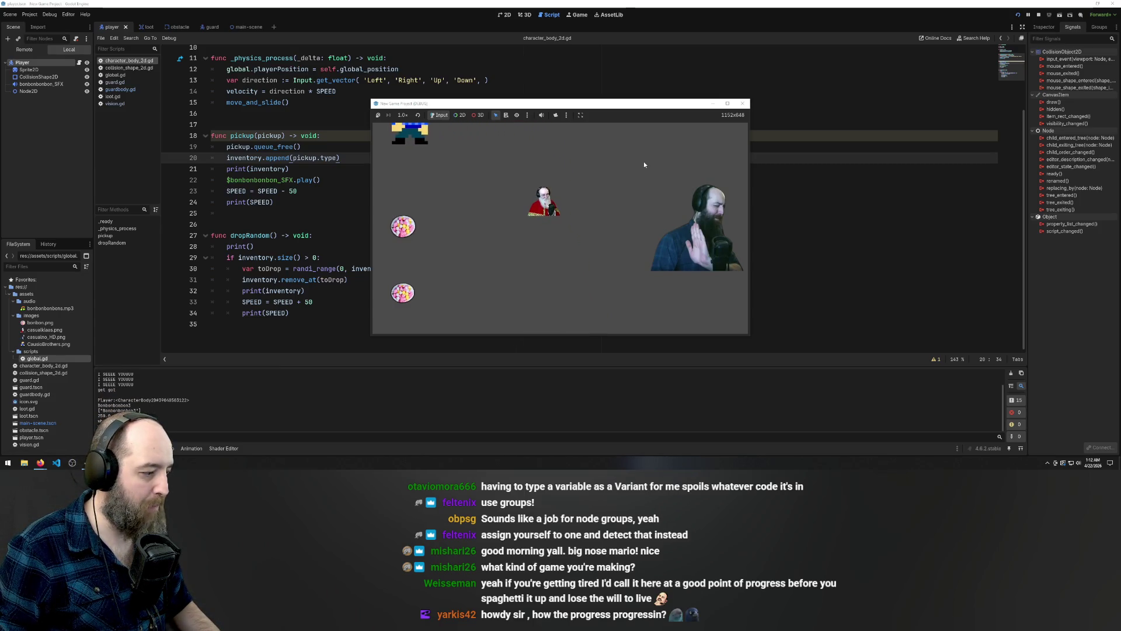
key(Down)
key(Down)
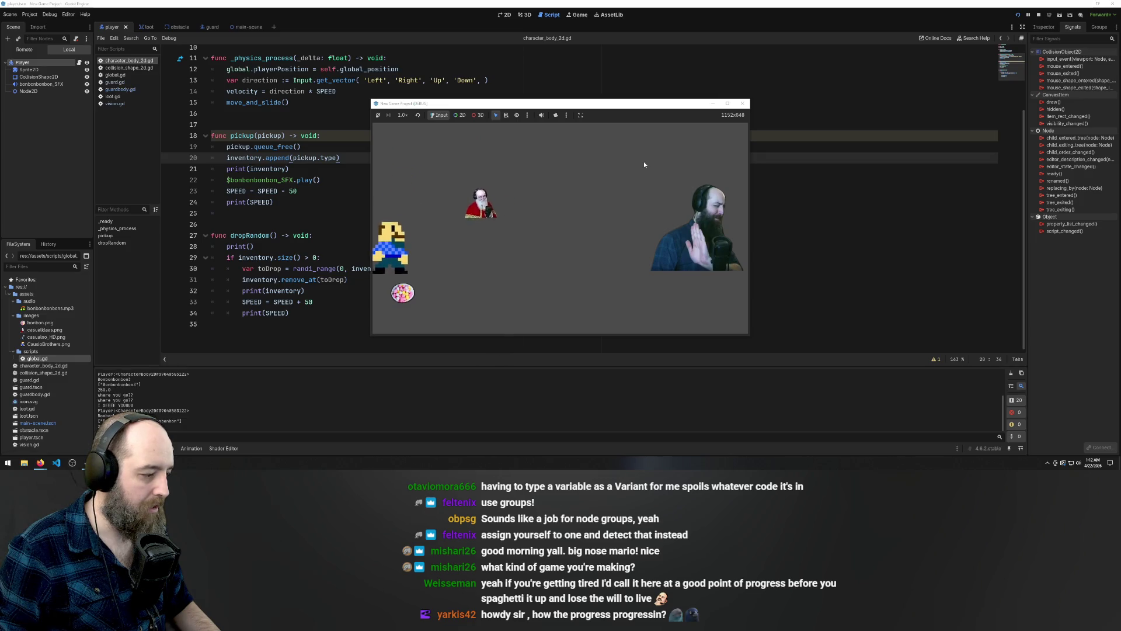
key(Right)
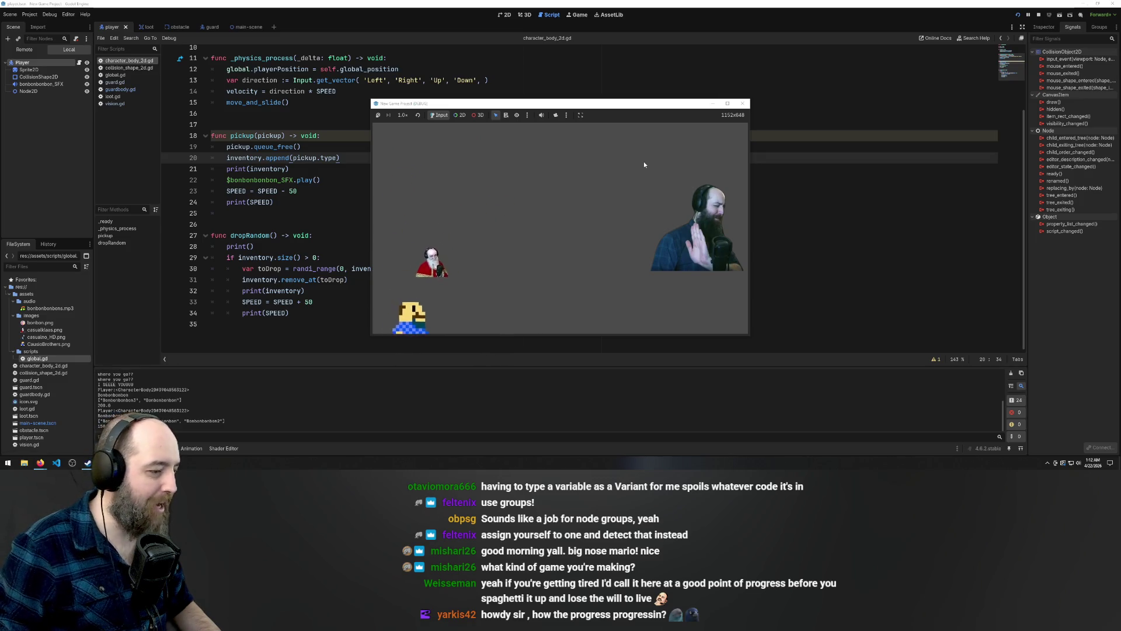
key(Up)
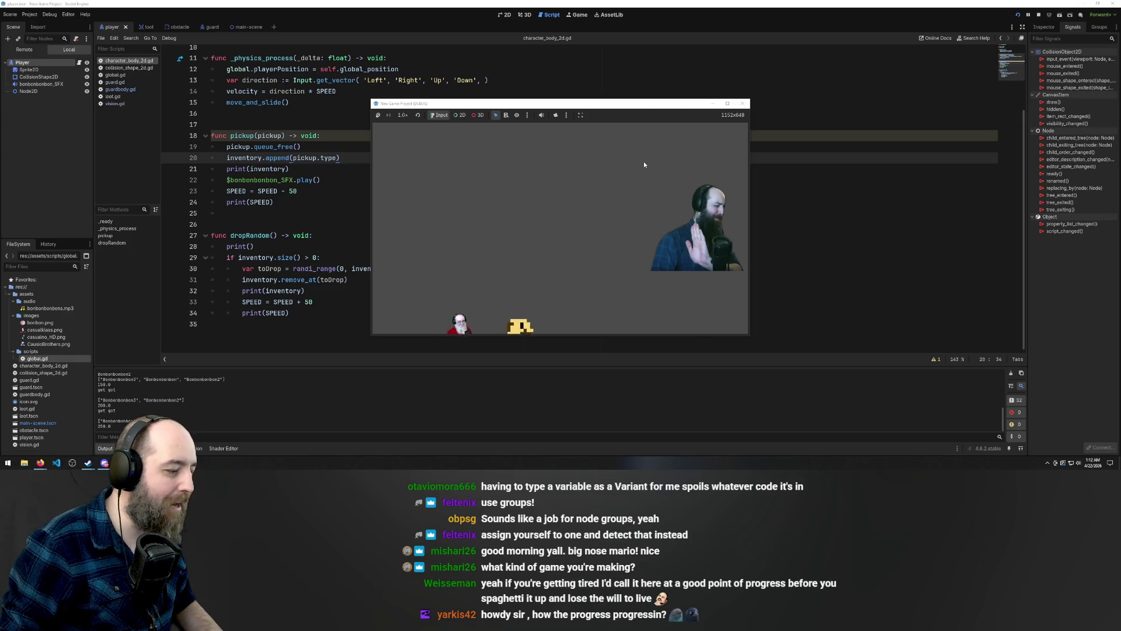
key(Up)
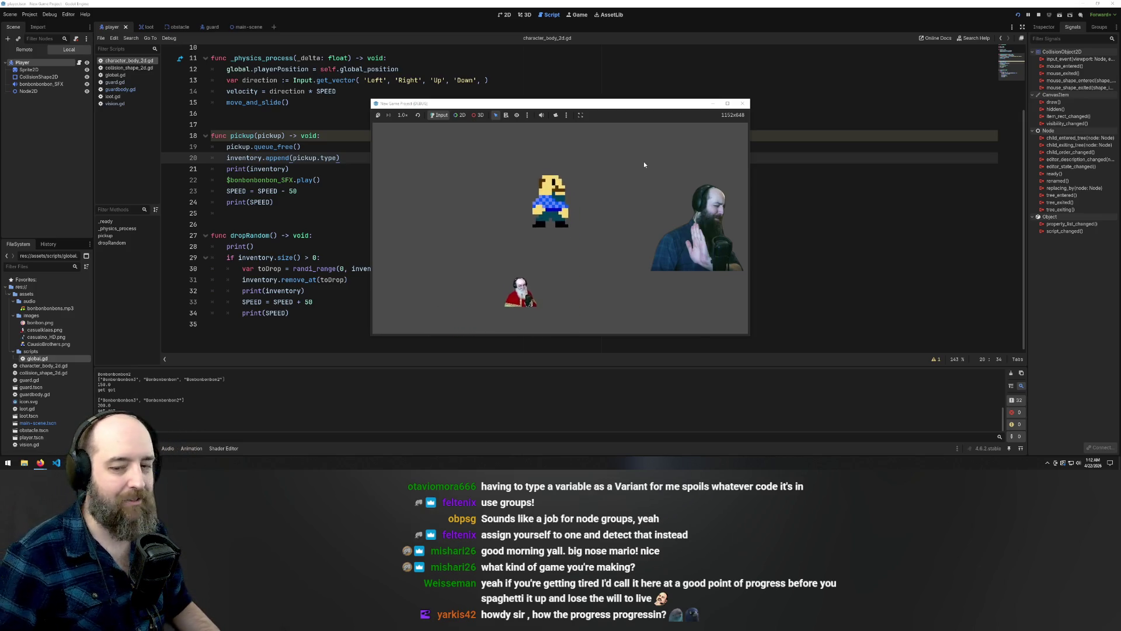
key(Left)
Run Mario along the top and right edges and around the centre while evading the guard
key(Right)
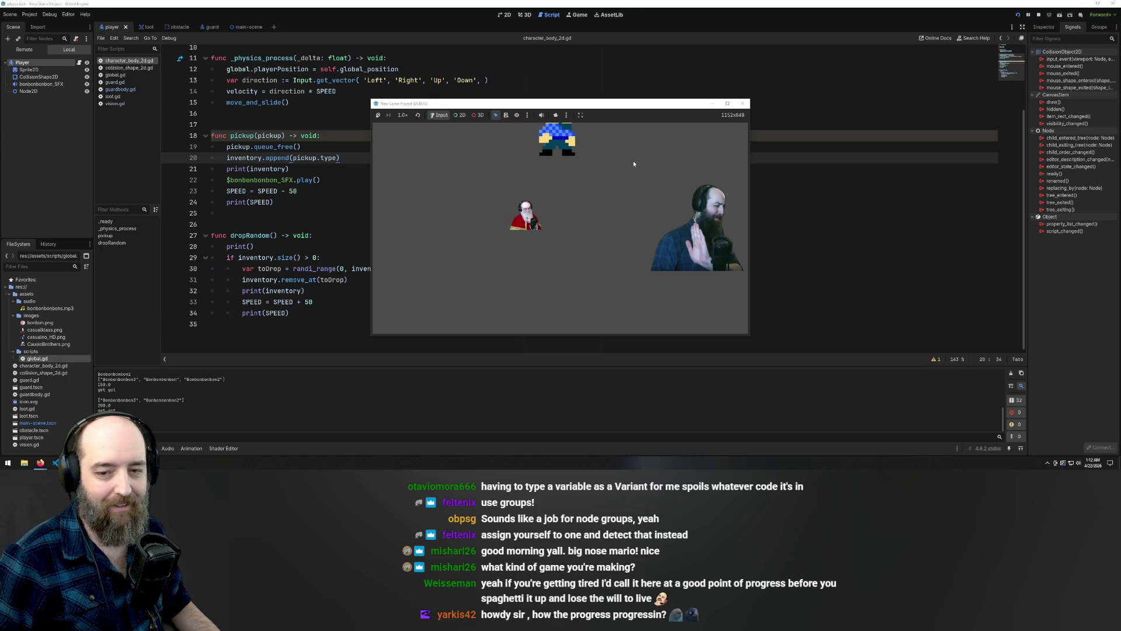
key(Right)
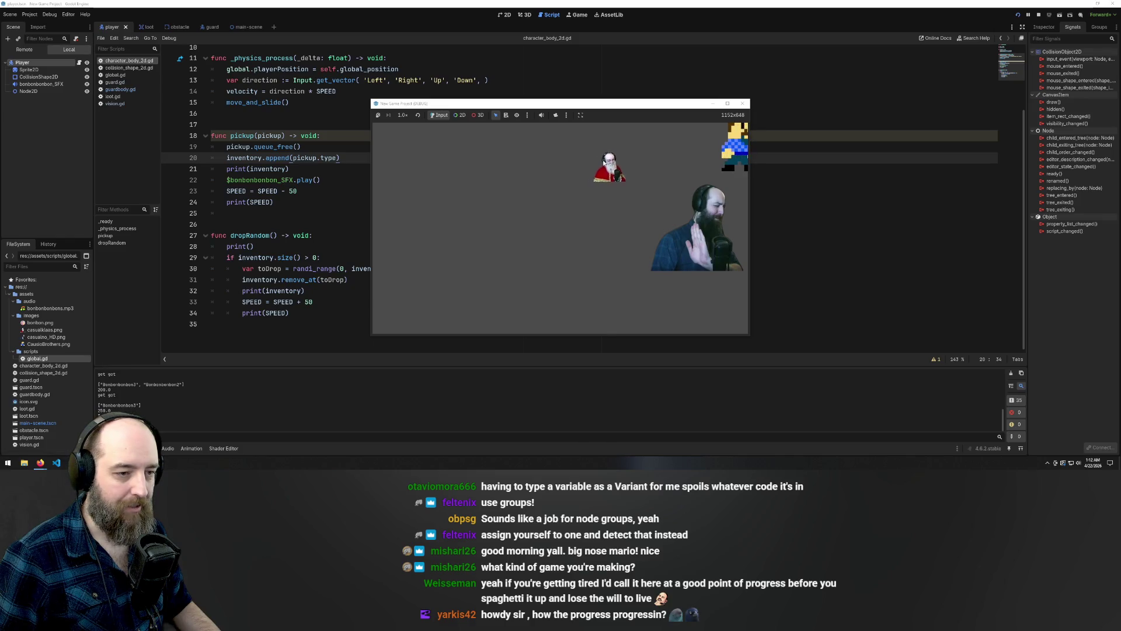
key(Right)
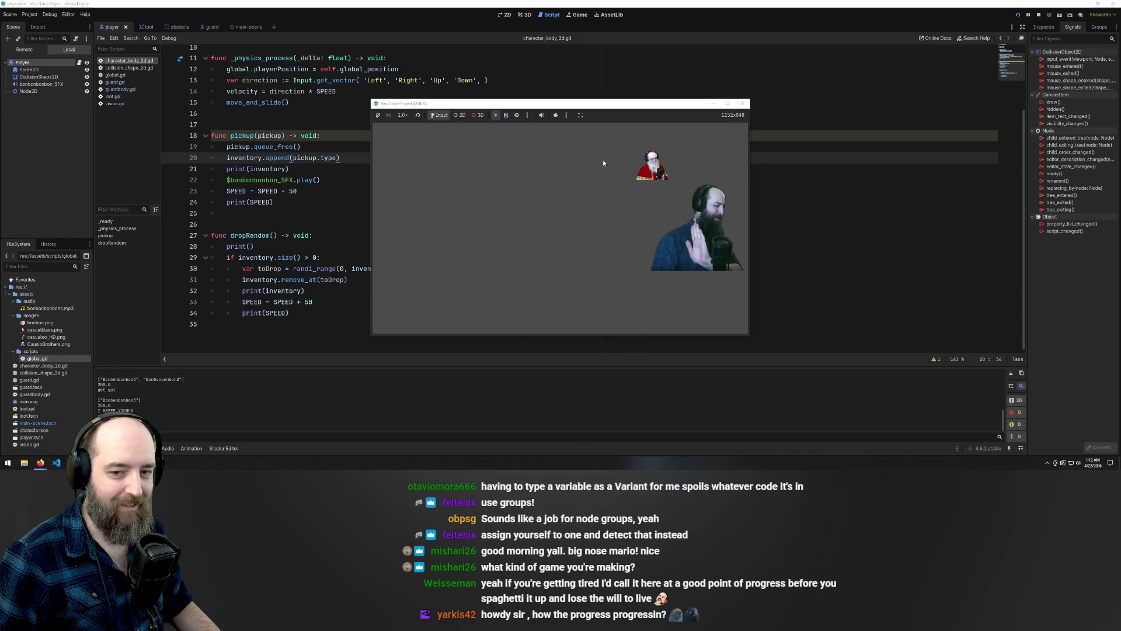
key(Left)
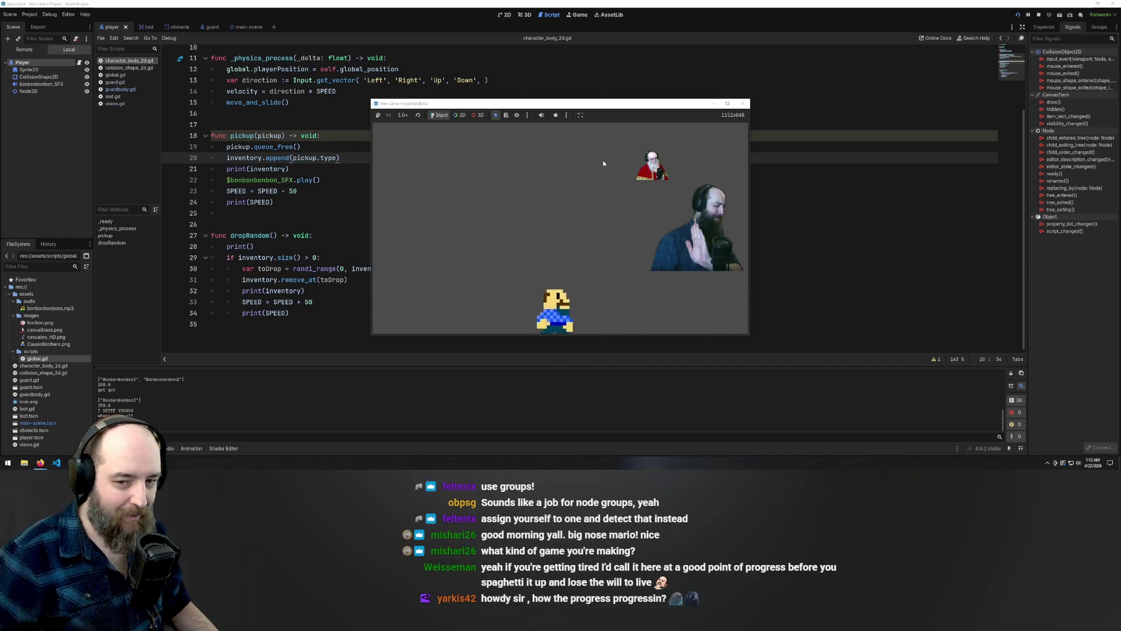
key(Up)
key(Right)
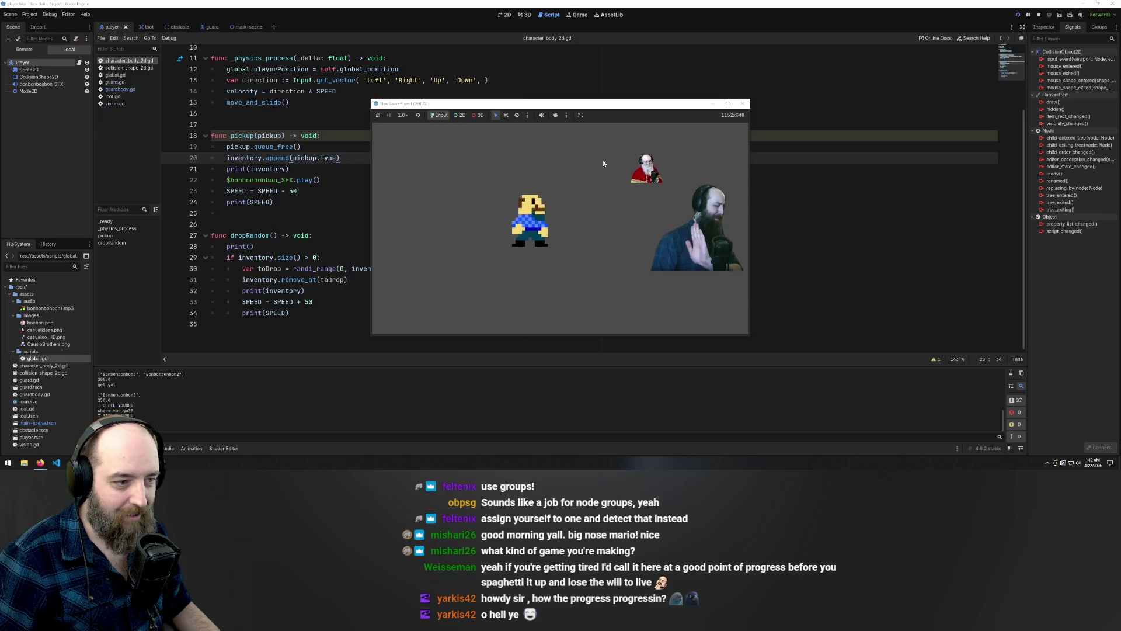
key(Left)
key(Left)
key(Down)
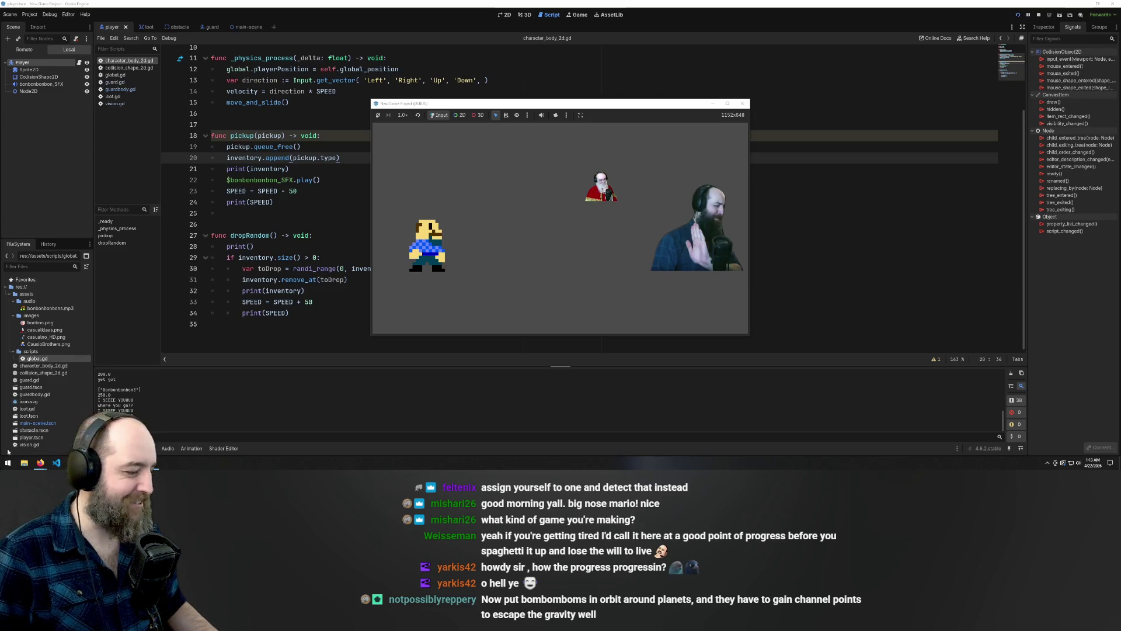
Bring Chrome's Google results for spawning an entity in Godot back to the front
mouse_move(40, 462)
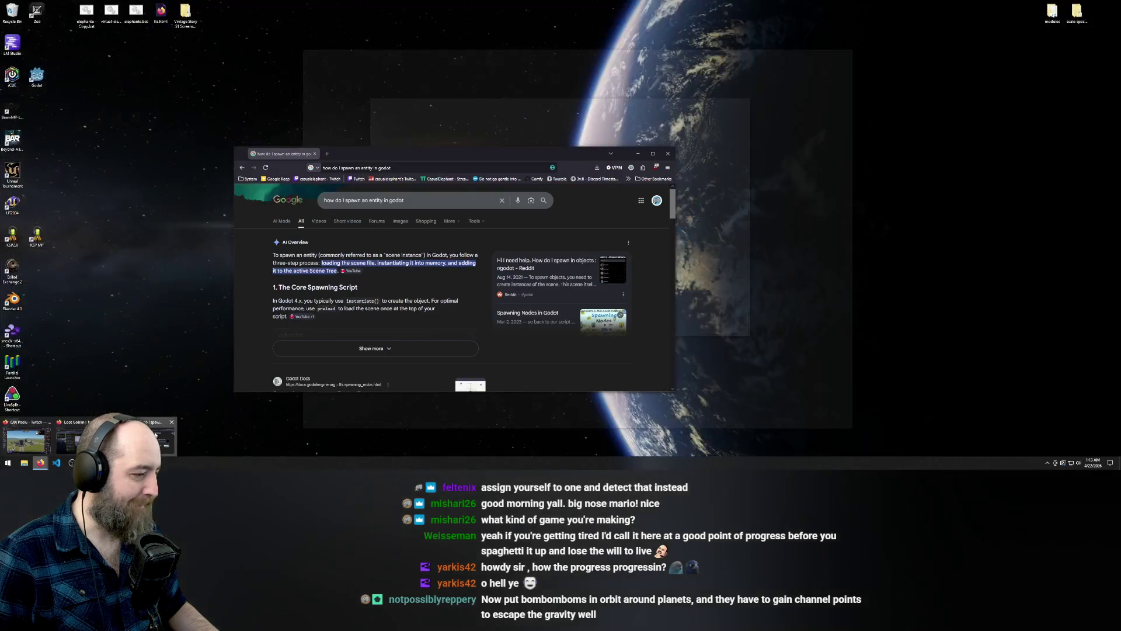
click(155, 434)
scroll(366, 321, down, 2)
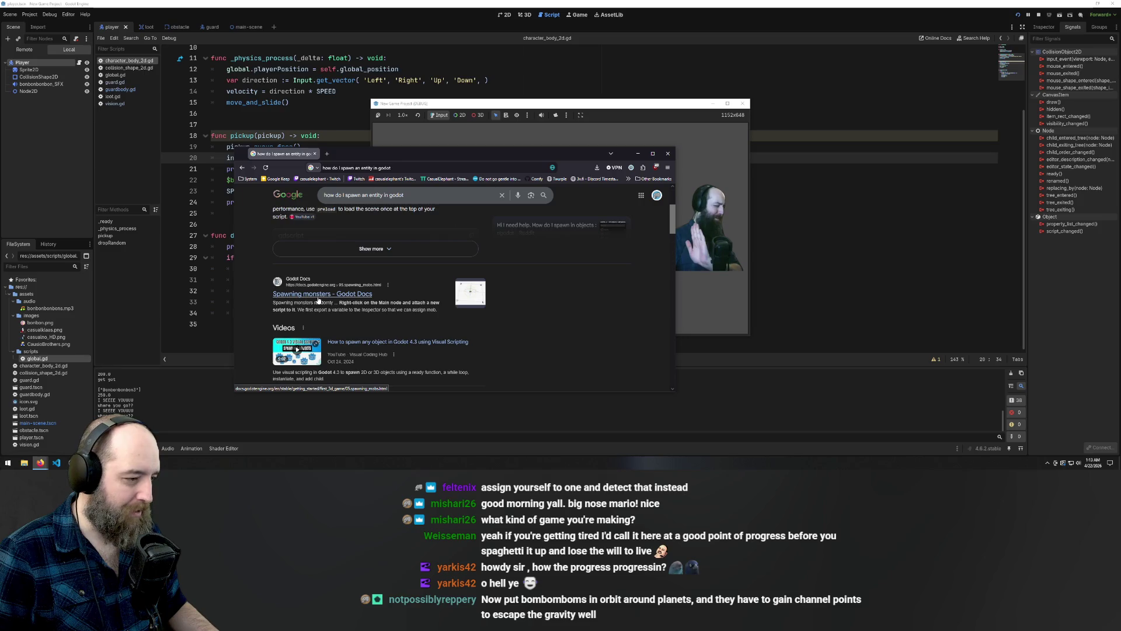
scroll(340, 304, up, 1)
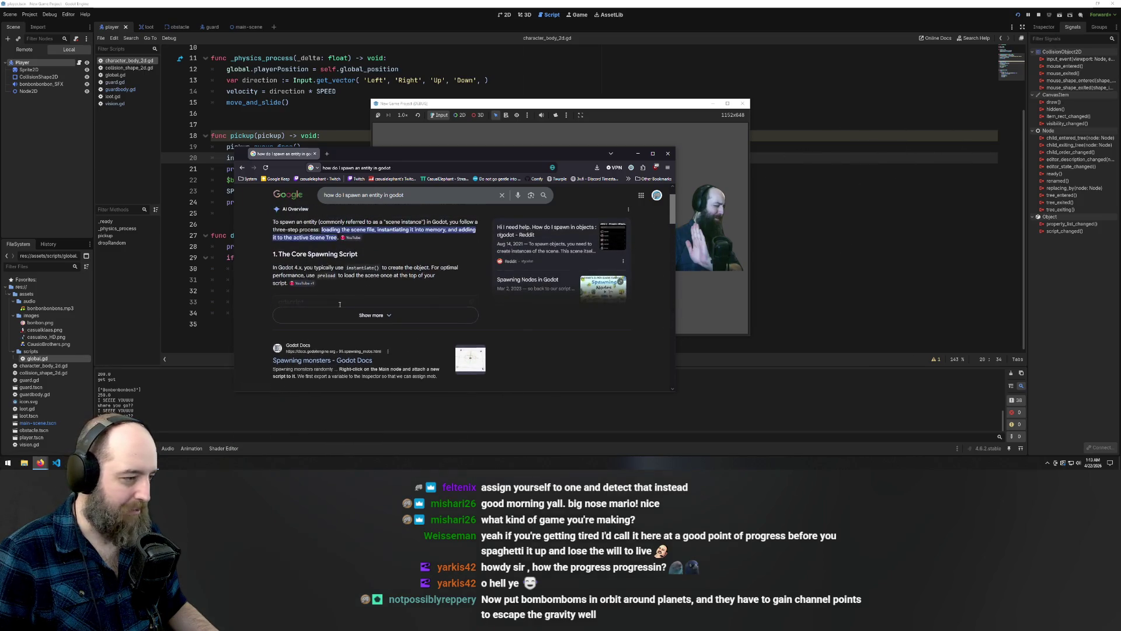
Expand the AI Overview and select its spawn_entity gdscript example code
click(371, 348)
scroll(372, 300, down, 1)
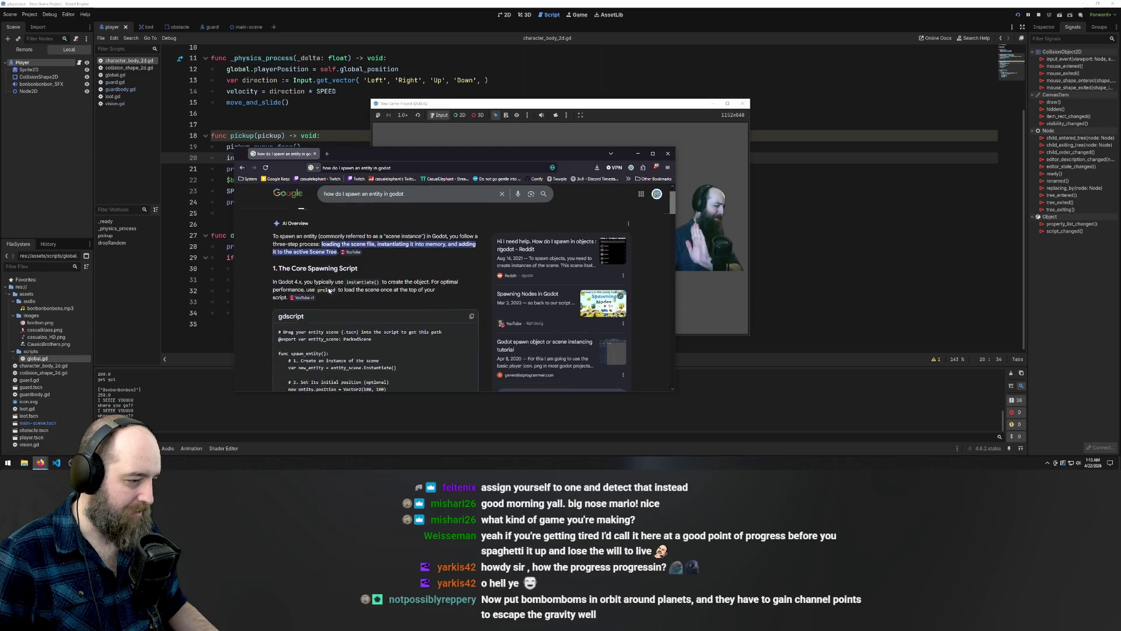
scroll(372, 300, down, 1)
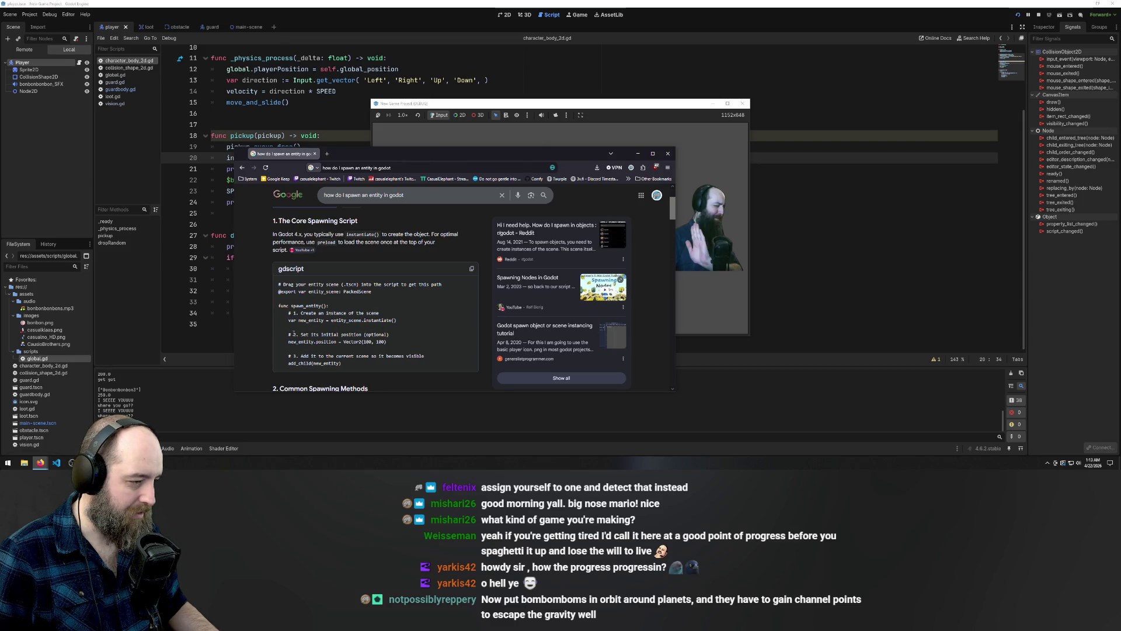
drag(344, 366, 251, 308)
key(ctrl+c)
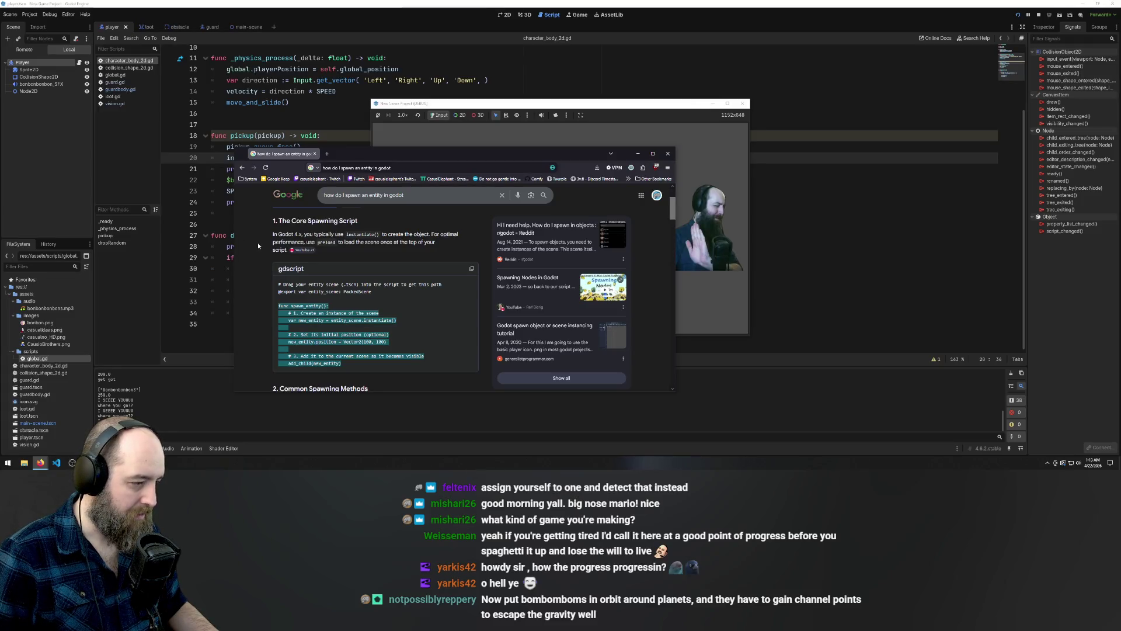
click(228, 191)
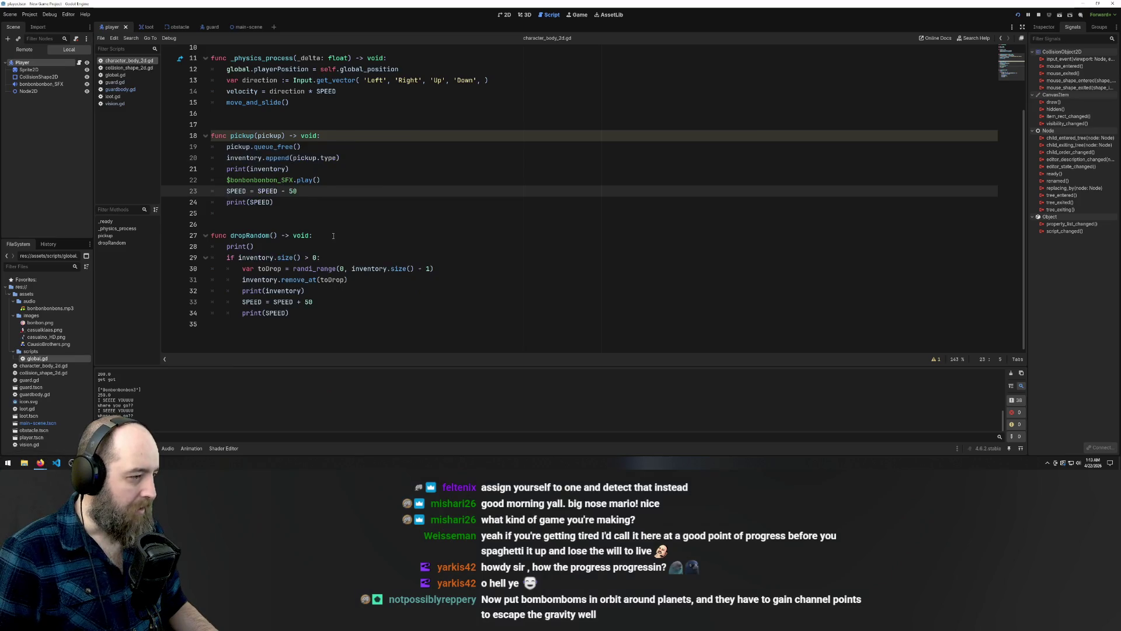
Paste the spawn_entity snippet right after dropRandom's last line
scroll(334, 235, up, 4)
scroll(334, 234, down, 3)
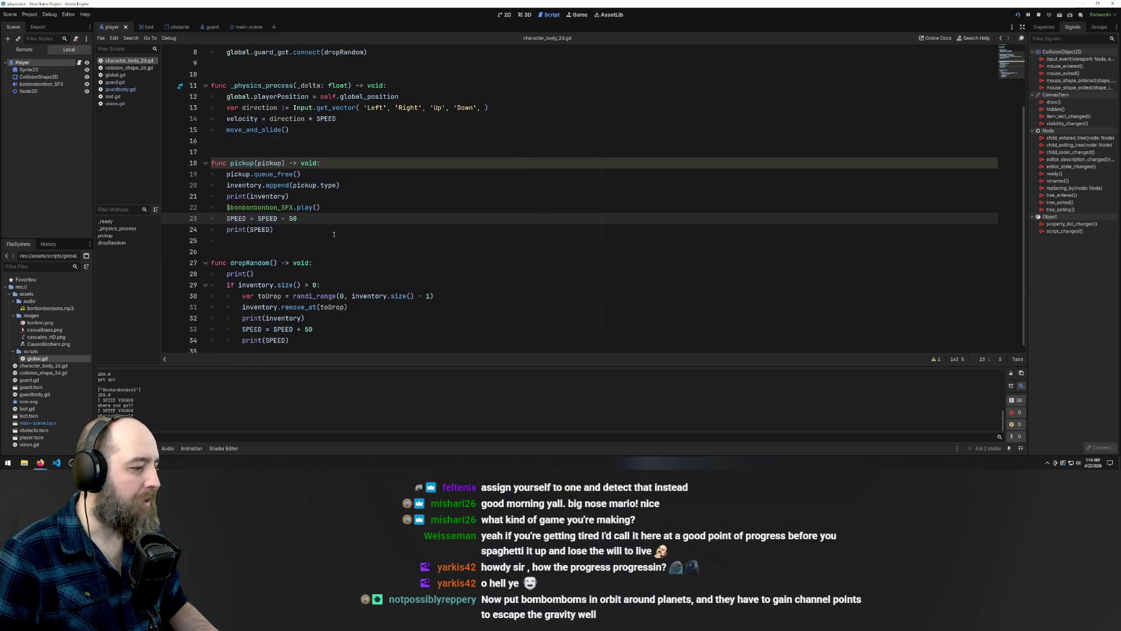
click(317, 339)
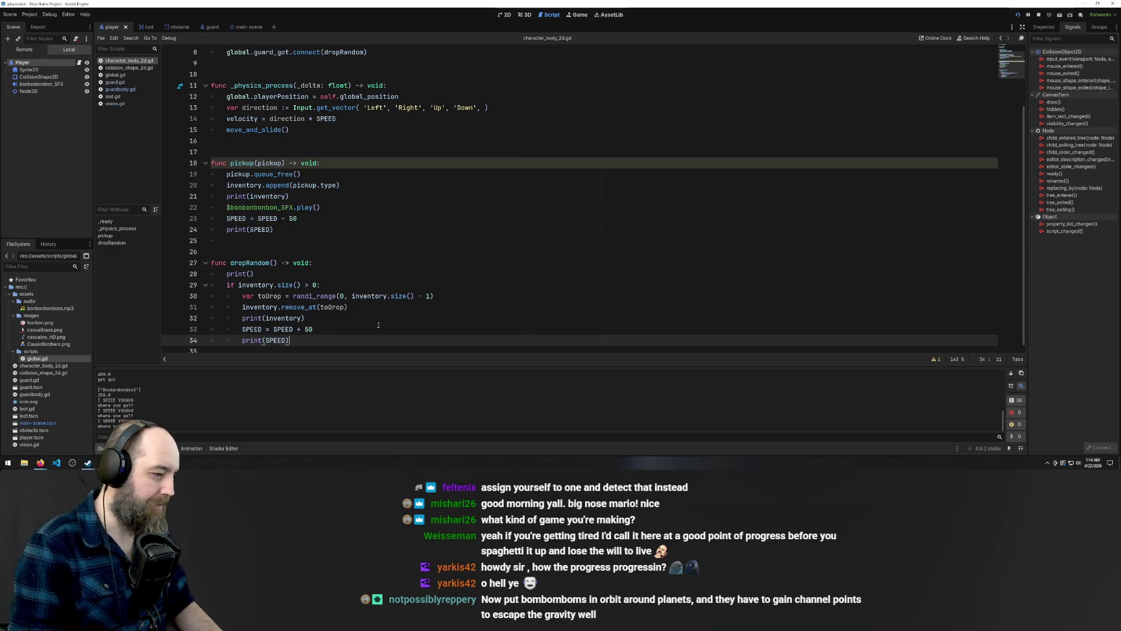
key(ctrl+v)
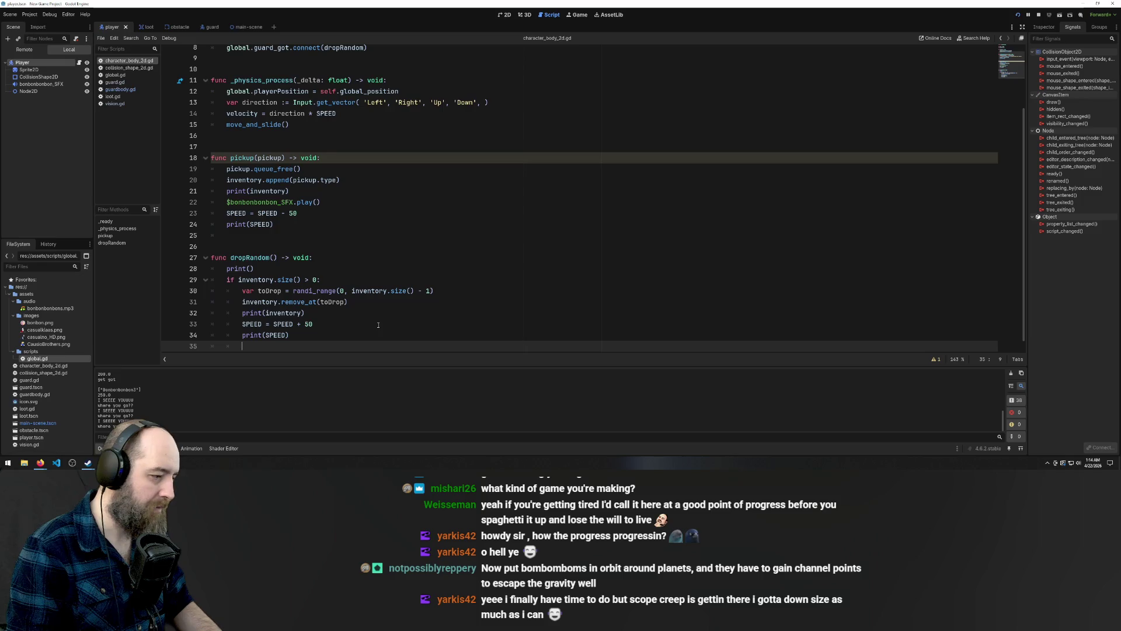
Delete the misplaced block and re-paste spawn_entity as a separate top-level function below blank lines
scroll(378, 325, down, 3)
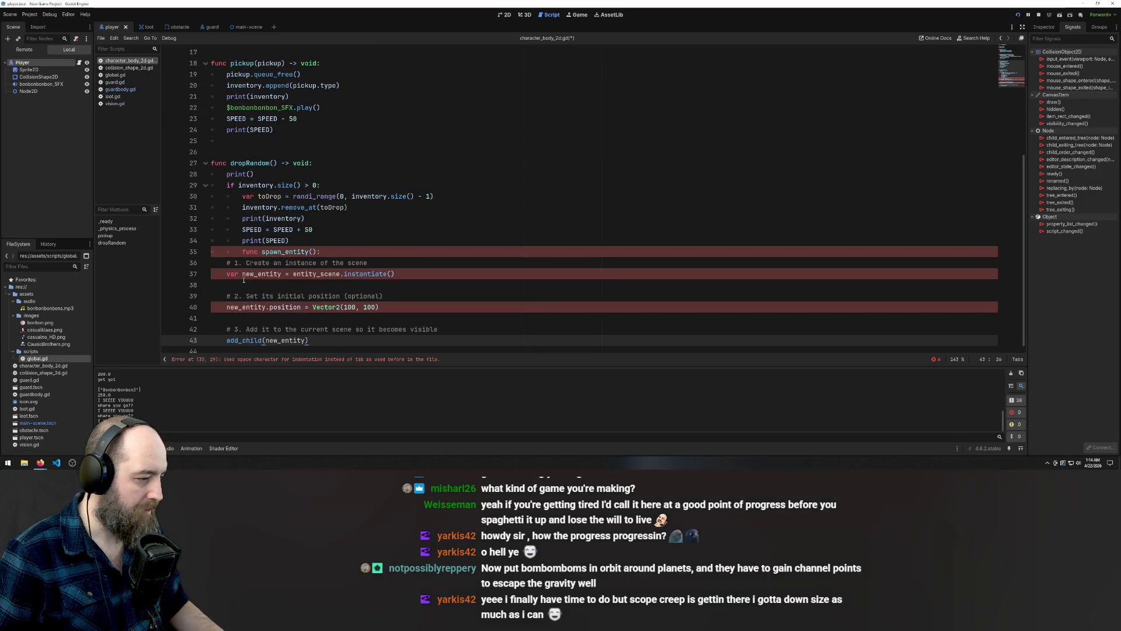
click(213, 253)
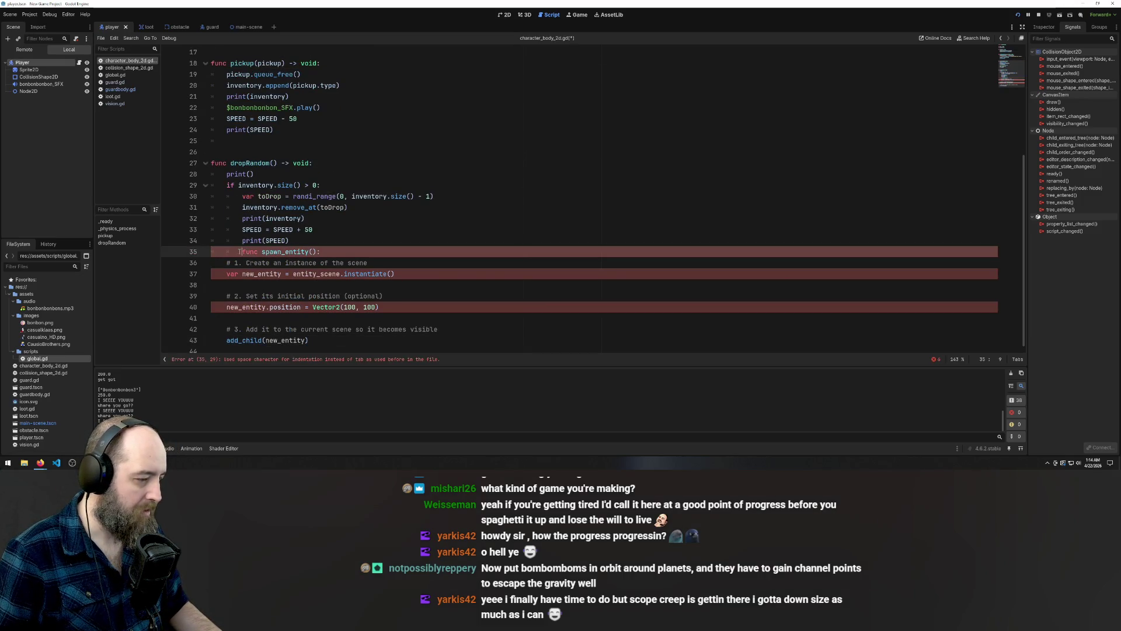
key(ctrl+shift+End)
key(Delete)
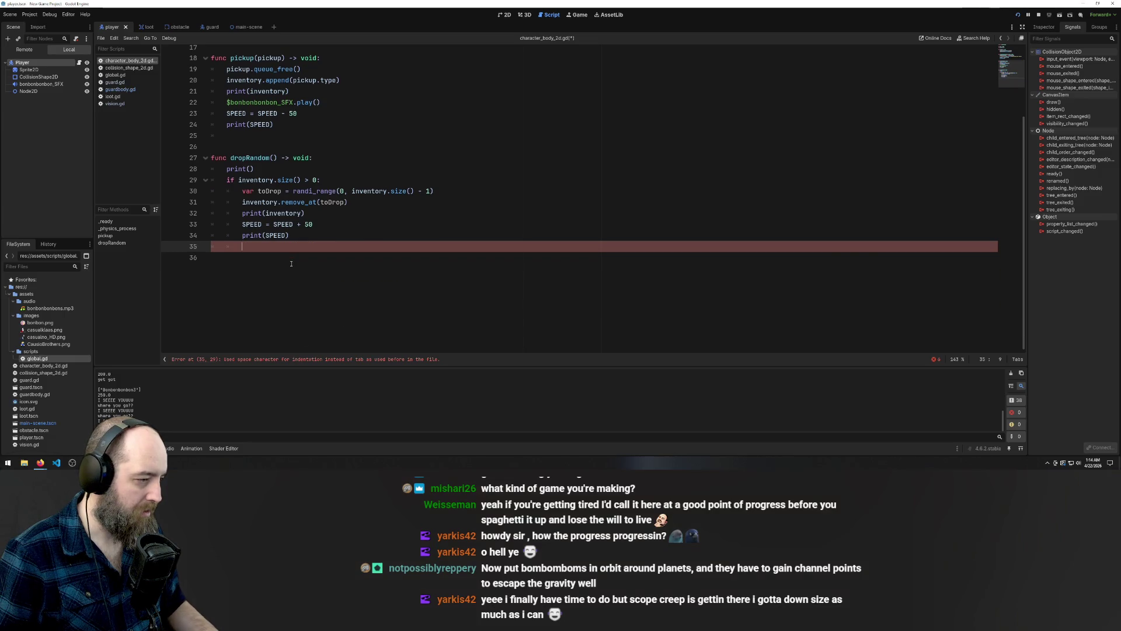
key(Return)
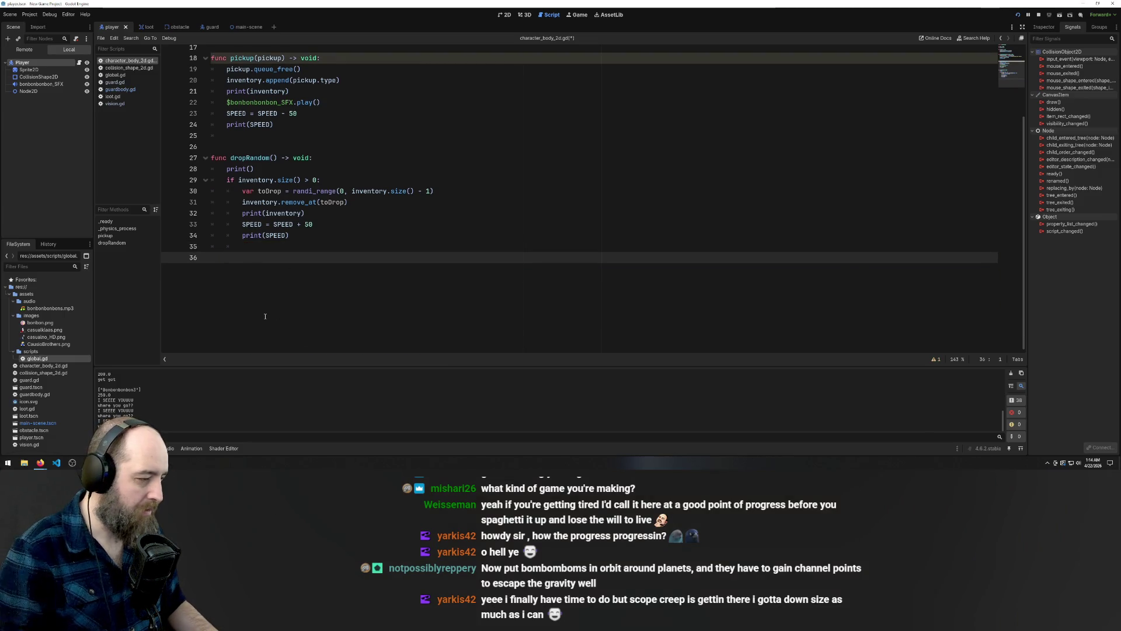
key(Return)
key(ctrl+v)
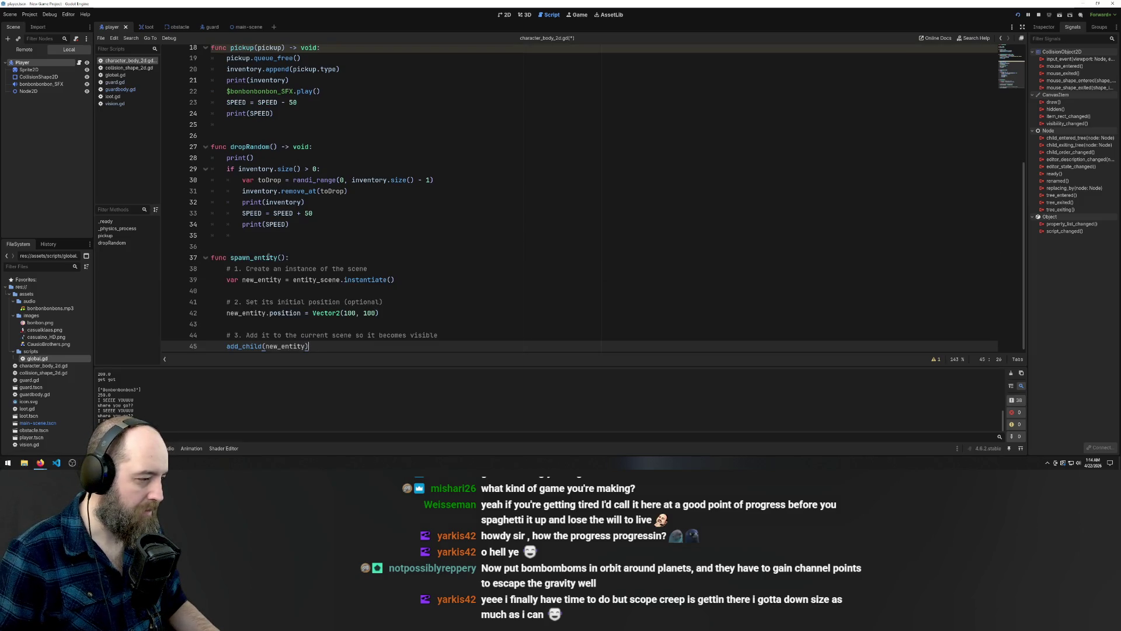
Strip the space indentation from line 39's var new_entity line
click(230, 258)
scroll(391, 336, up, 1)
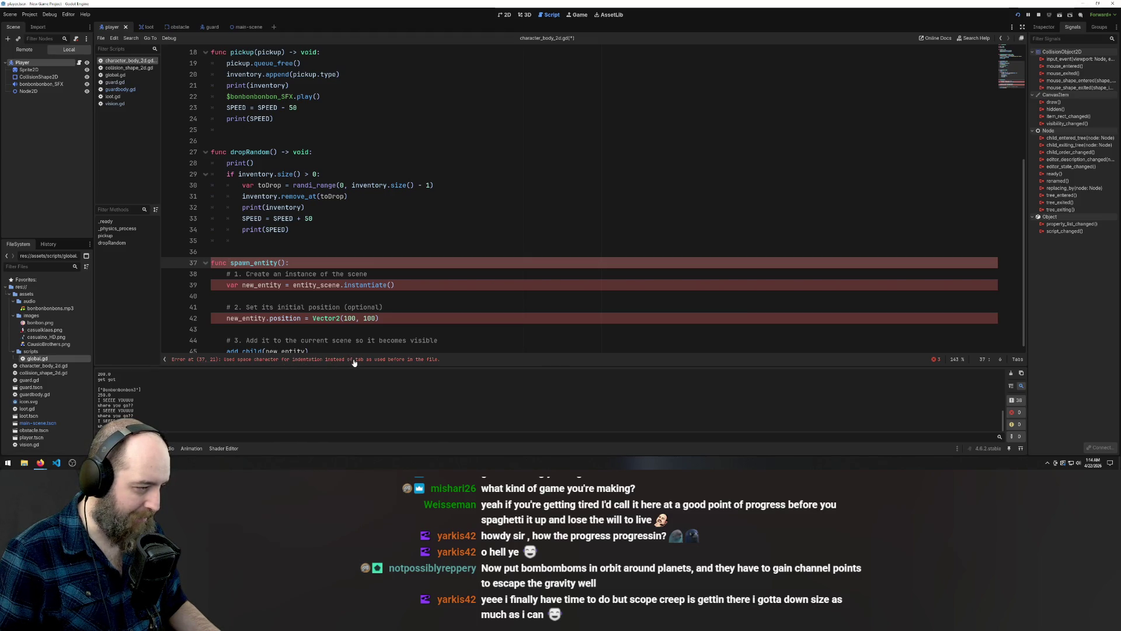
click(228, 286)
key(BackSpace)
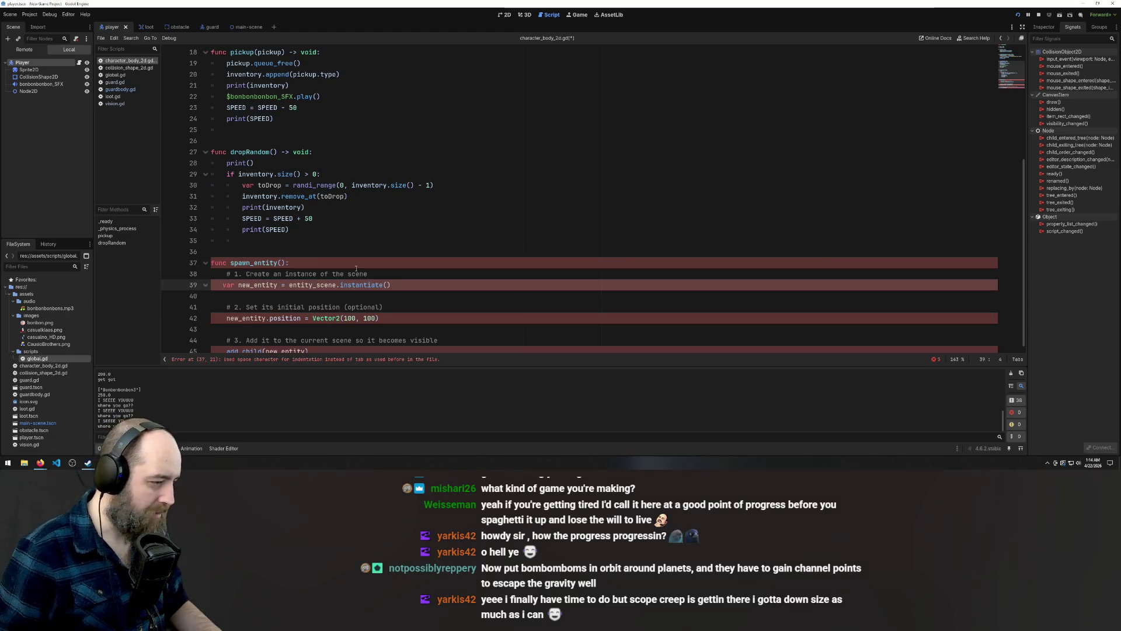
key(BackSpace)
key(BackSpace)
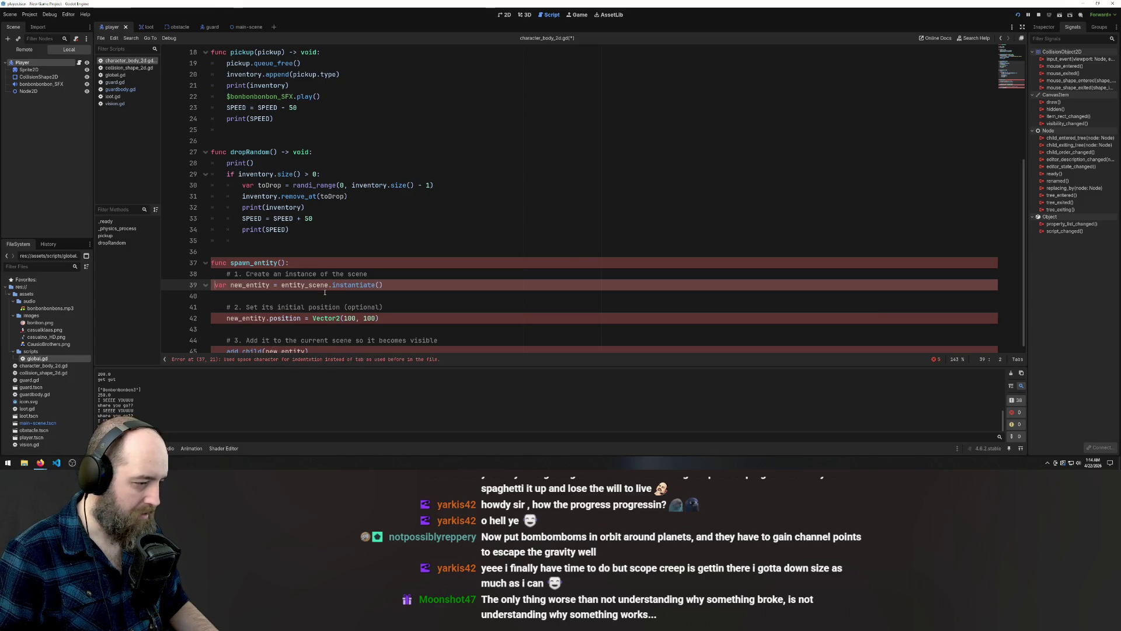
key(BackSpace)
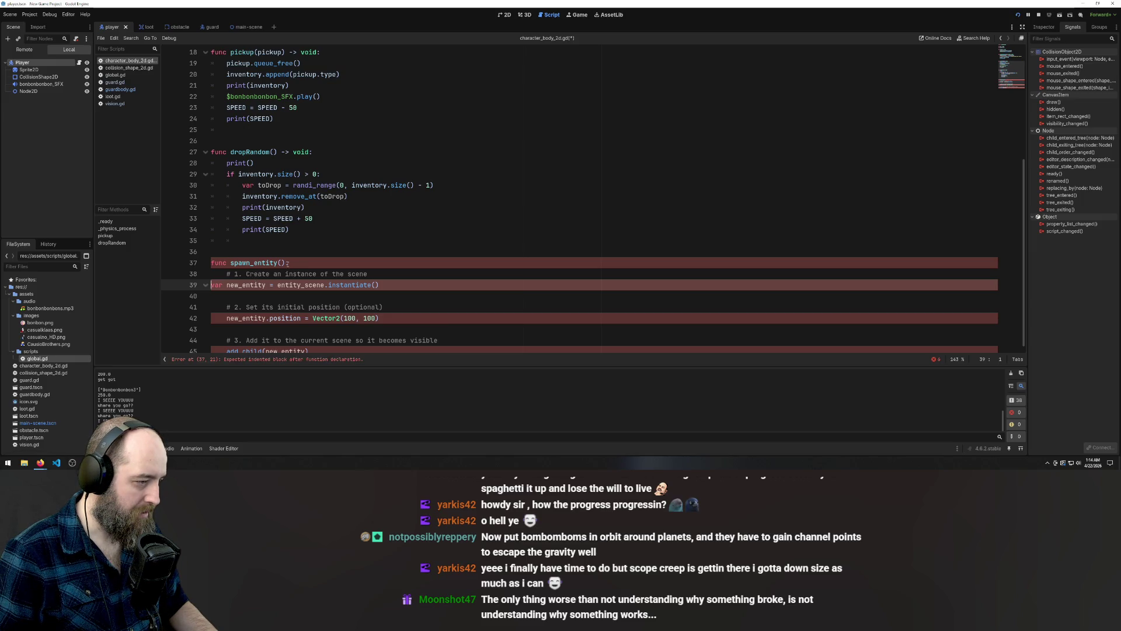
Change the declaration to func spawn_entity() -> void:
click(287, 263)
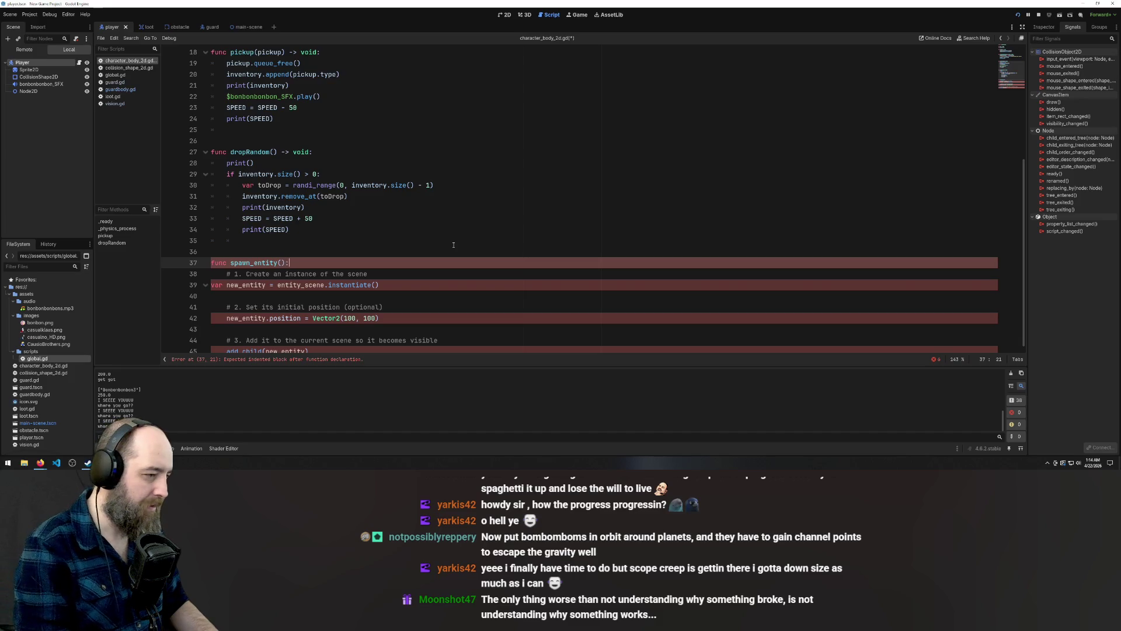
key(BackSpace)
text(> vo)
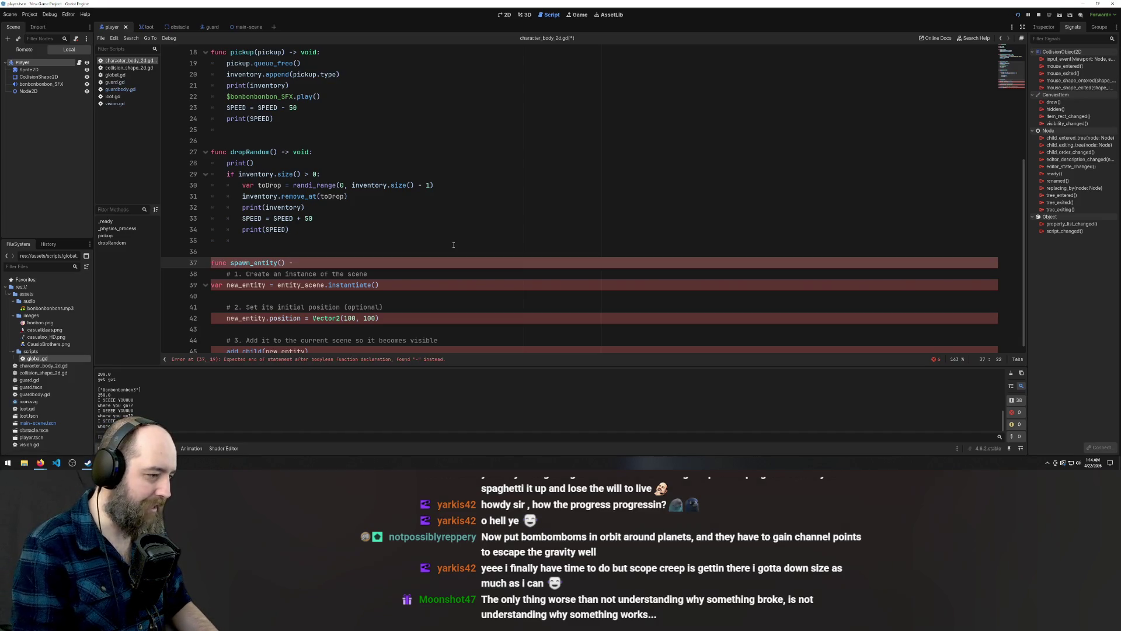
text(id:)
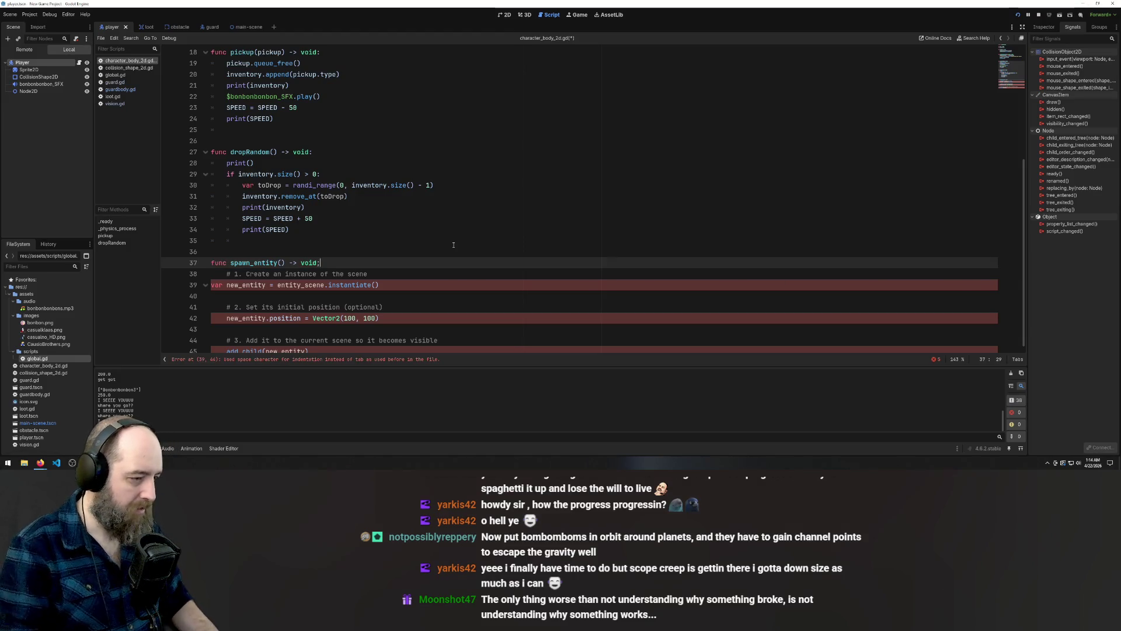
Re-indent the var new_entity line with a tab so it sits inside spawn_entity
click(212, 285)
key(Tab)
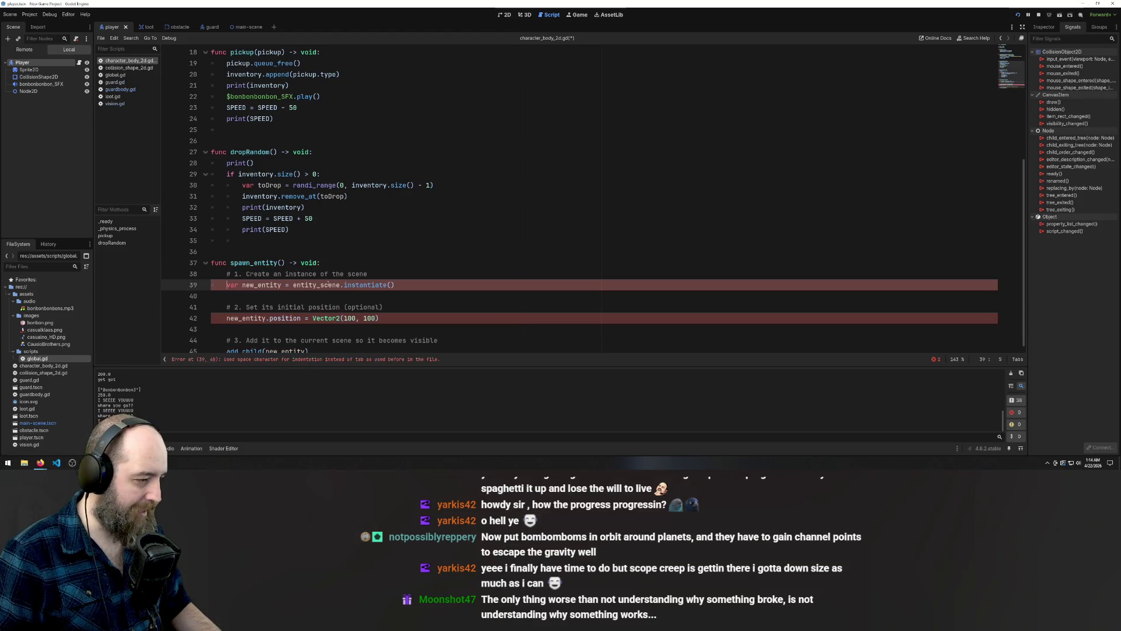
click(324, 290)
click(337, 280)
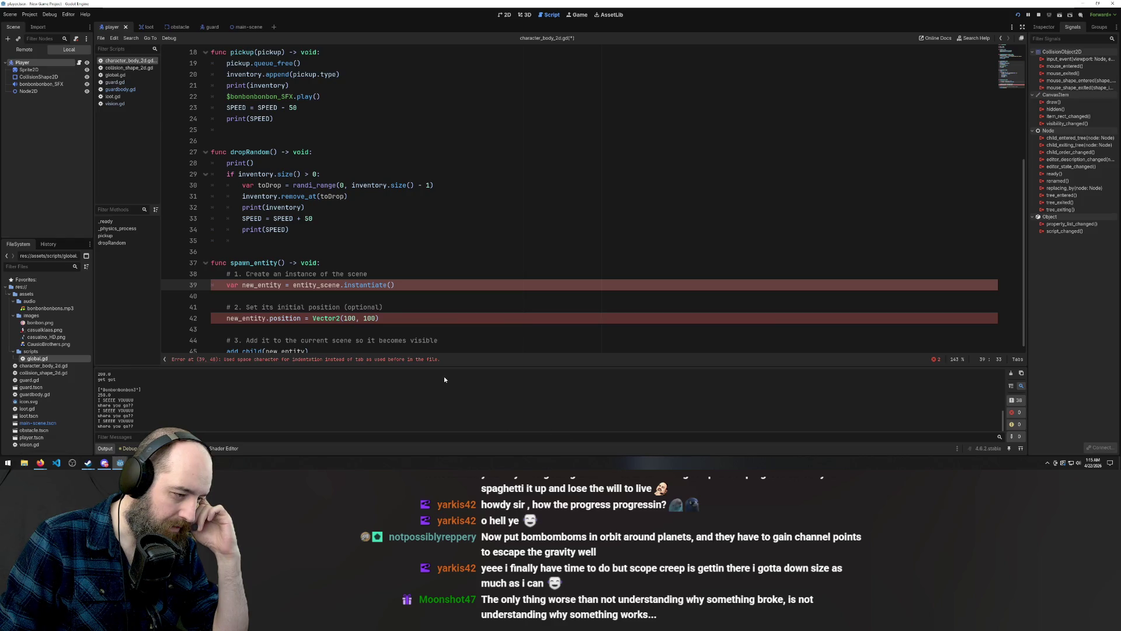
click(225, 284)
key(BackSpace)
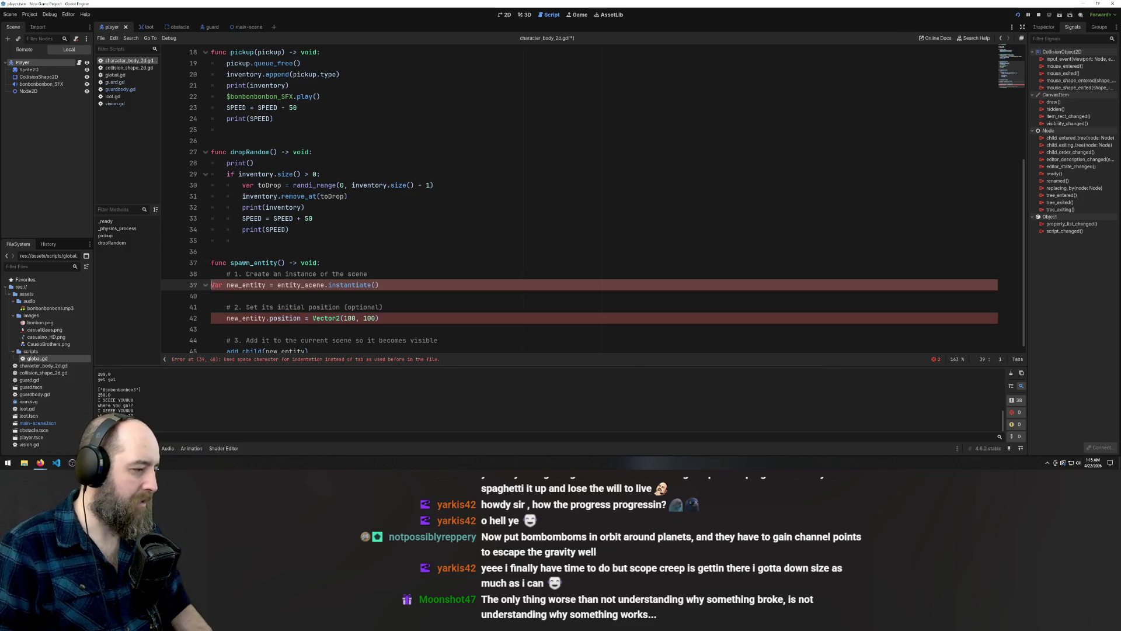
key(Tab)
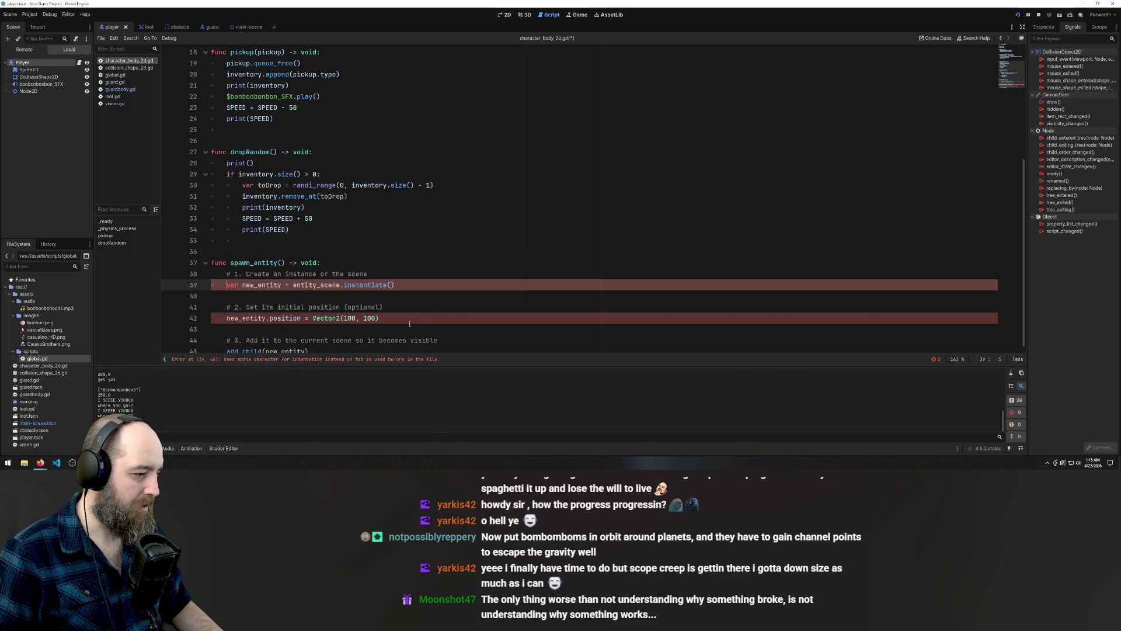
Check the remaining spawn_entity lines and save the player script
click(453, 271)
scroll(453, 272, up, 2)
scroll(453, 271, down, 2)
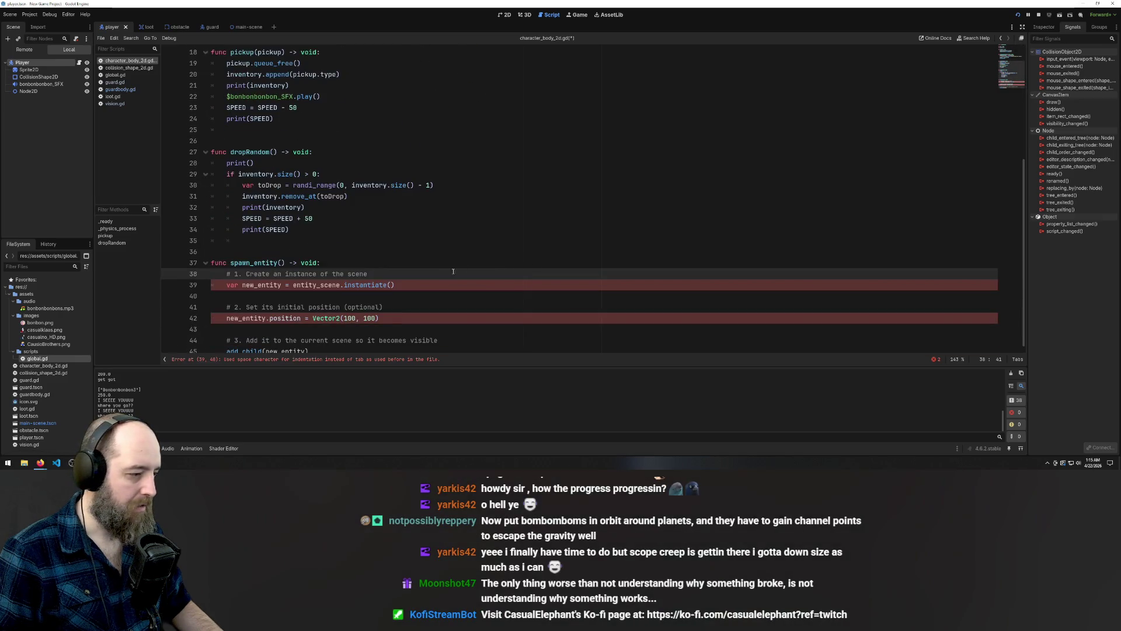
click(267, 330)
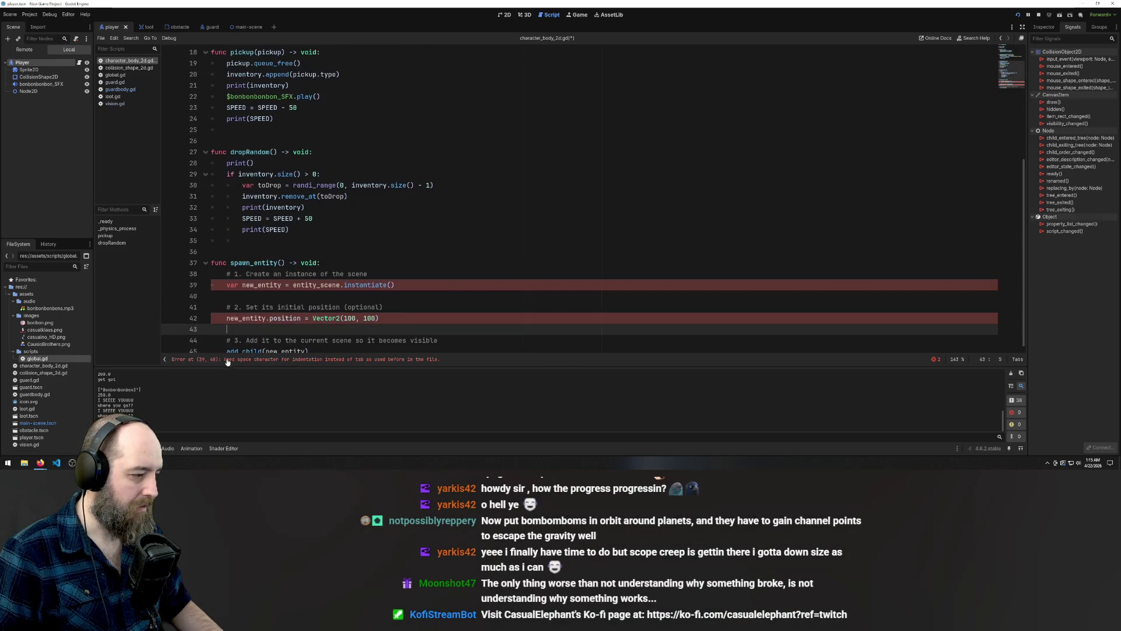
scroll(327, 346, down, 1)
click(341, 346)
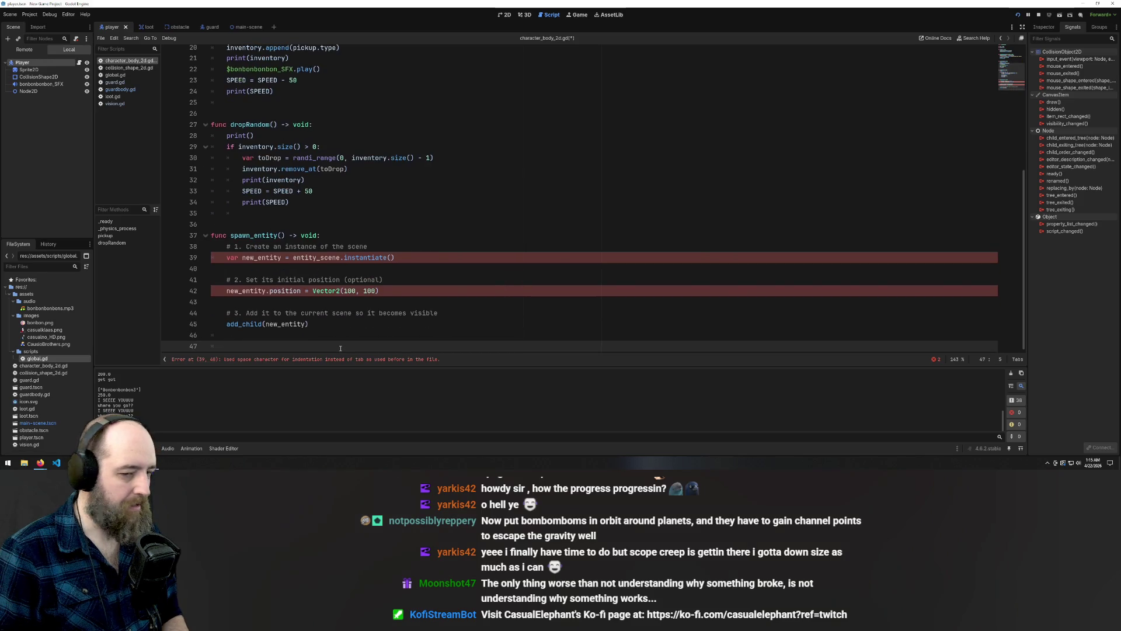
key(ctrl+s)
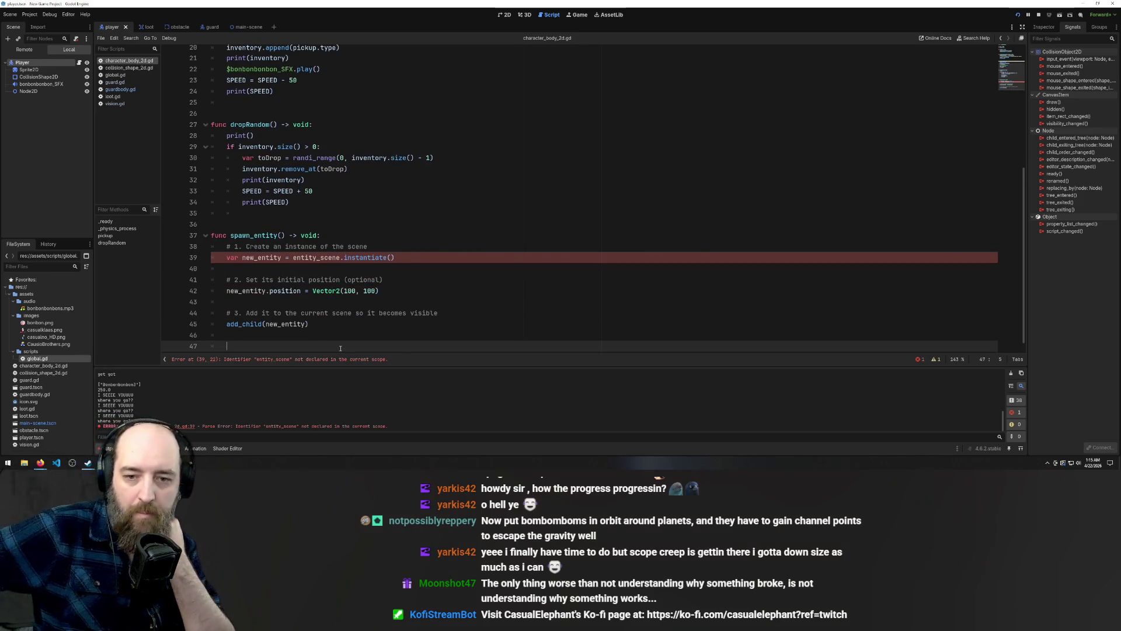
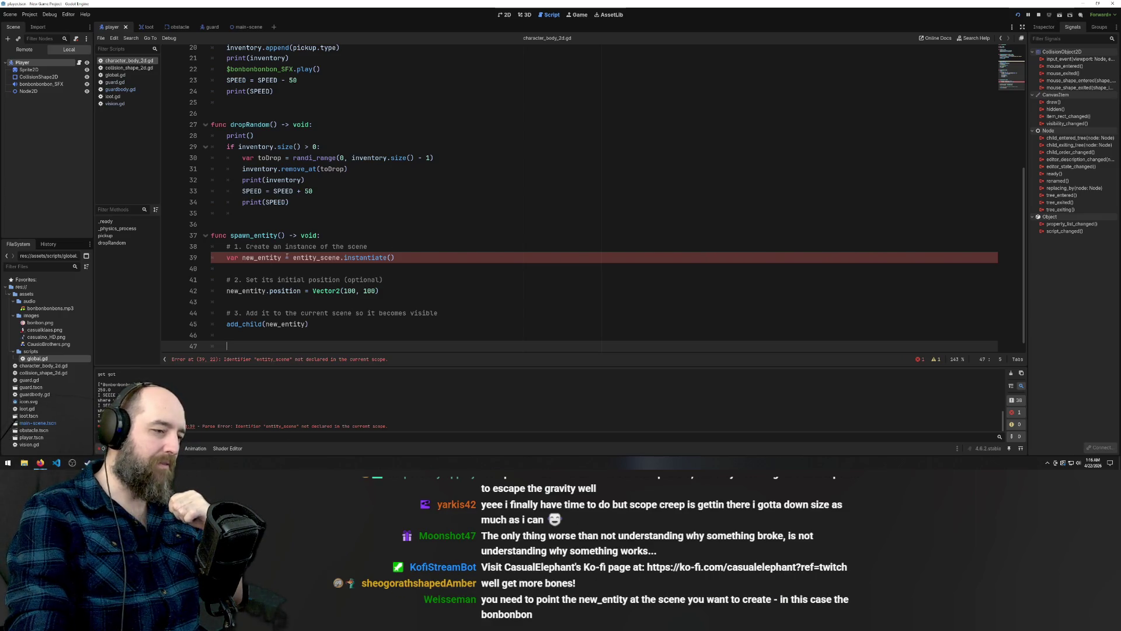
Delete and restore the 'var new_entity = ' declaration on line 39, then show the main-scene node tree
drag(291, 258, 211, 258)
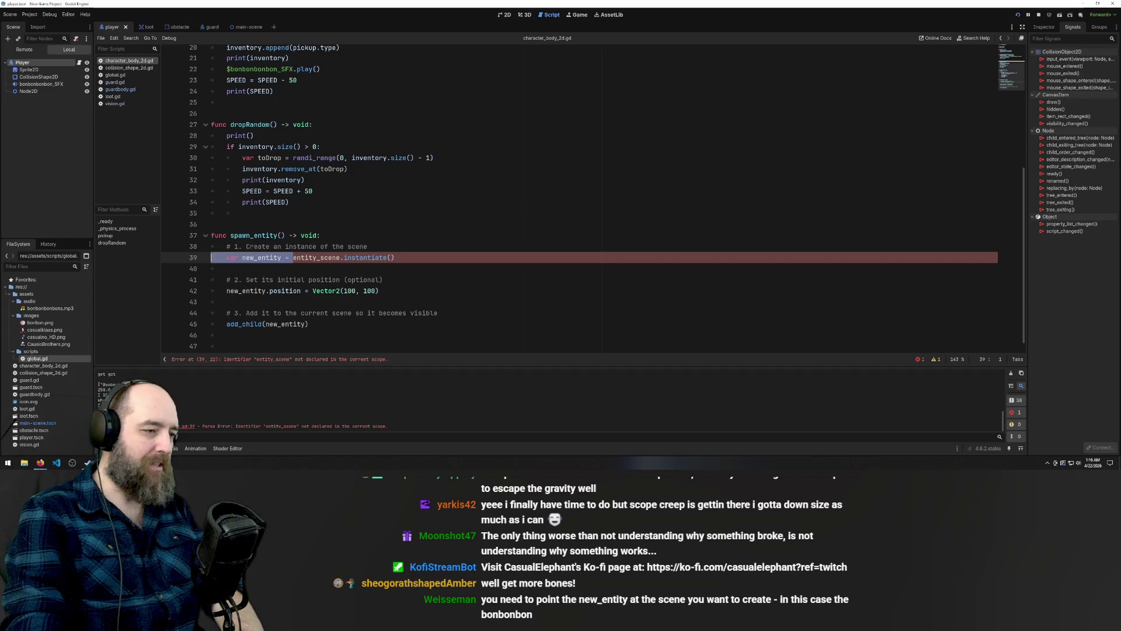
key(BackSpace)
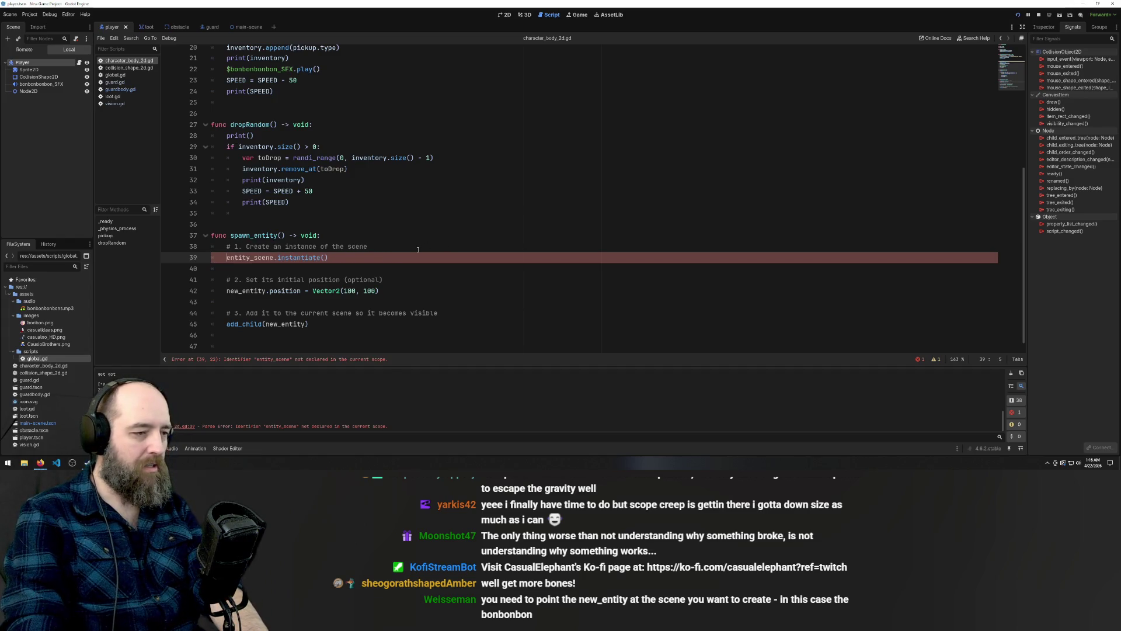
click(312, 258)
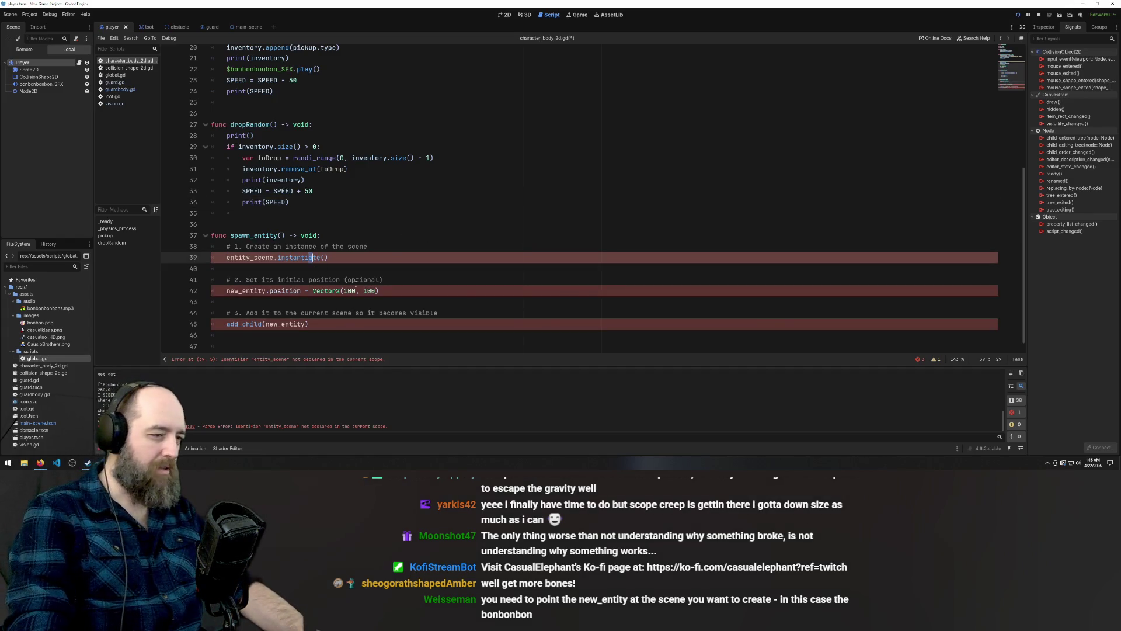
key(ctrl+z)
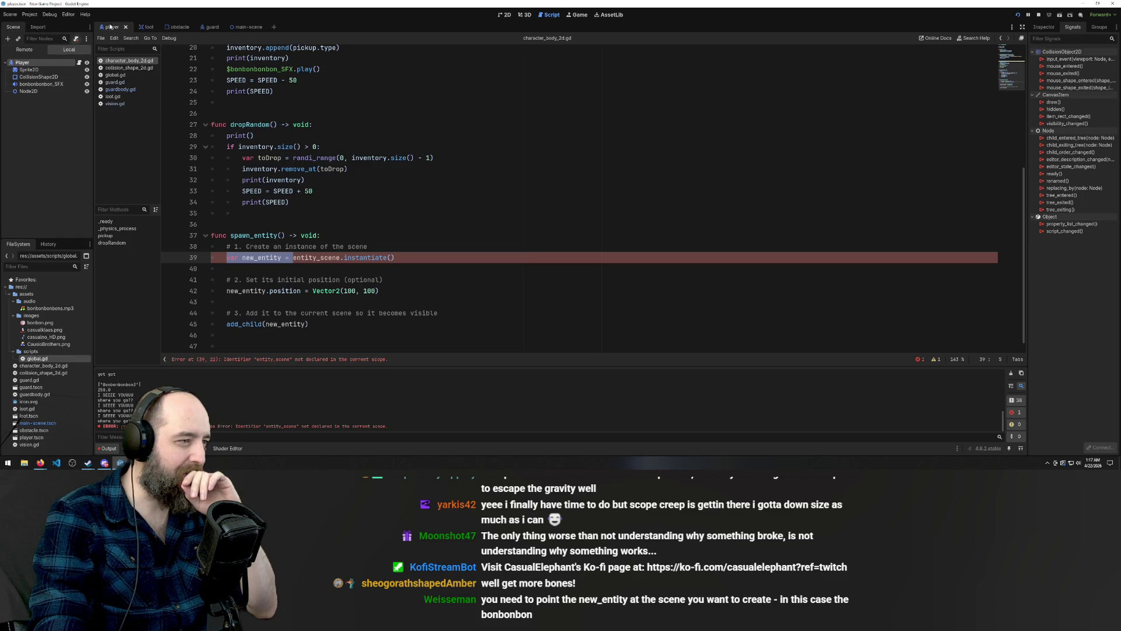
click(239, 27)
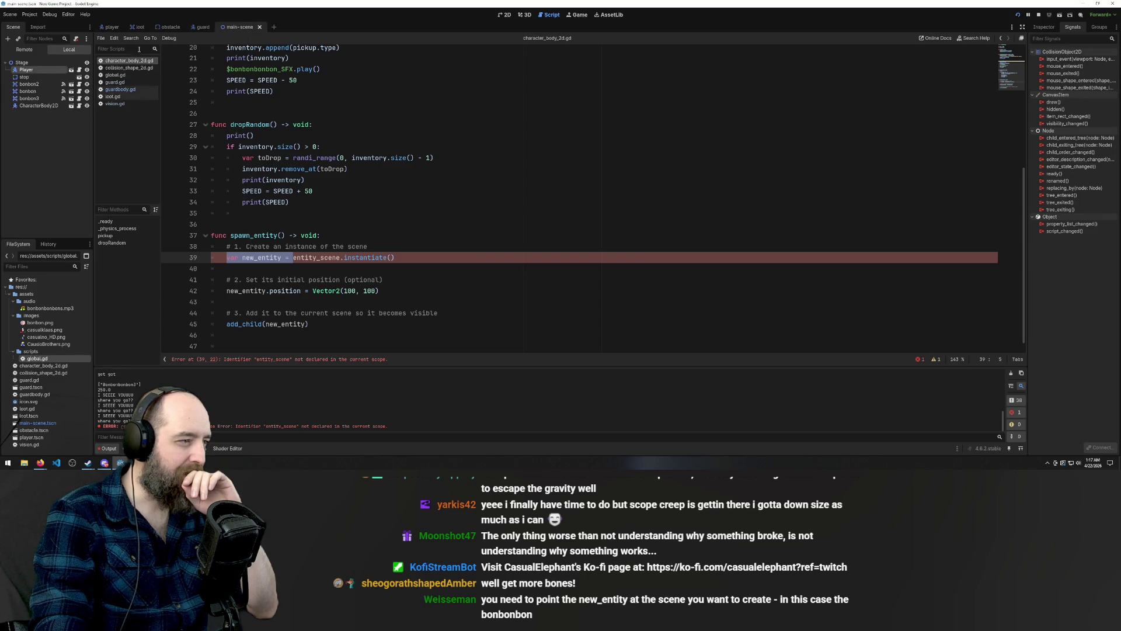
Replace entity_scene on line 39 with the Stage node path $".." and clear the stray line 36
mouse_move(21, 62)
mouse_down()
mouse_move(303, 228)
mouse_move(429, 266)
mouse_move(243, 226)
mouse_up()
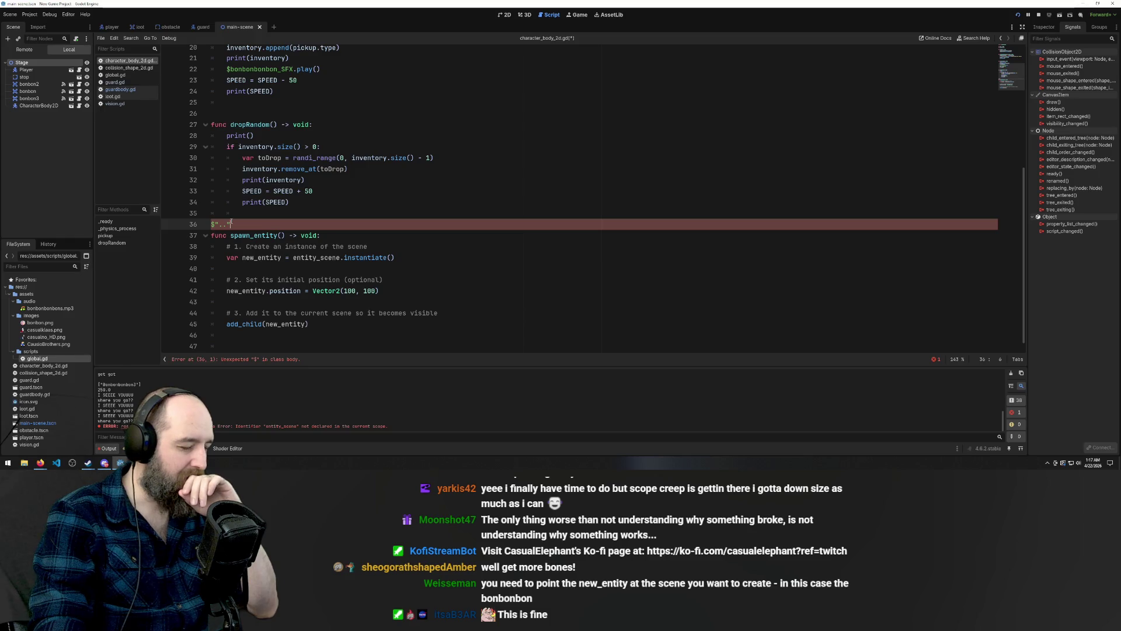
drag(231, 224, 185, 222)
key(ctrl+c)
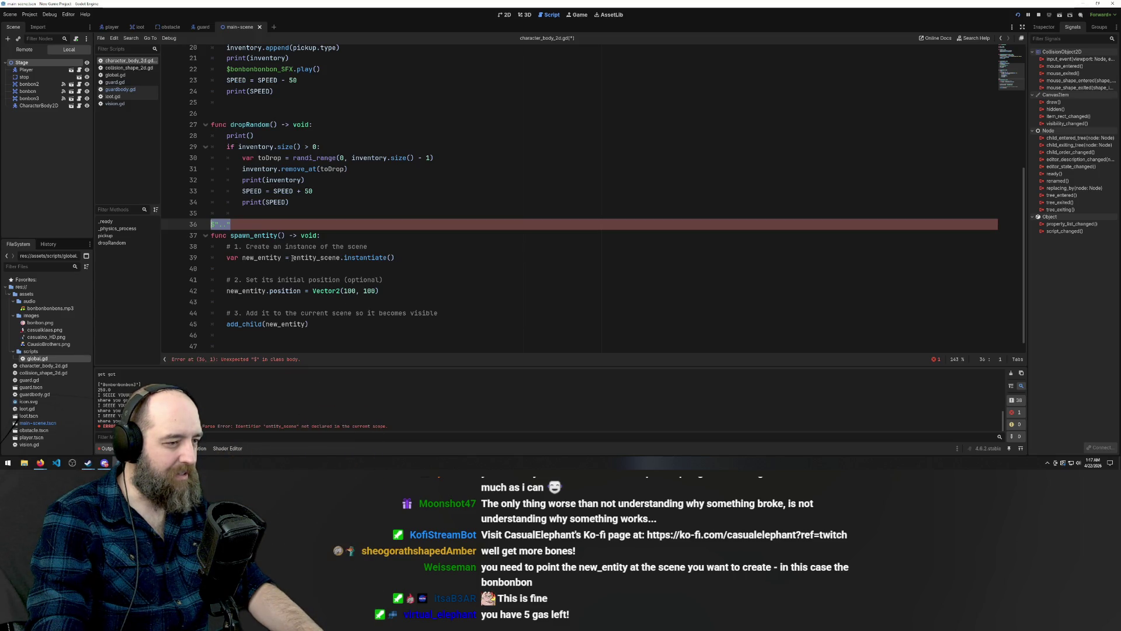
click(293, 257)
key(ctrl+v)
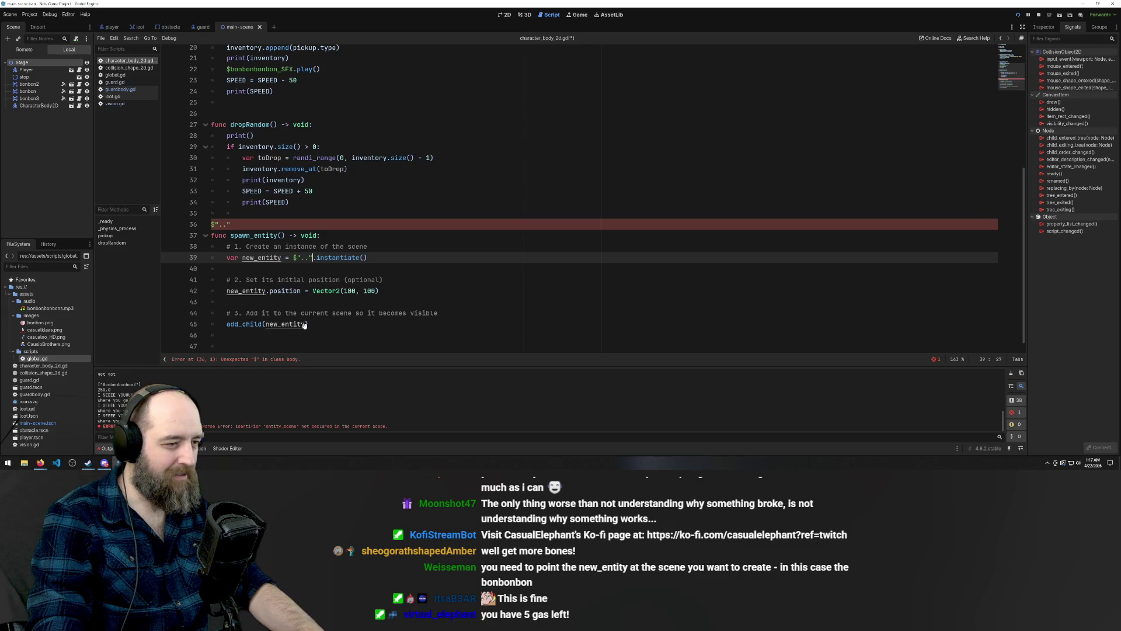
drag(258, 226, 186, 226)
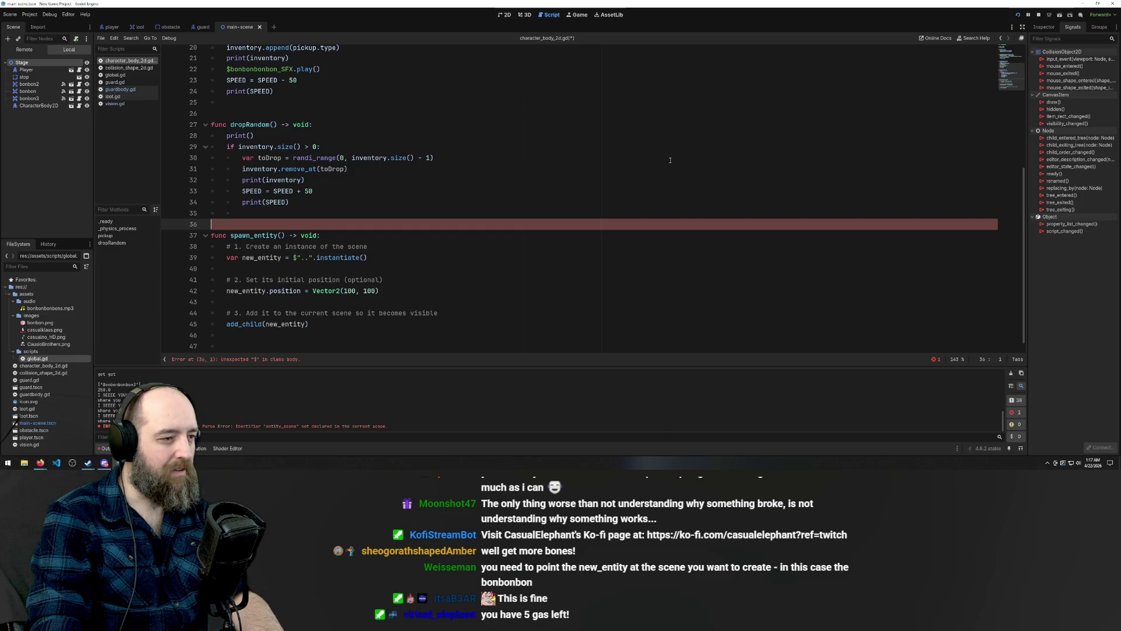
click(497, 194)
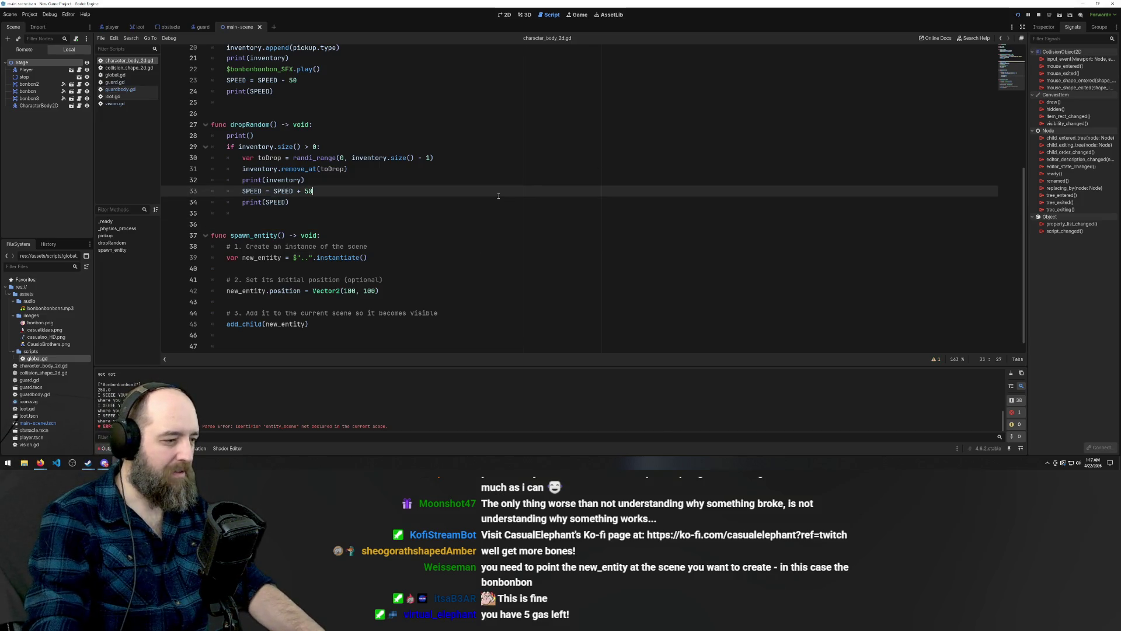
Copy spawn_entity() onto empty line 47 after the function
scroll(498, 257, down, 1)
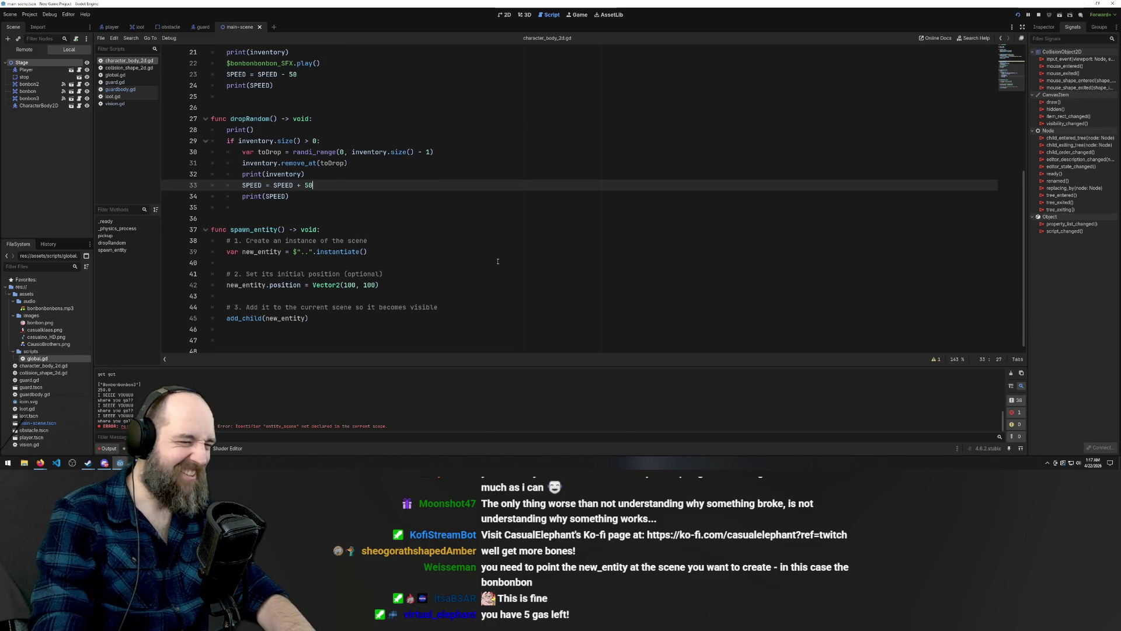
click(498, 263)
click(265, 188)
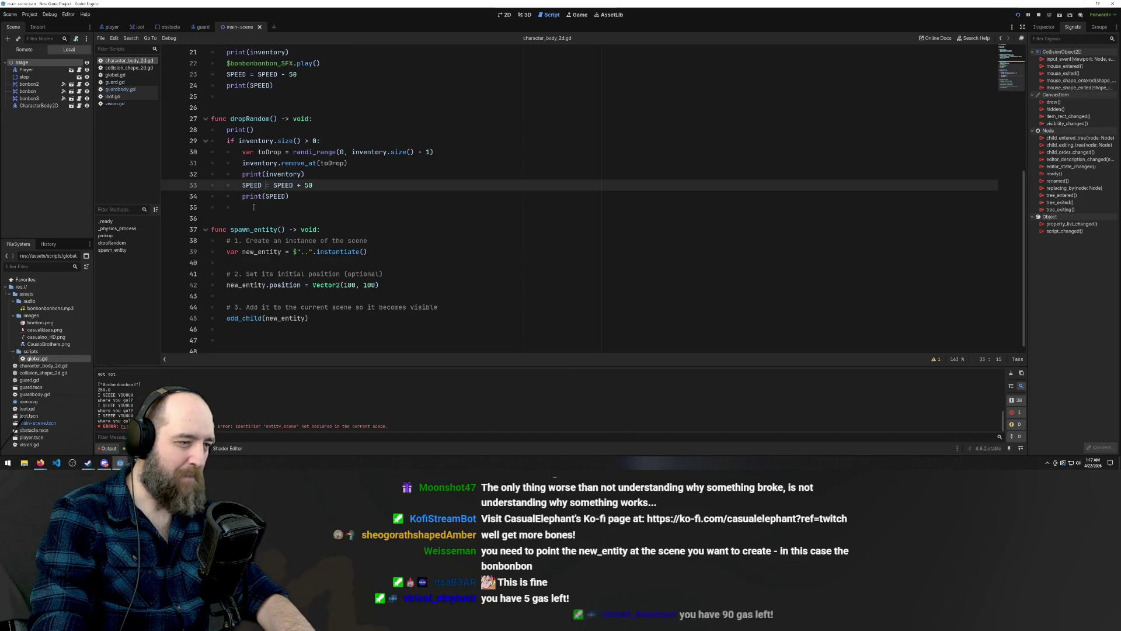
drag(231, 230, 286, 229)
key(ctrl+c)
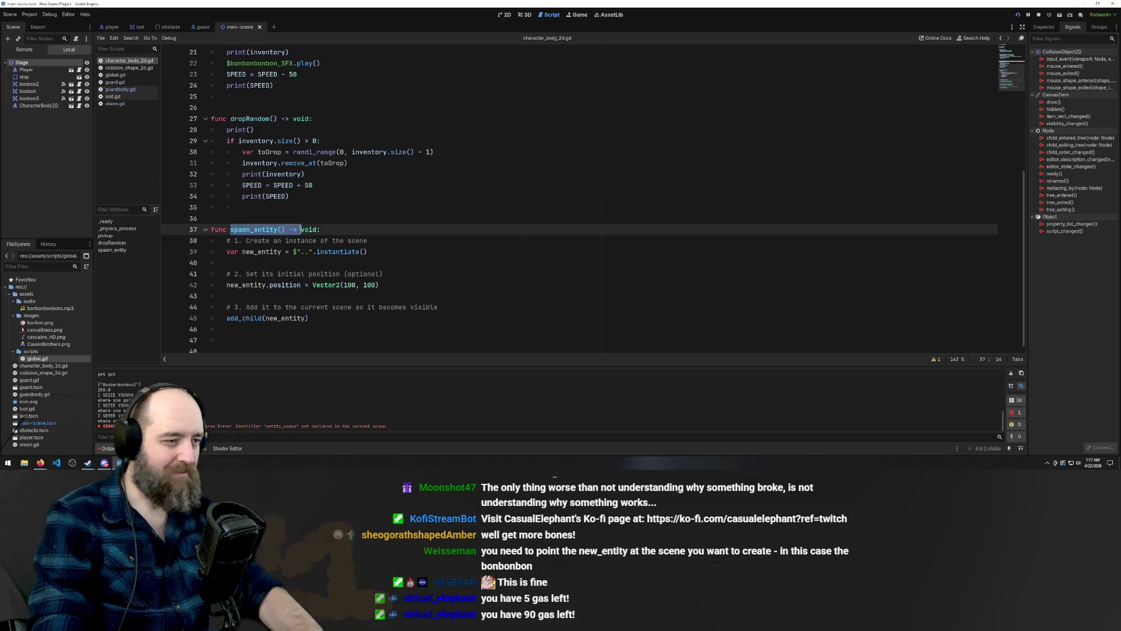
click(267, 340)
key(ctrl+v)
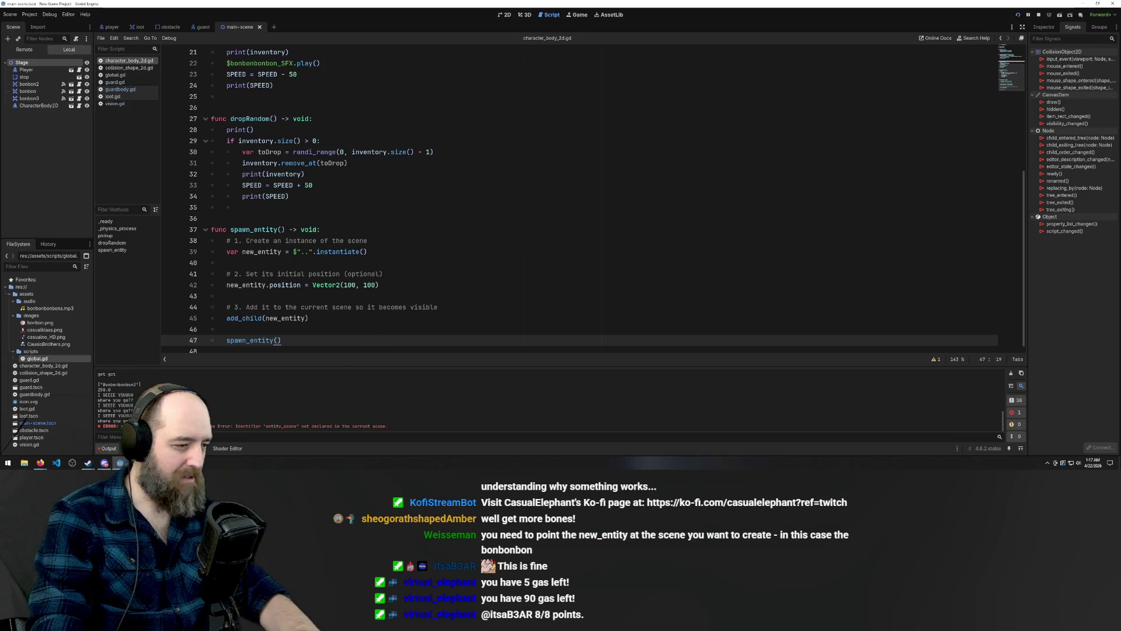
click(559, 263)
key(F5)
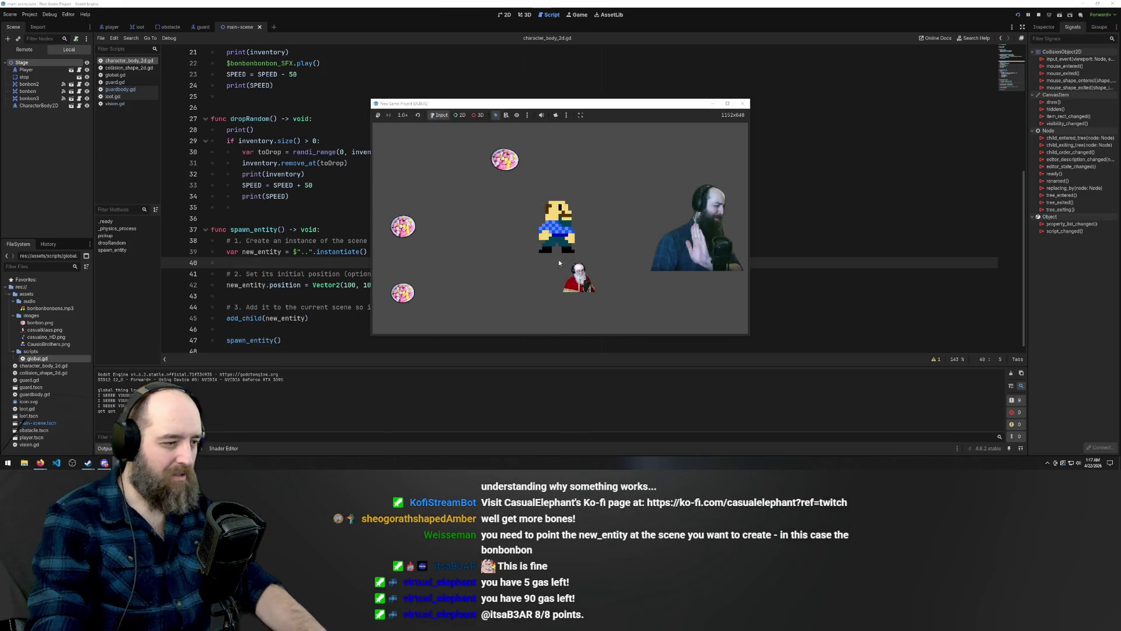
key(Up)
key(Left)
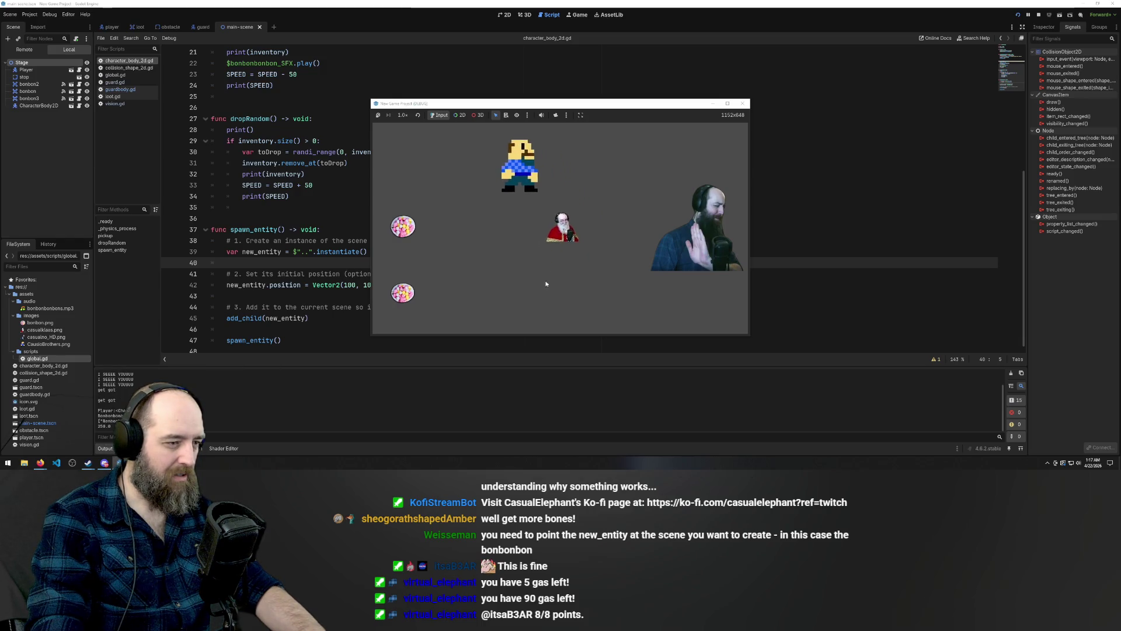
key(Down)
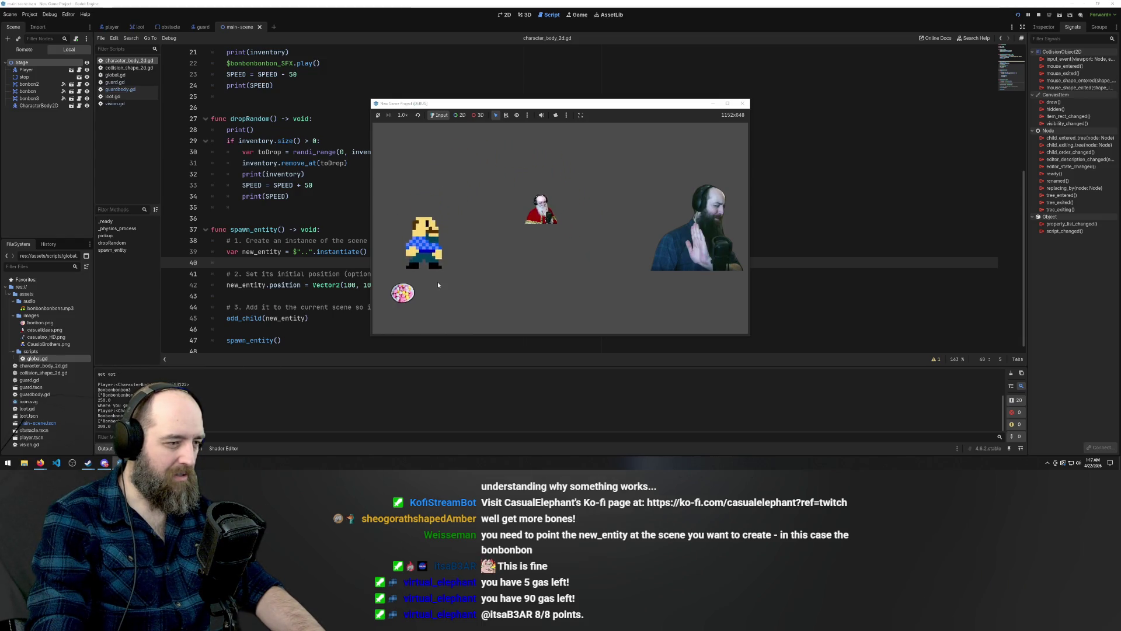
key(Down)
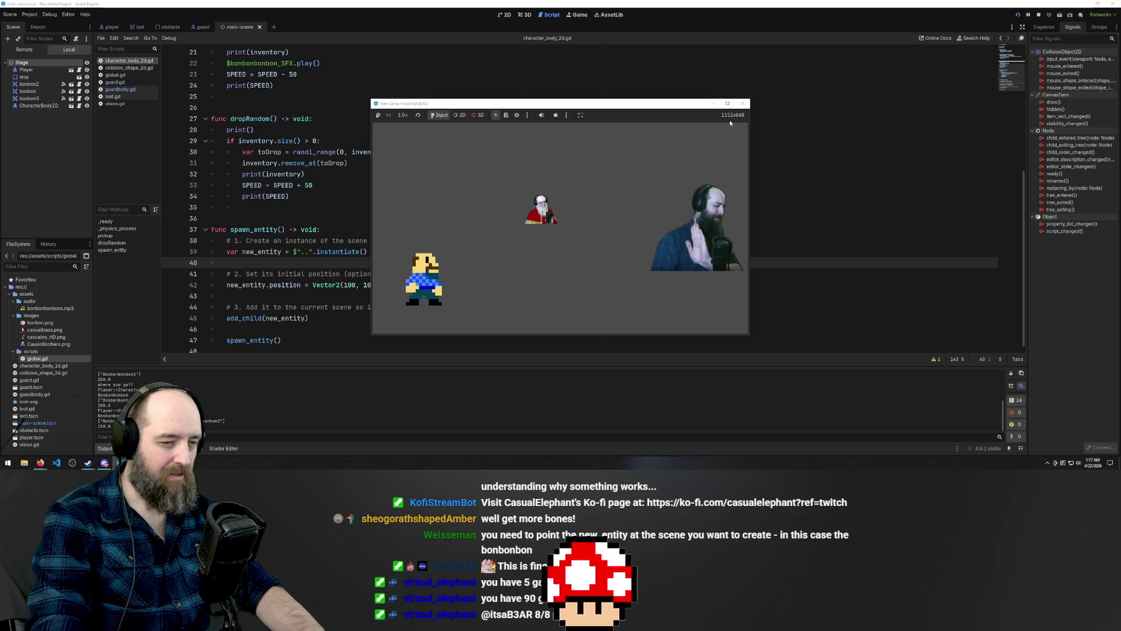
click(742, 103)
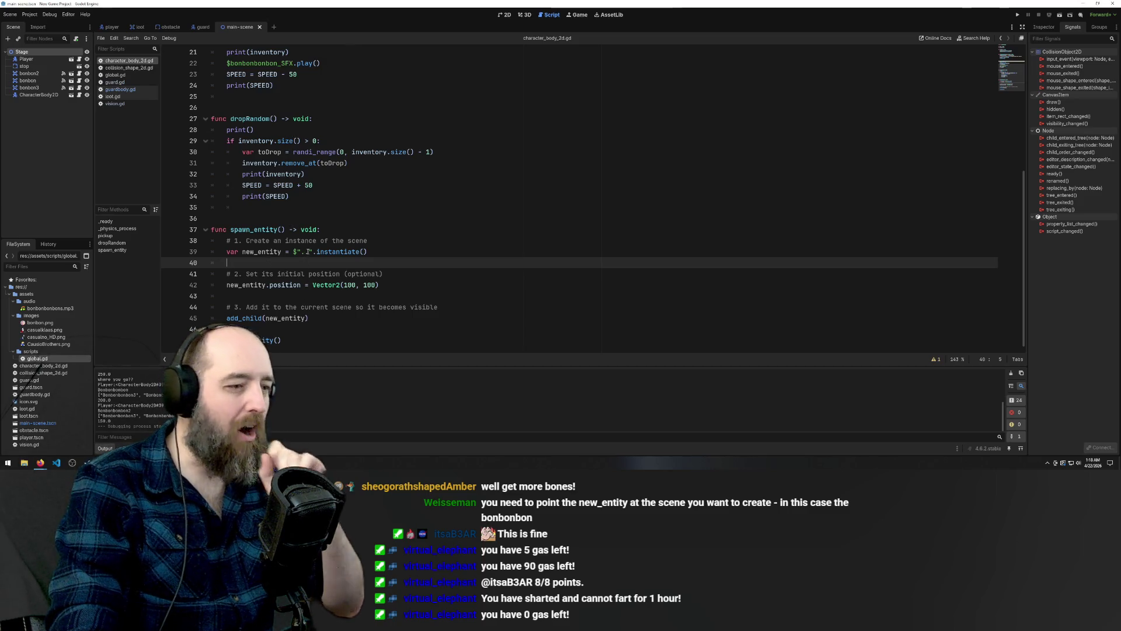
Remove $".." from line 39 and drag the loot scene's Loot root node into the script
drag(313, 252, 296, 252)
key(BackSpace)
key(BackSpace)
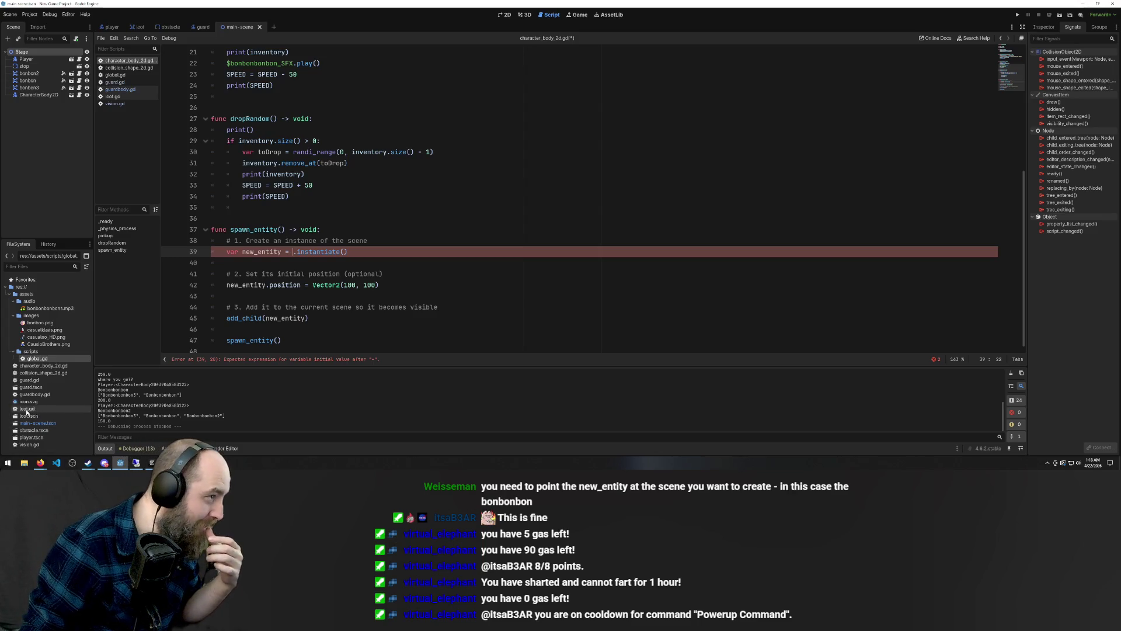
mouse_move(139, 27)
mouse_down()
mouse_move(300, 238)
mouse_move(257, 221)
mouse_up()
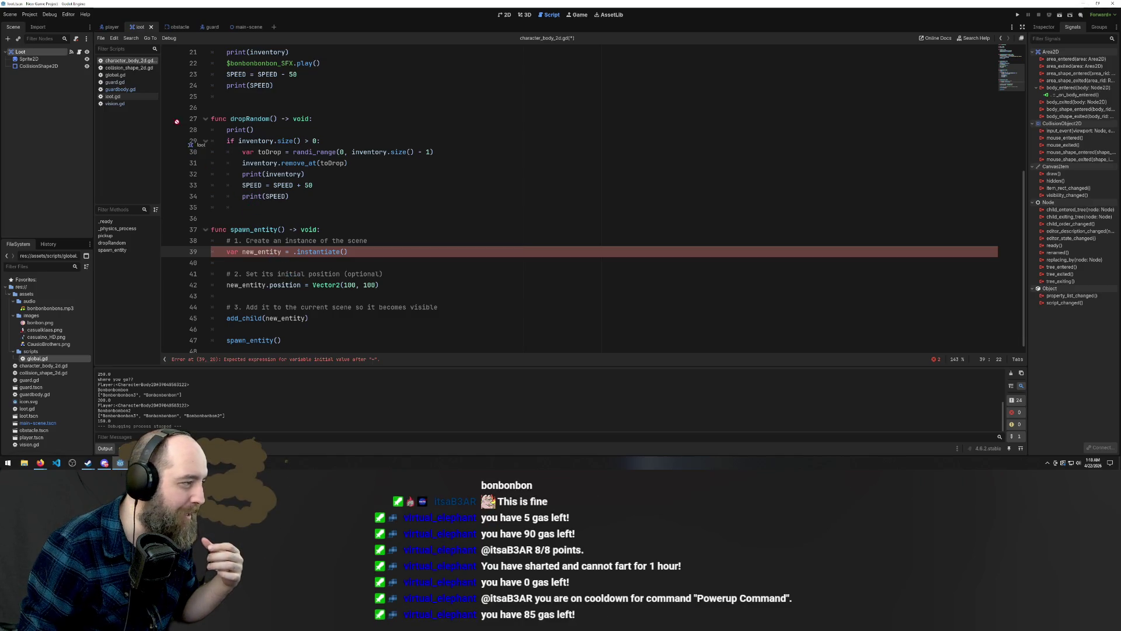
drag(190, 144, 140, 28)
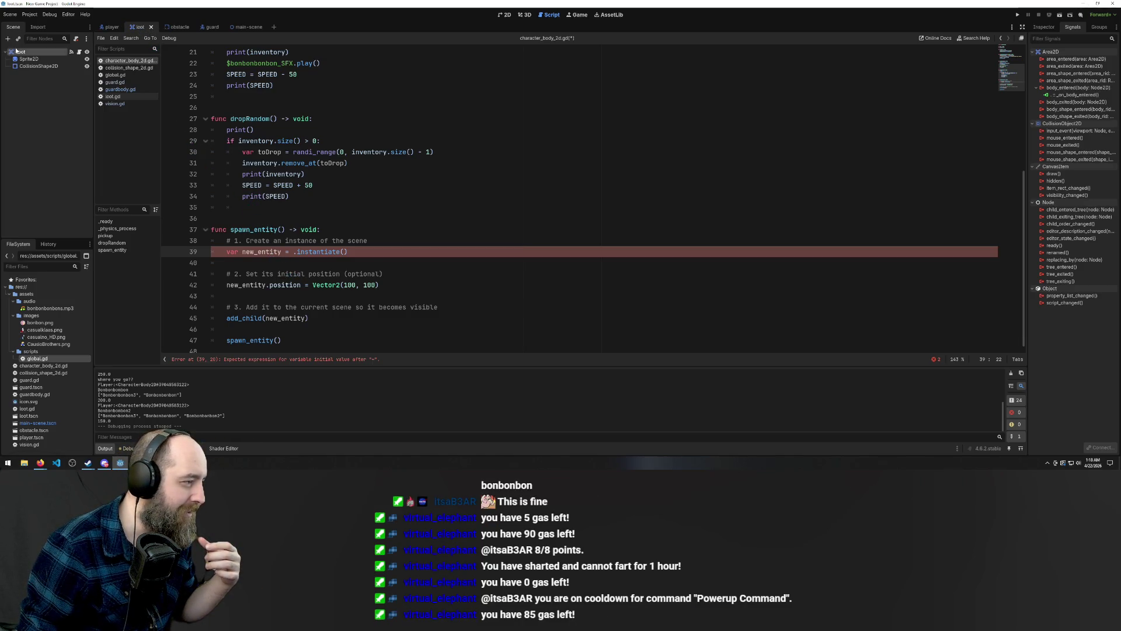
mouse_move(17, 50)
mouse_down()
mouse_move(245, 228)
mouse_move(211, 220)
mouse_up()
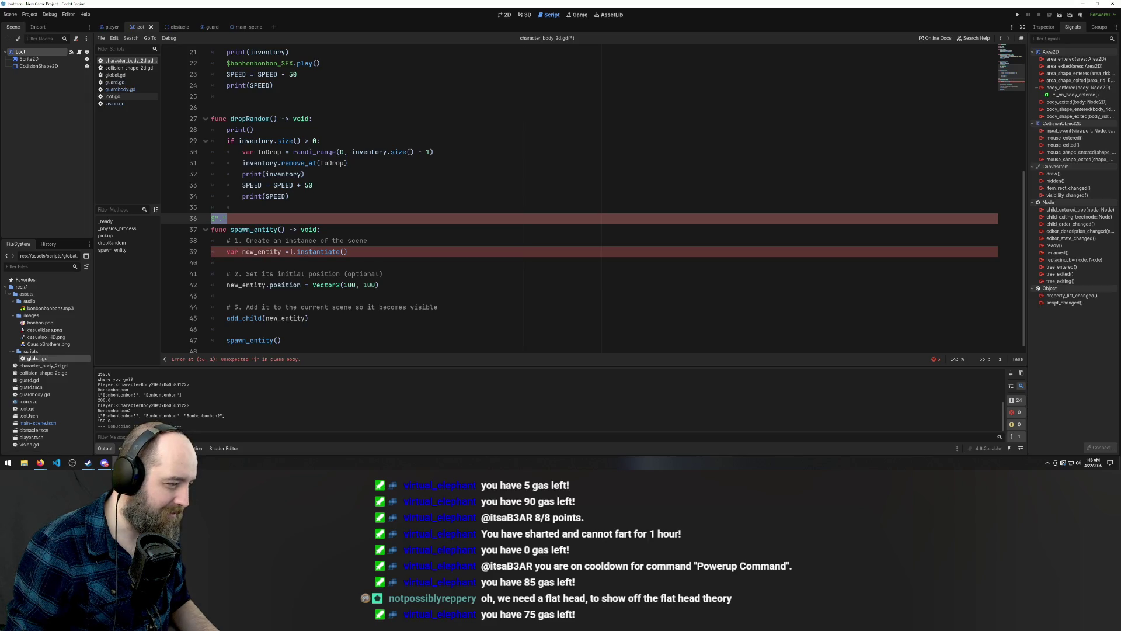
Make line 39 read var new_entity = $".".instantiate(), clear line 36's leftover, save and run
click(292, 251)
key(ctrl+v)
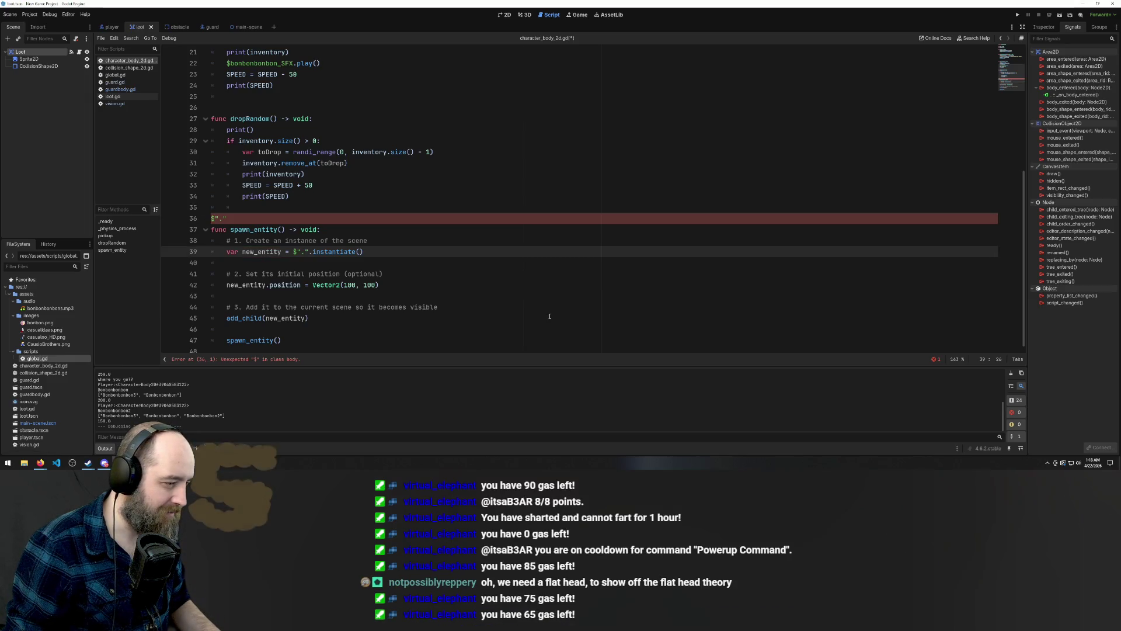
key(ctrl+s)
click(227, 218)
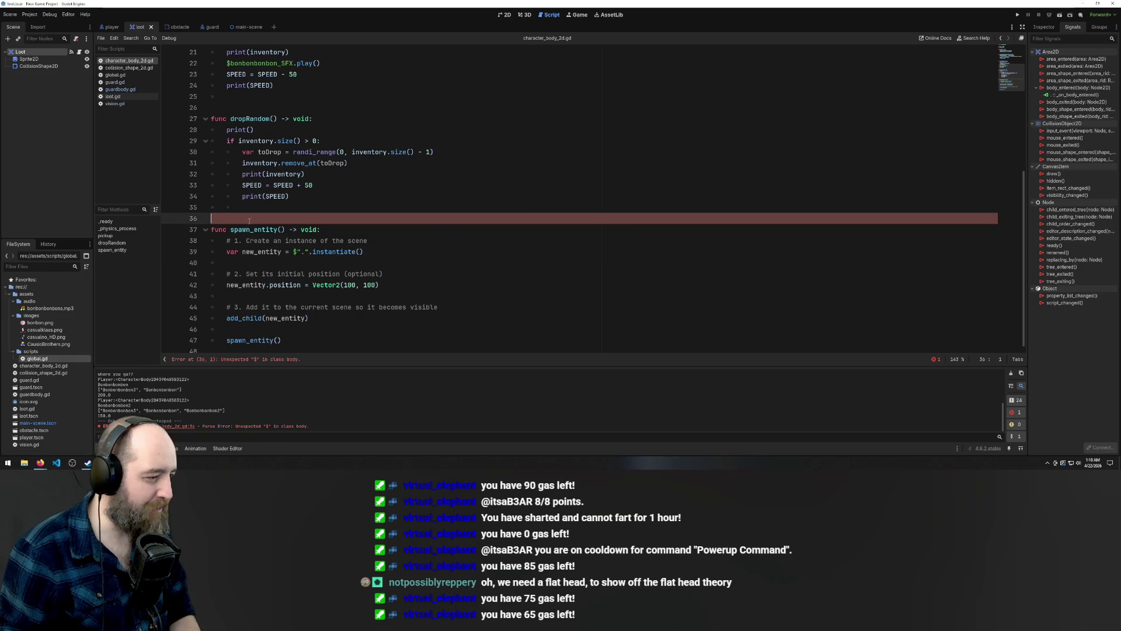
key(BackSpace)
key(BackSpace)
key(BackSpace)
key(F5)
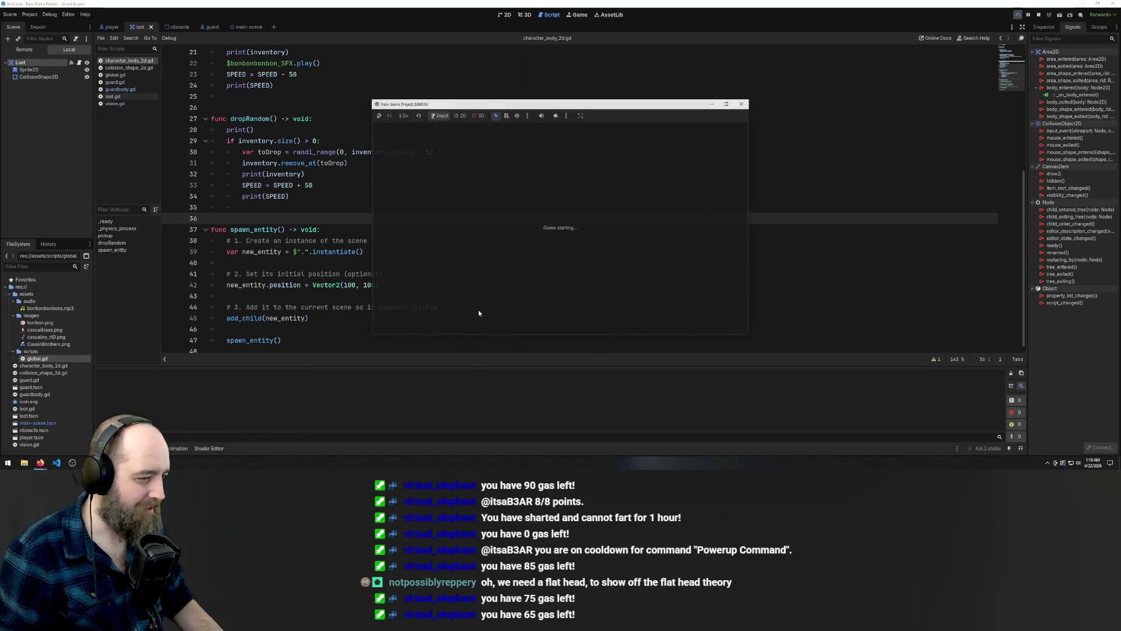
Walk the player over the bonbons with the arrow keys, then return to the script at line 27
key(Up)
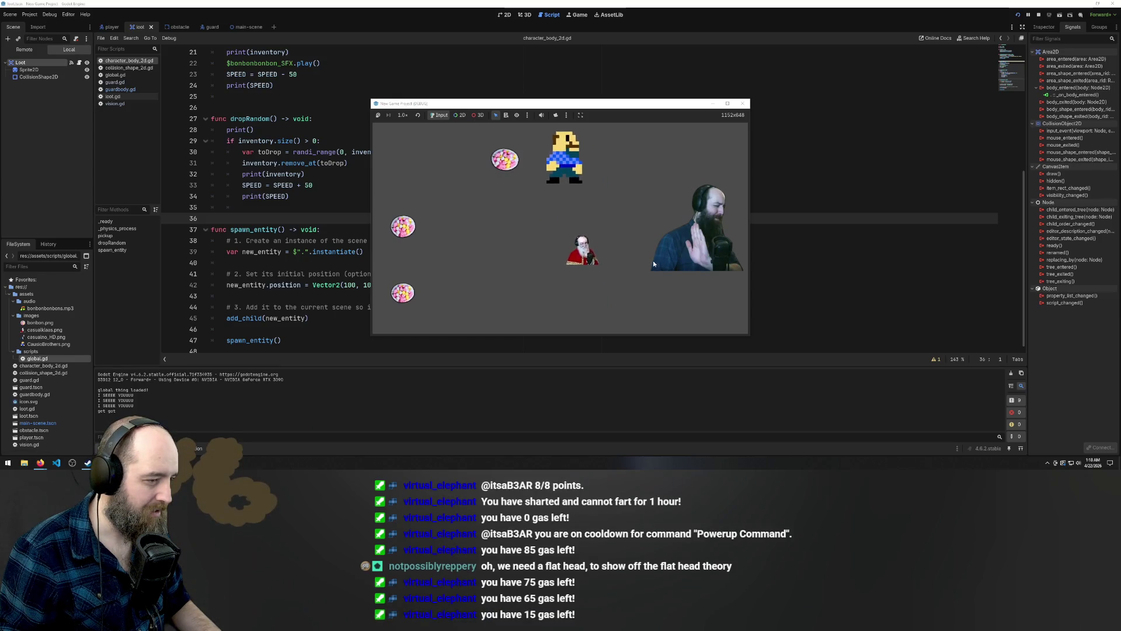
key(Left)
key(Down)
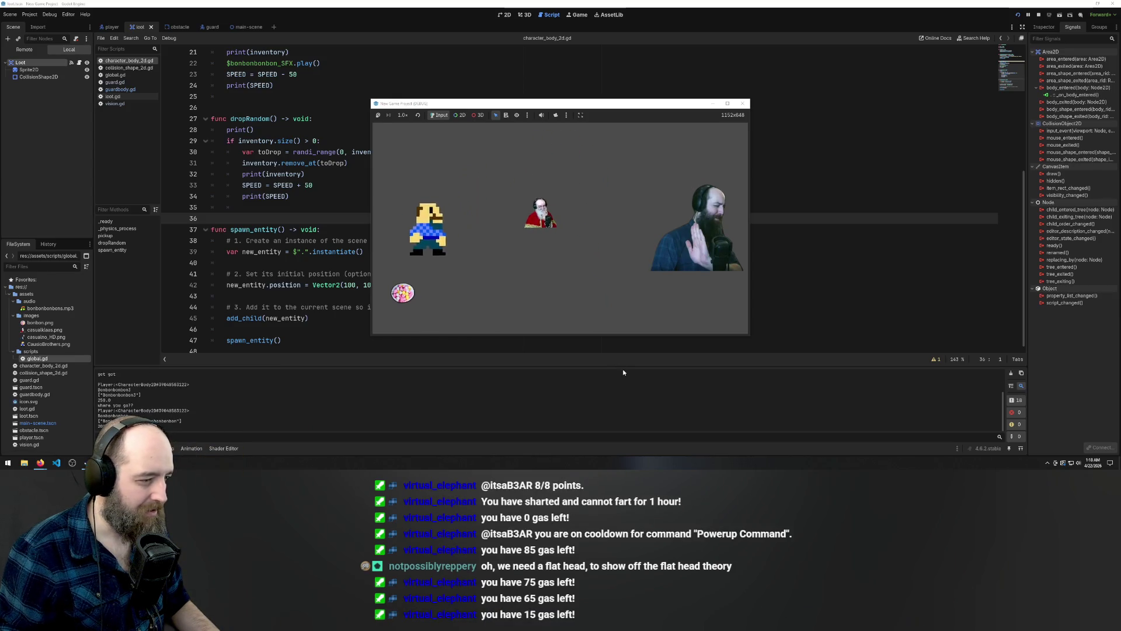
key(Up)
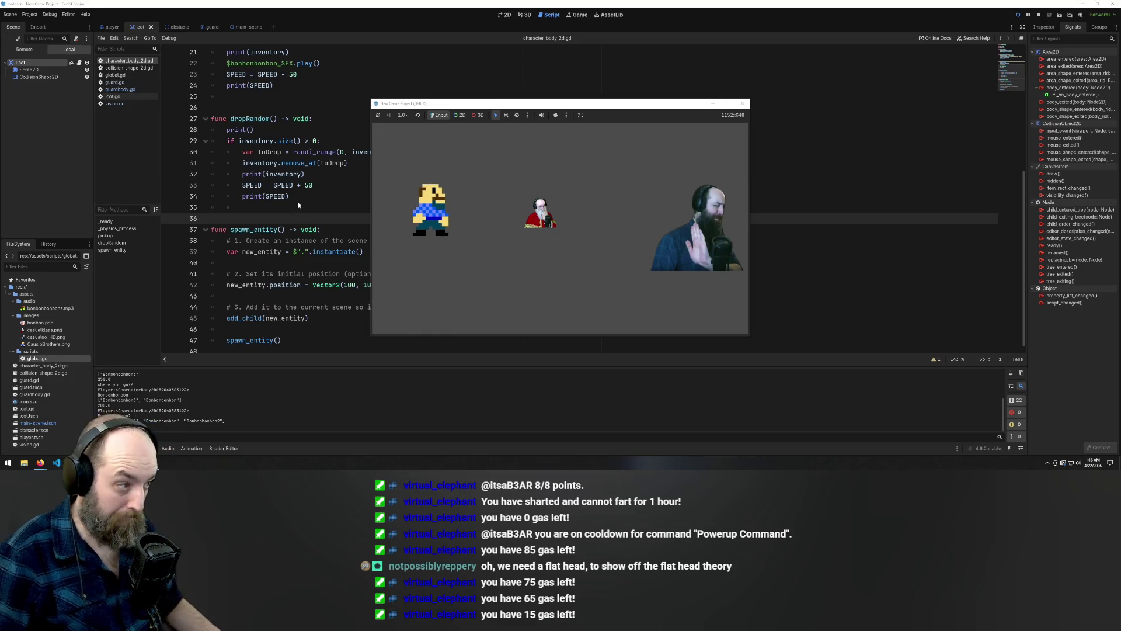
click(335, 116)
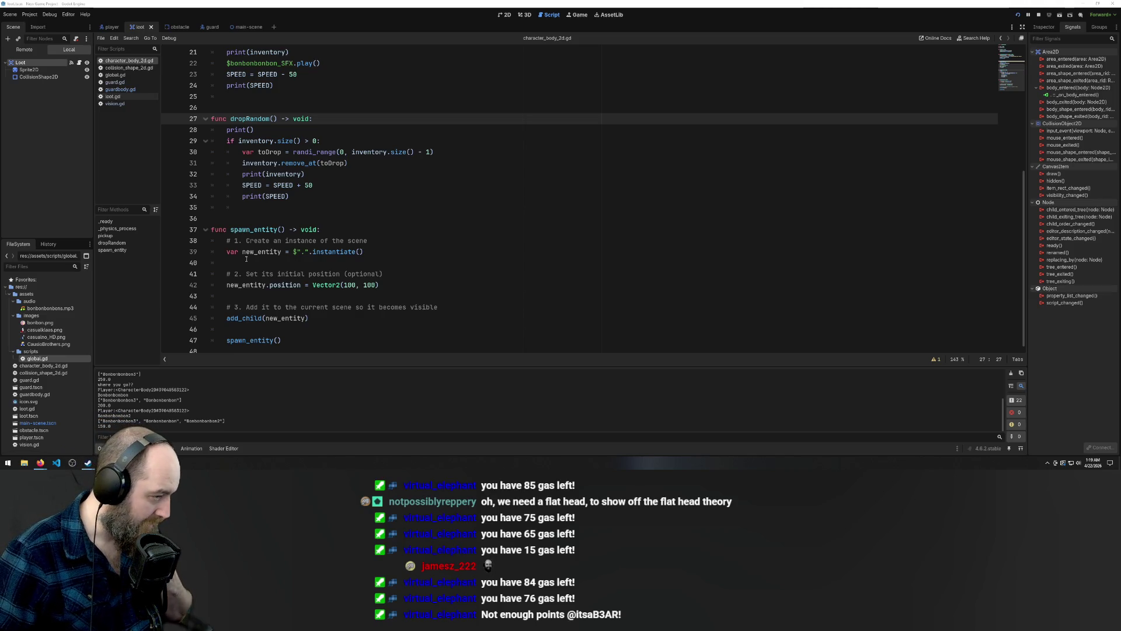
Remove $"." from line 39, briefly inserting and then removing the loot.gd path
drag(308, 251, 292, 251)
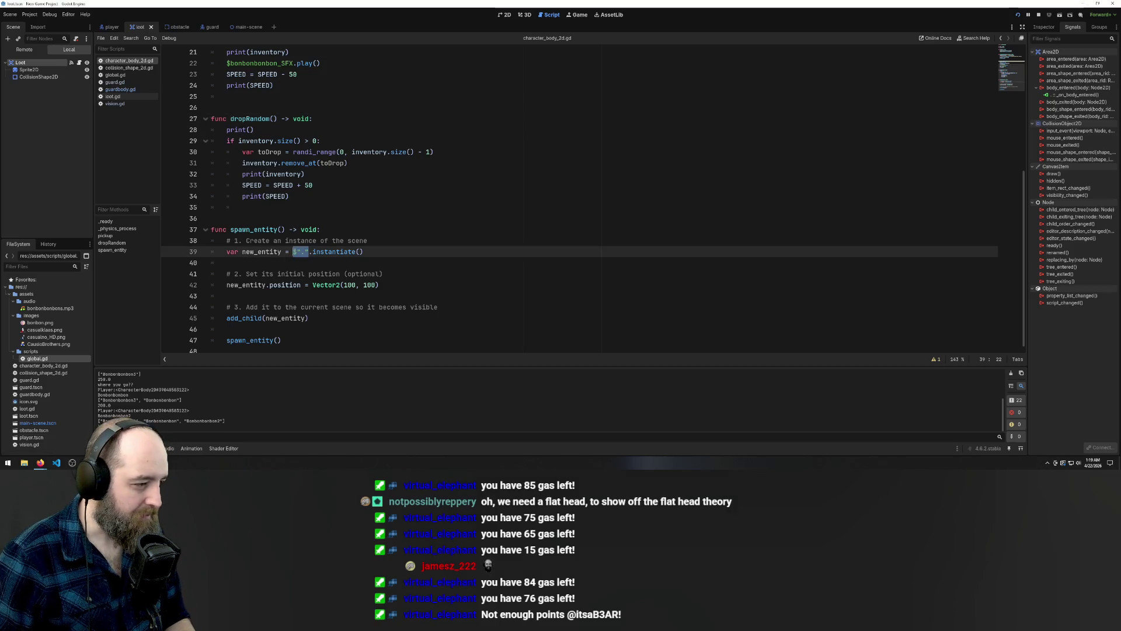
key(BackSpace)
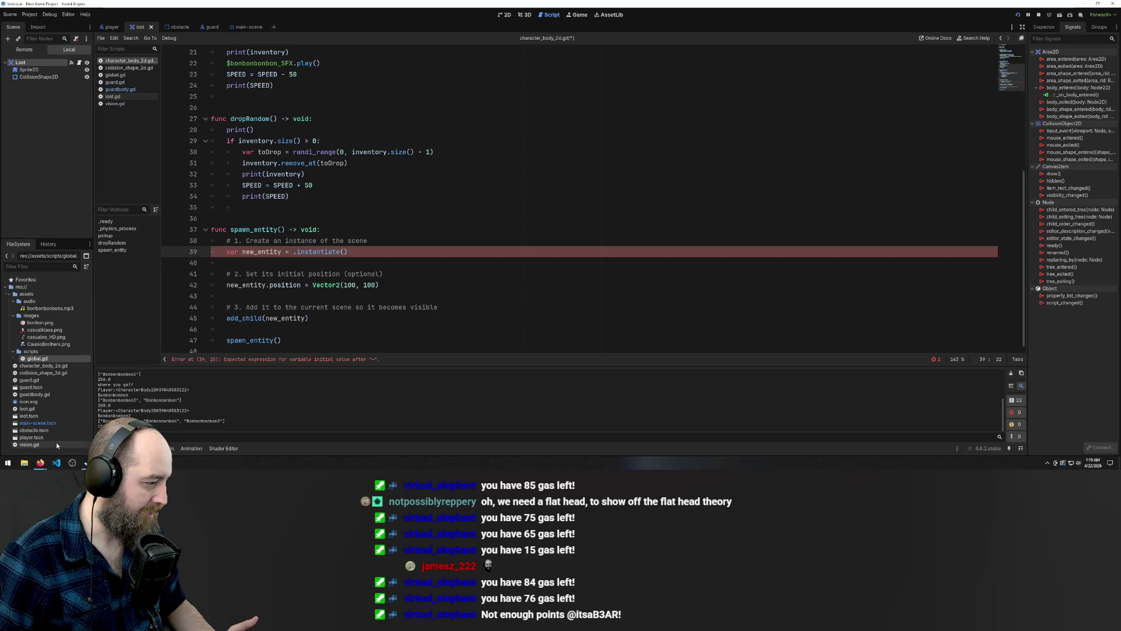
click(31, 410)
mouse_move(31, 413)
mouse_down()
mouse_move(293, 260)
mouse_move(187, 258)
mouse_up()
key(Return)
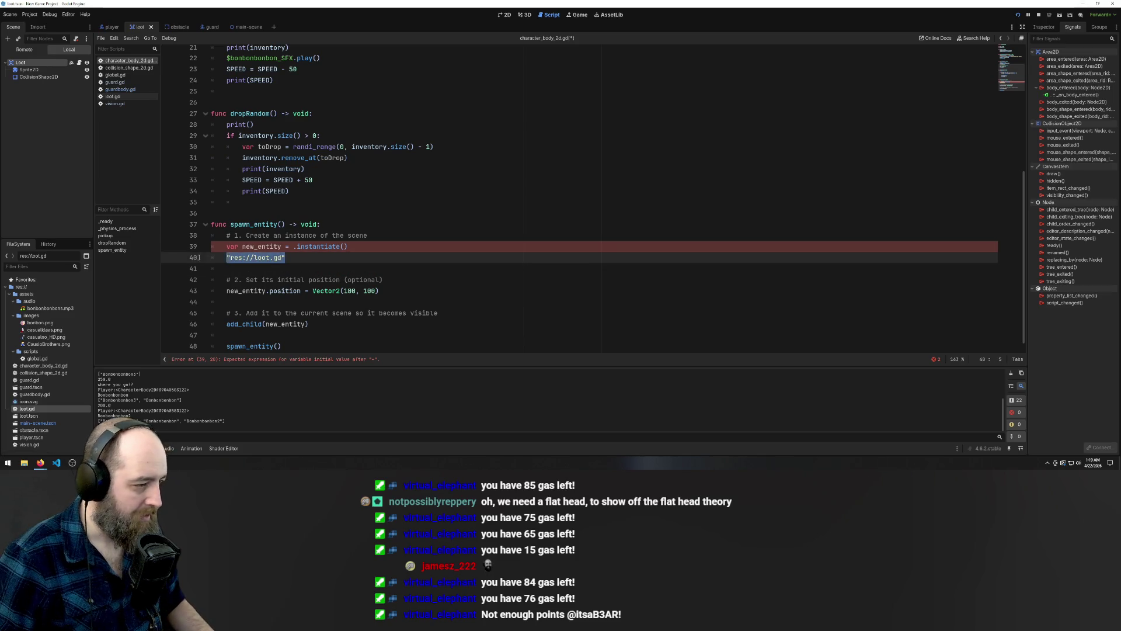
key(ctrl+x)
key(BackSpace)
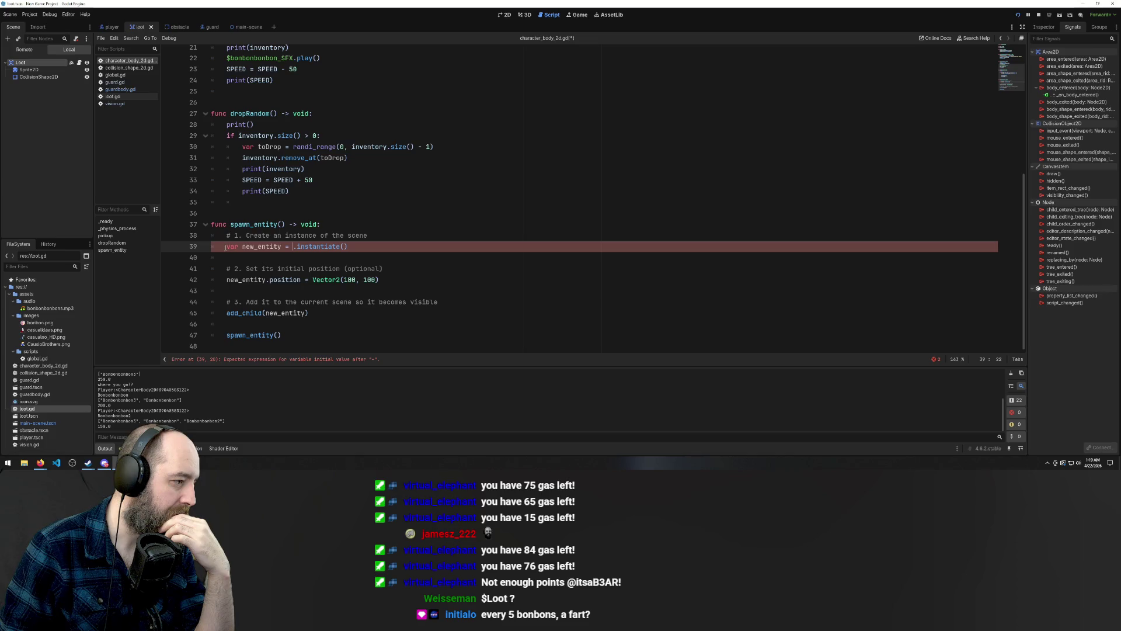
Write $Loot before instantiate() on line 39 and save the script
right_click(27, 109)
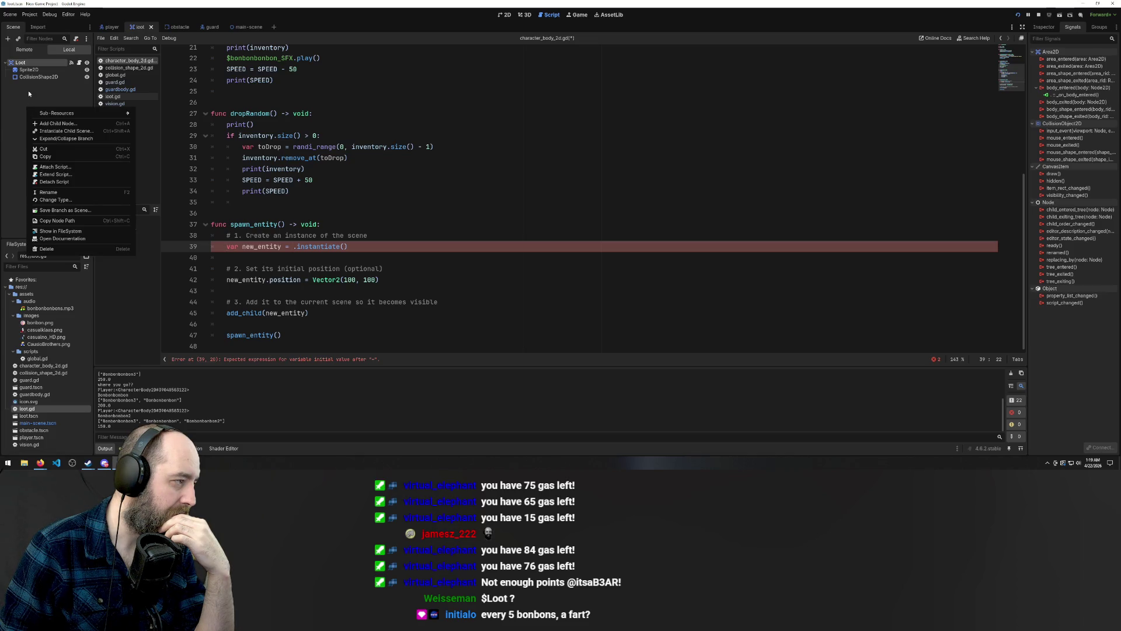
key(Escape)
drag(257, 255, 284, 245)
text($".")
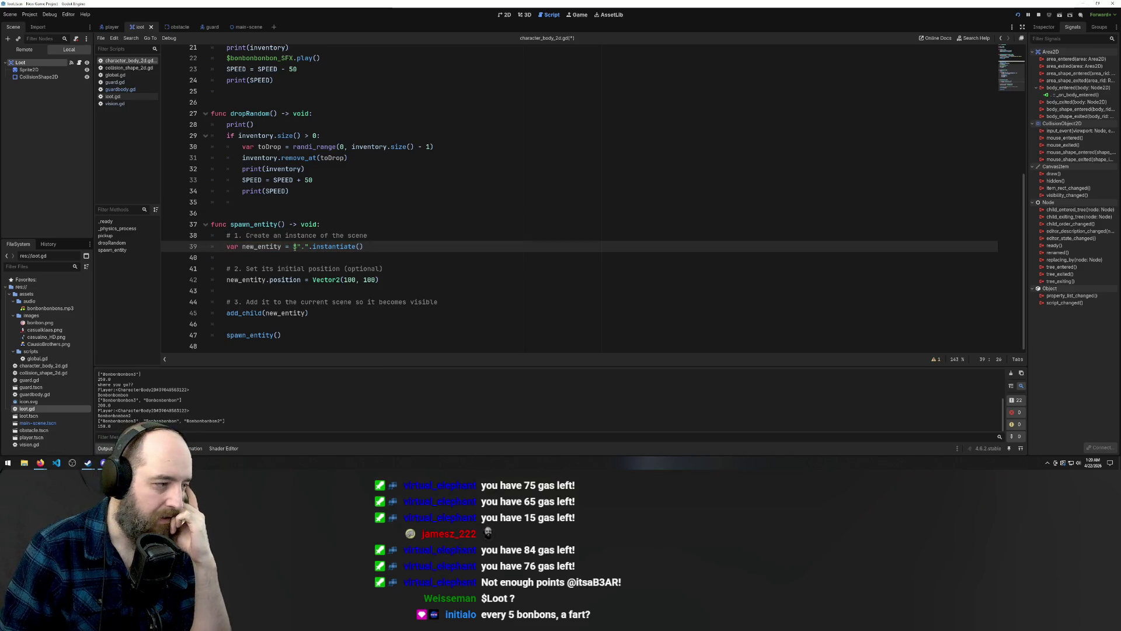
key(shift+Left)
key(shift+Left)
key(shift+Left)
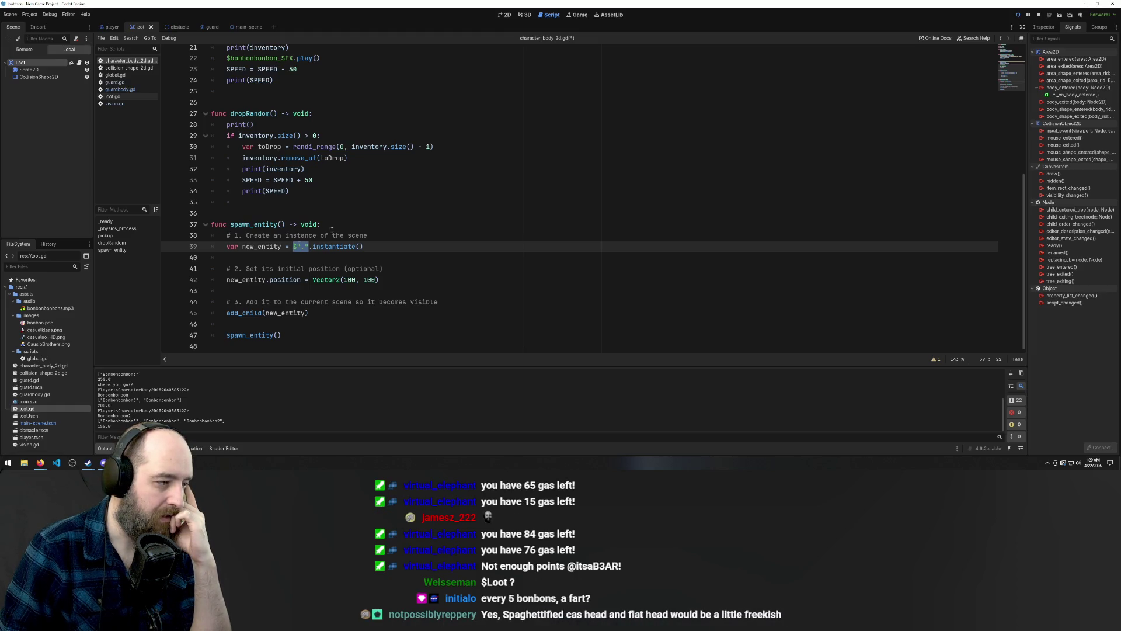
text(e)
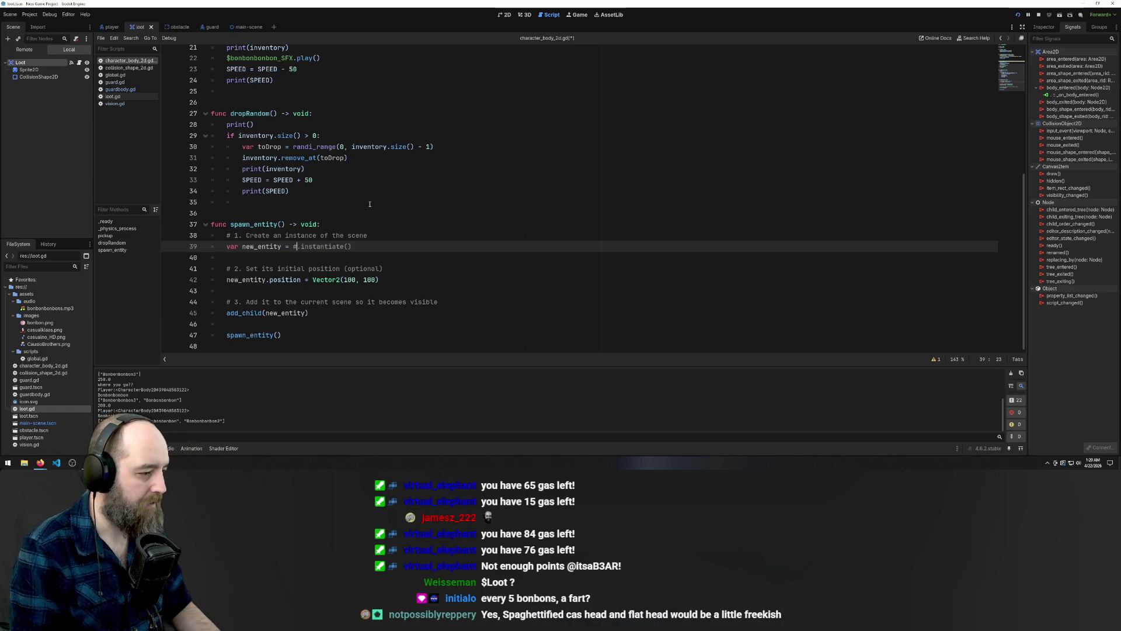
key(BackSpace)
text($L)
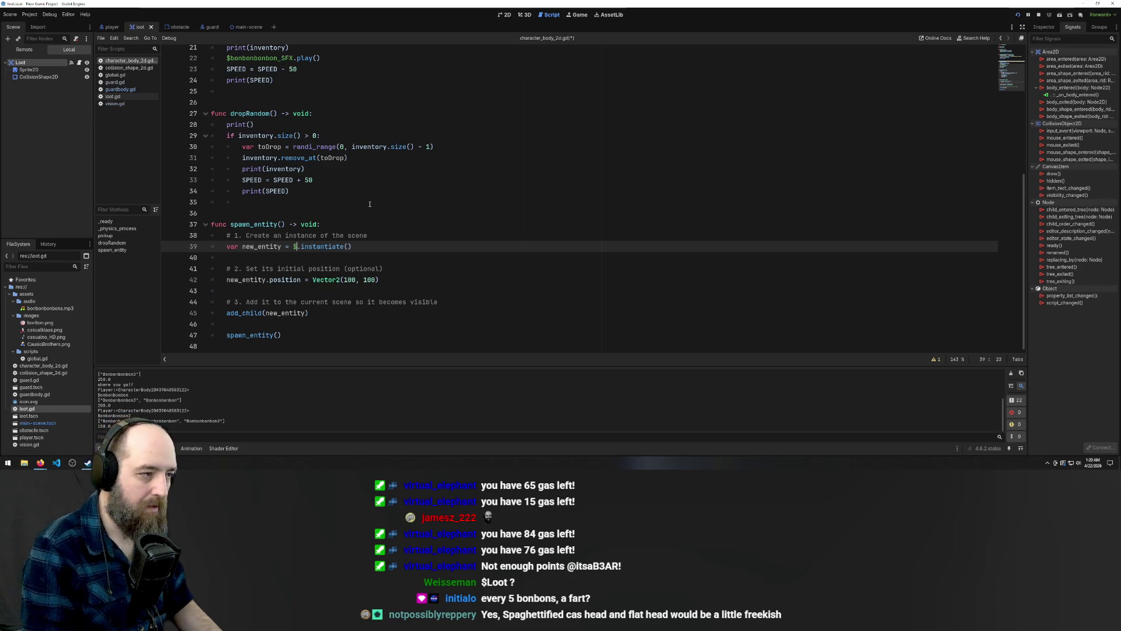
text(oot)
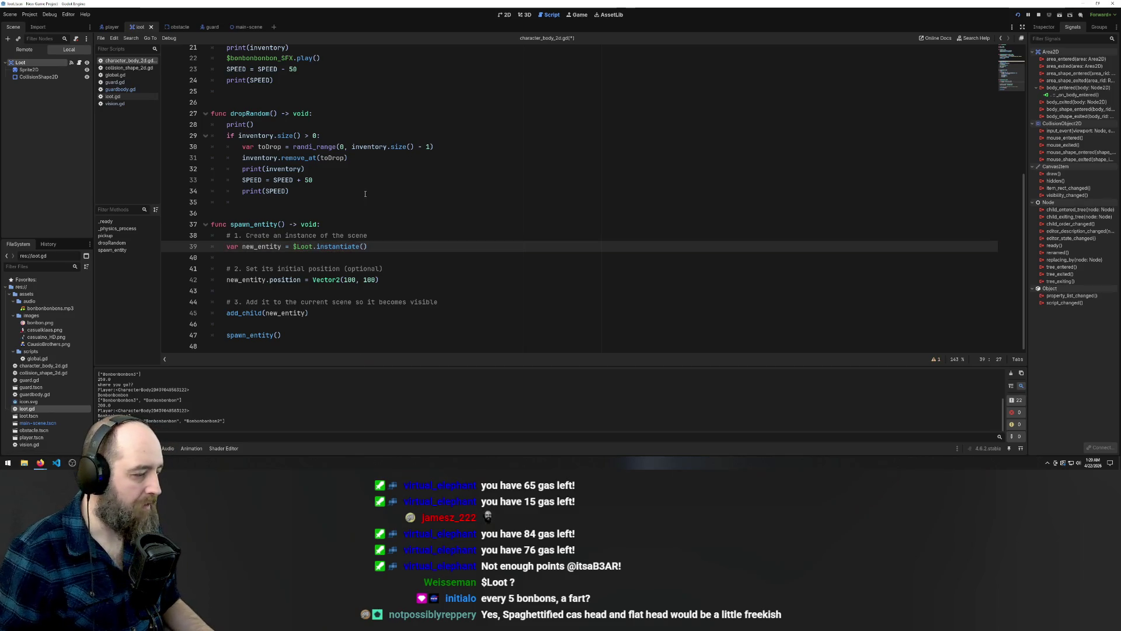
click(443, 168)
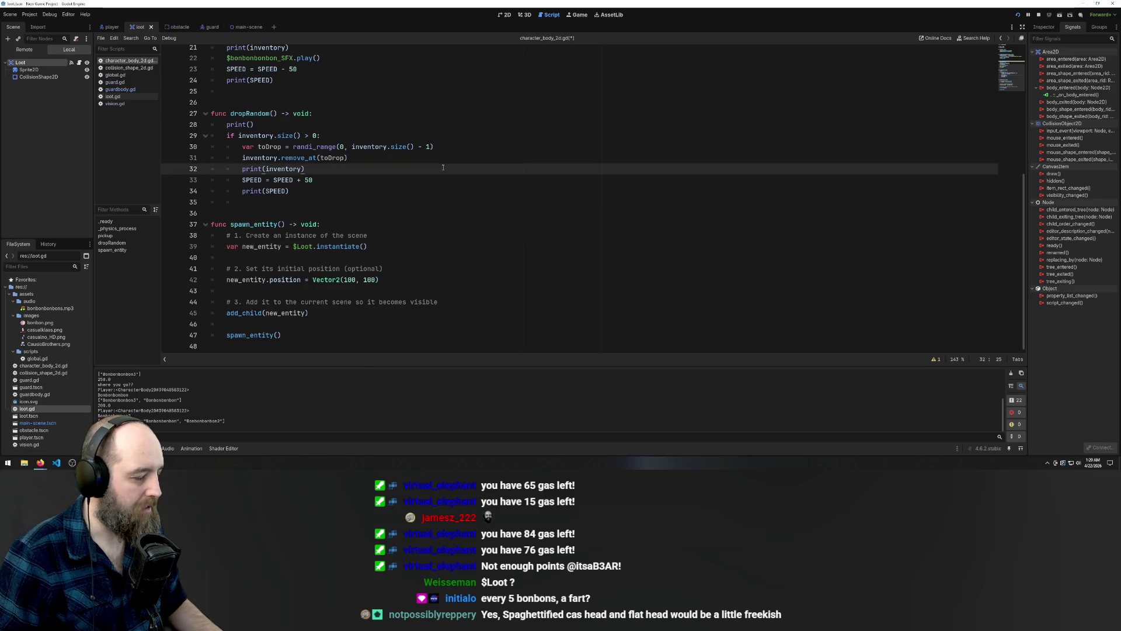
key(ctrl+s)
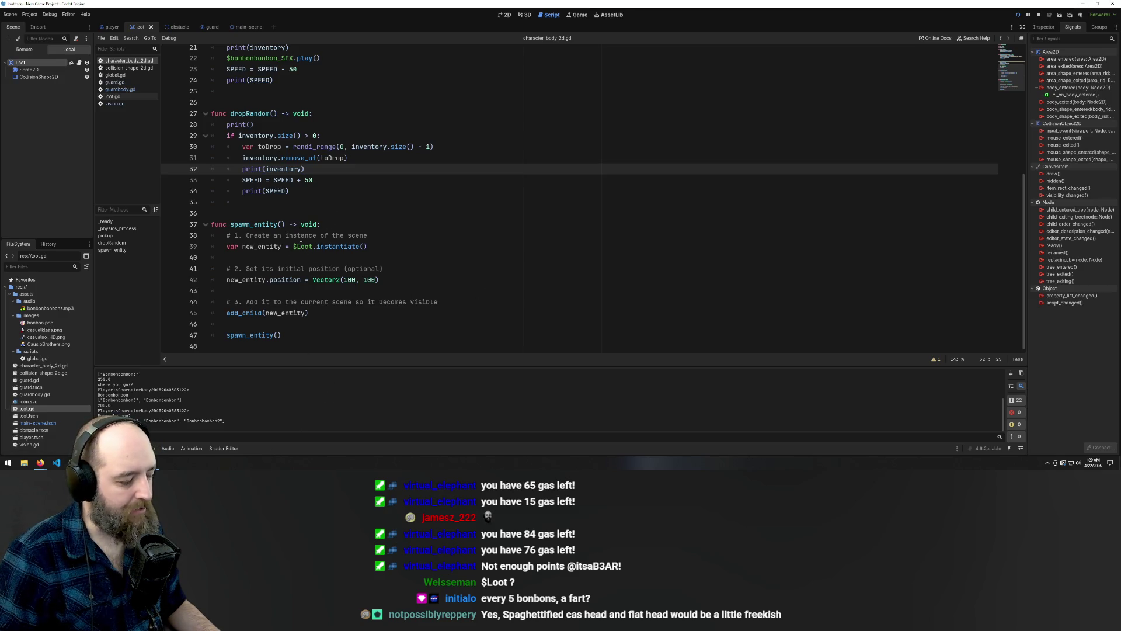
Run the game with F5, walk the player around with the arrow keys, then return to the script
key(F5)
click(539, 280)
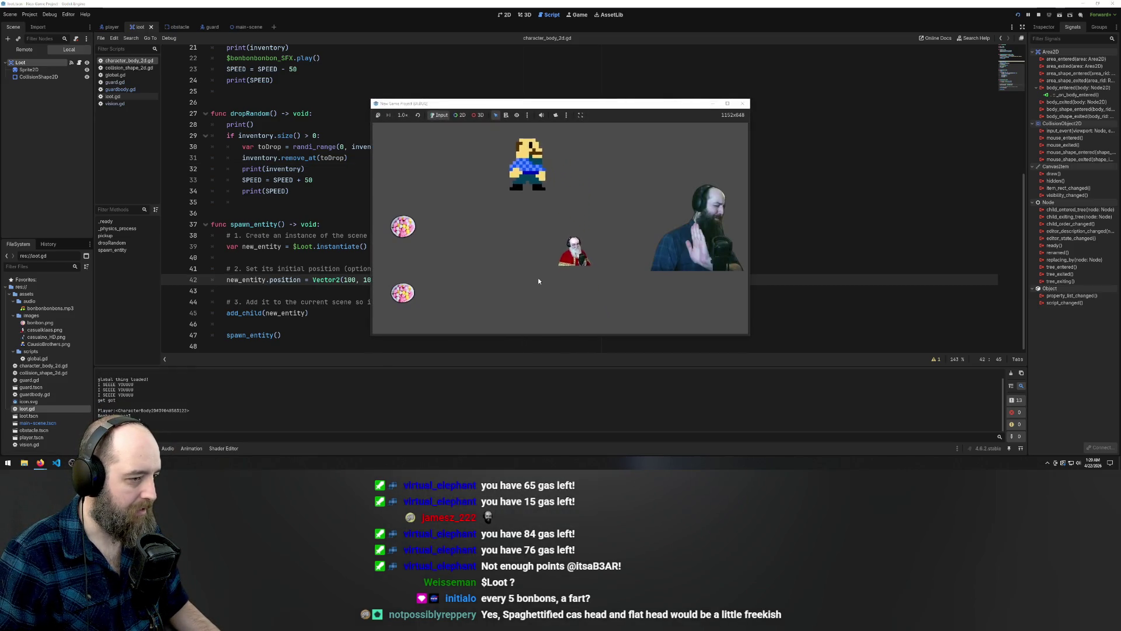
key(Left)
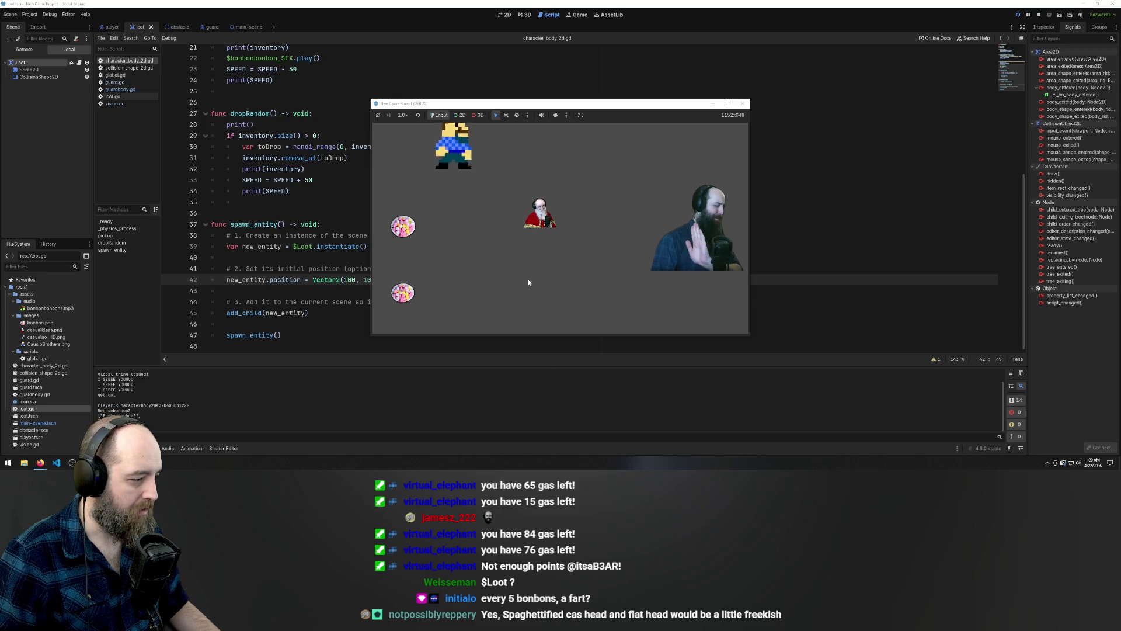
key(Left)
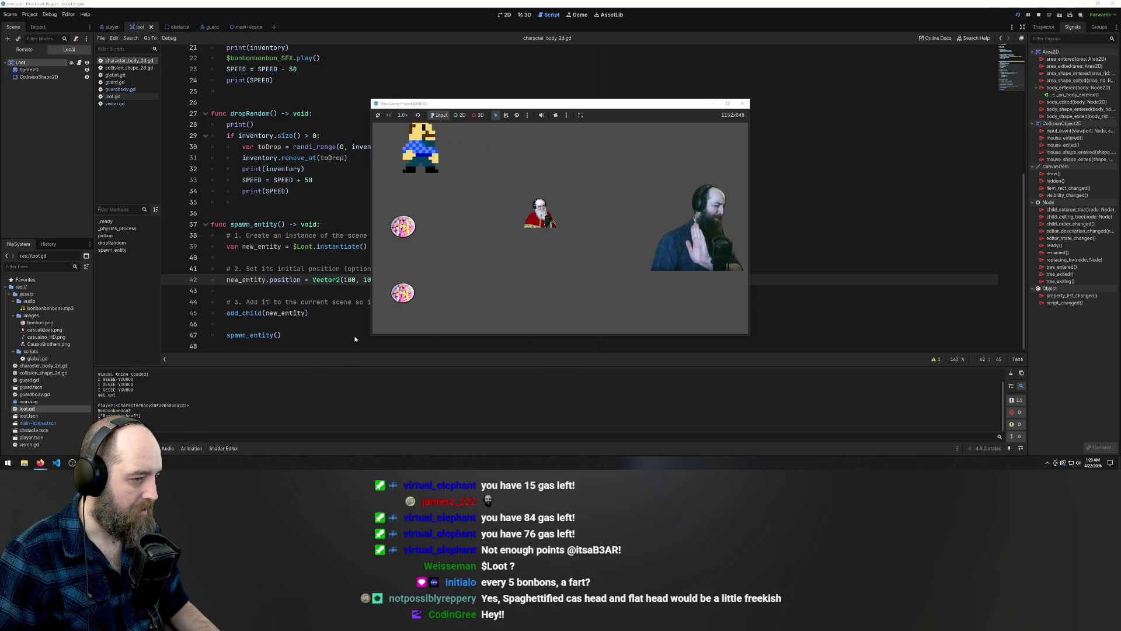
key(Left)
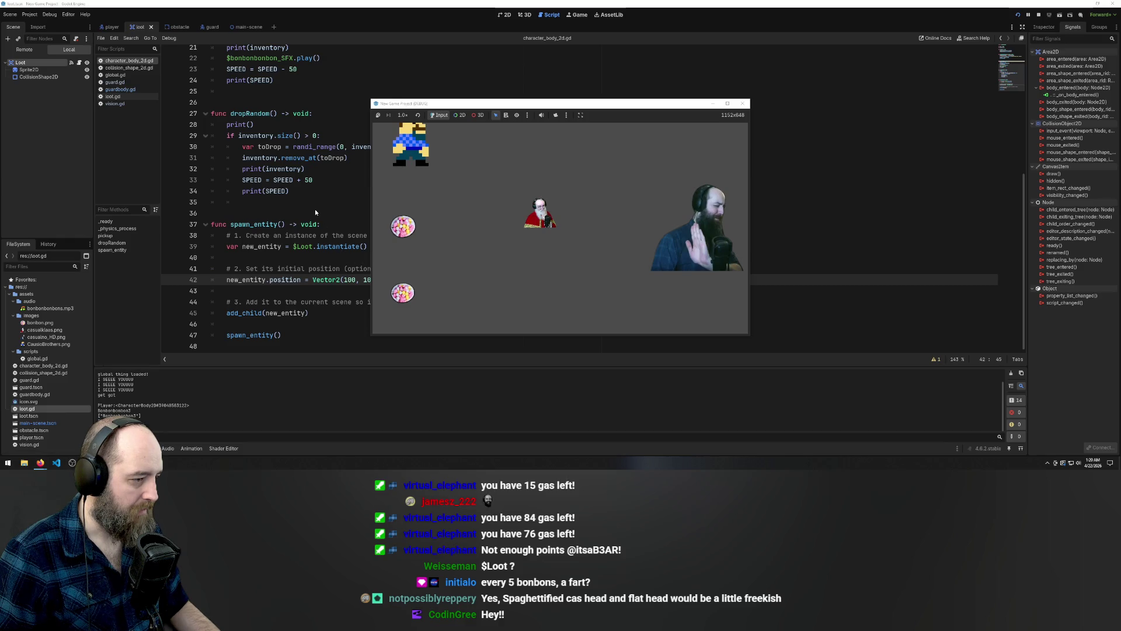
key(Down)
key(Right)
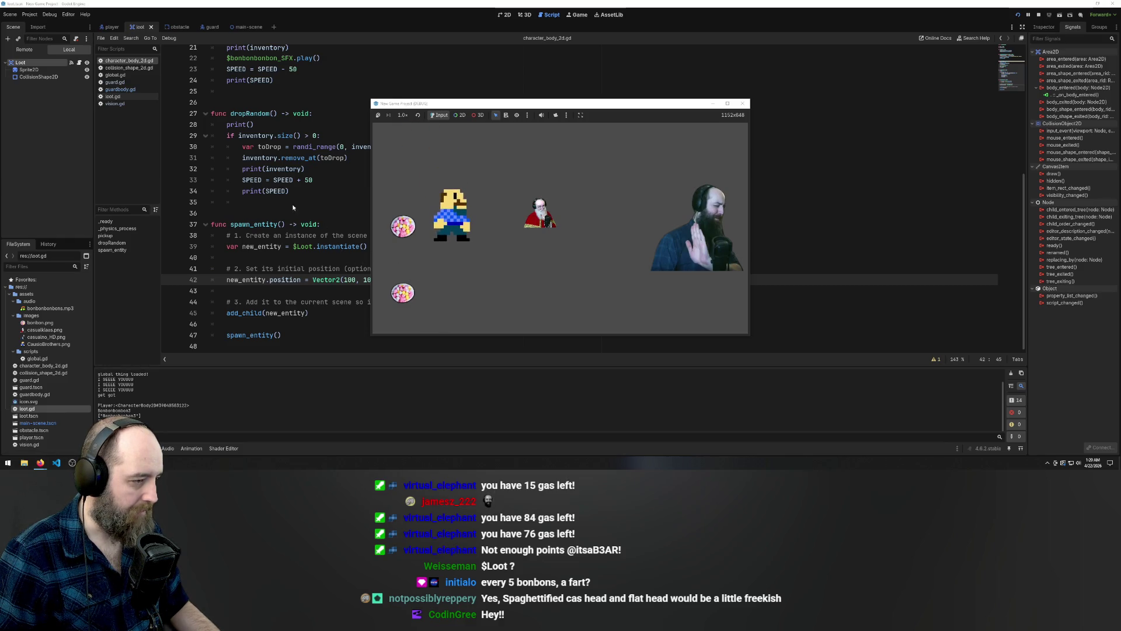
click(301, 186)
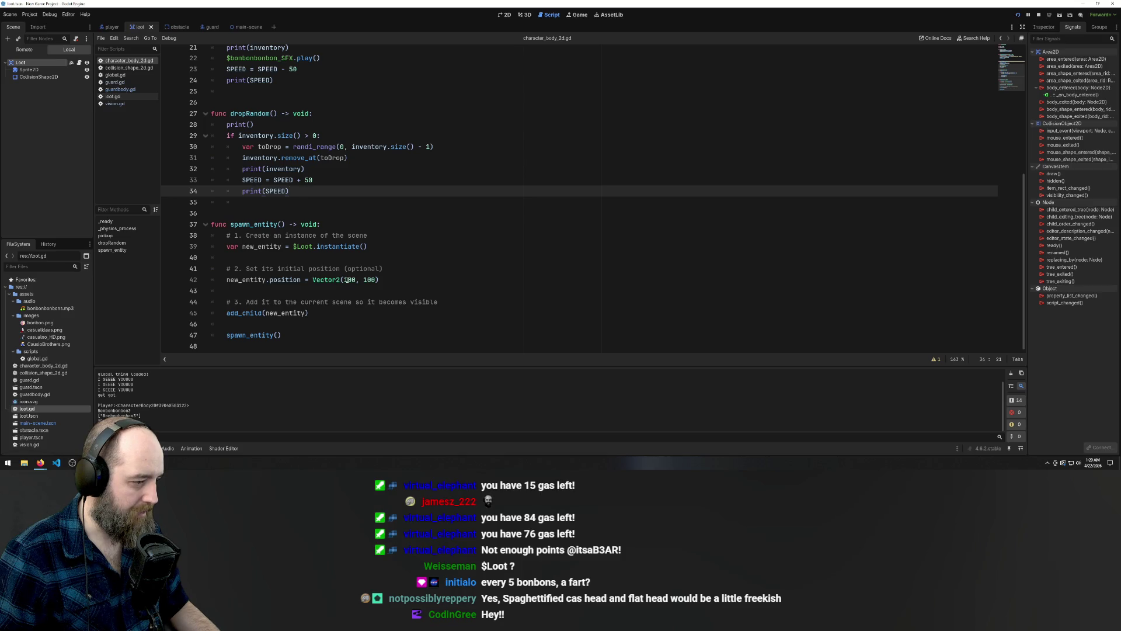
Change the loot position on line 42 from Vector2(100, 100) to Vector2(500, 500)
double_click(348, 280)
text(500)
click(363, 279)
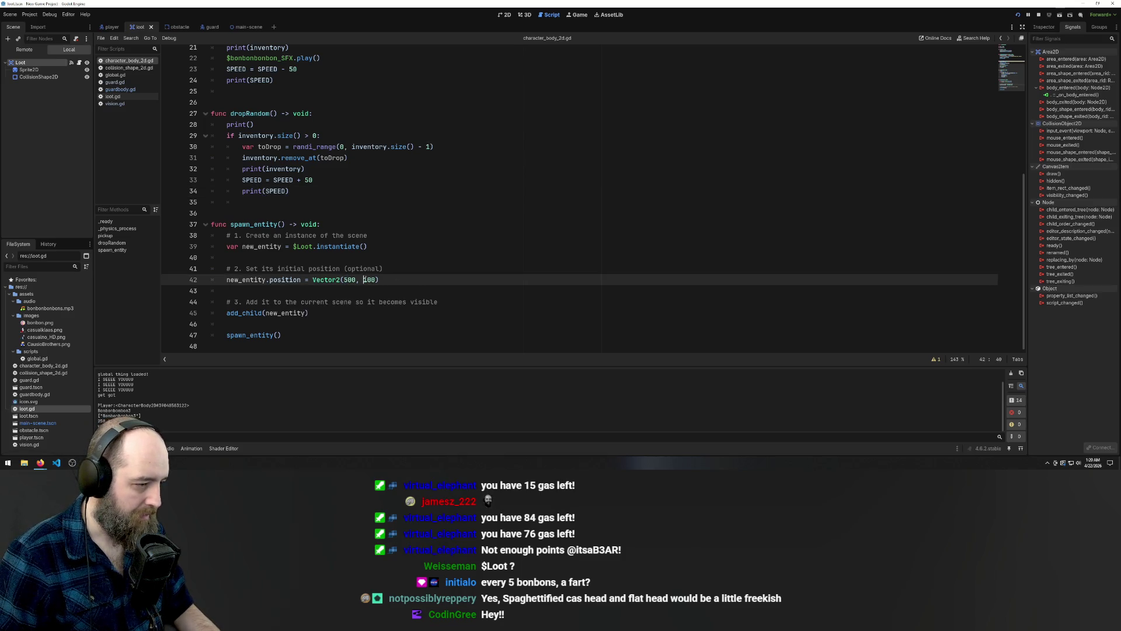
key(Delete)
text(5)
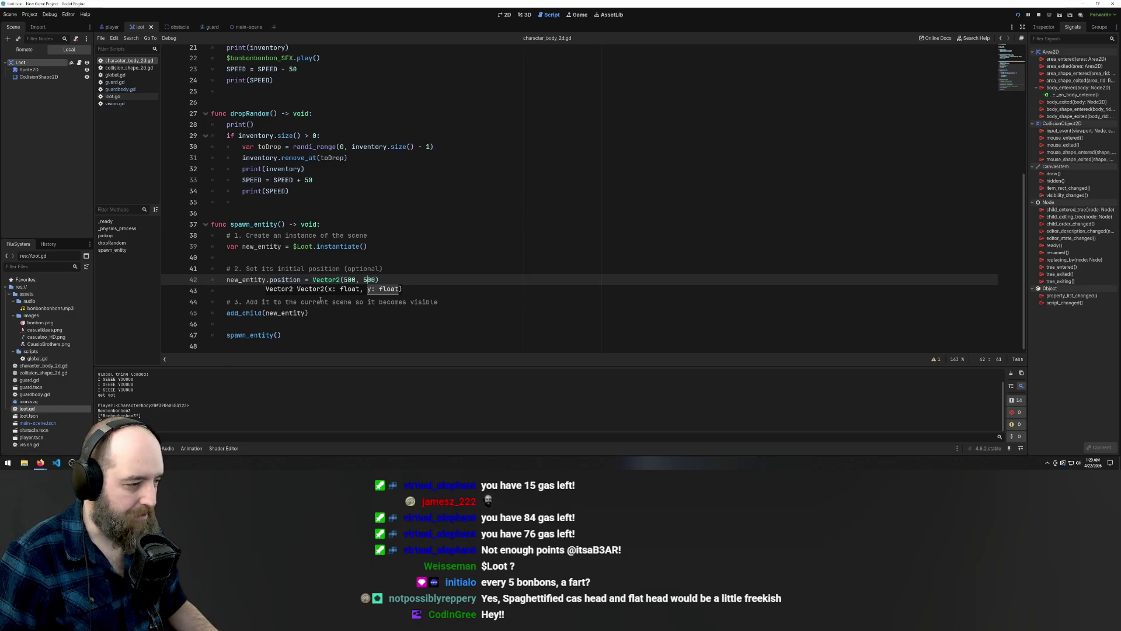
click(258, 268)
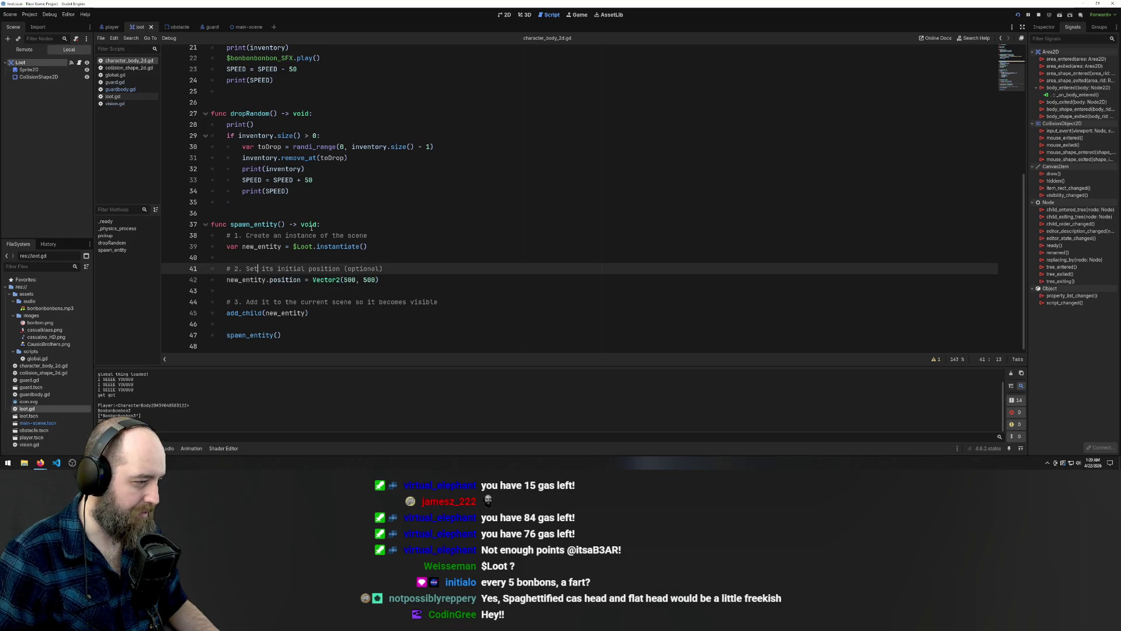
Add a position parameter inside spawn_entity's parentheses on line 37
click(282, 223)
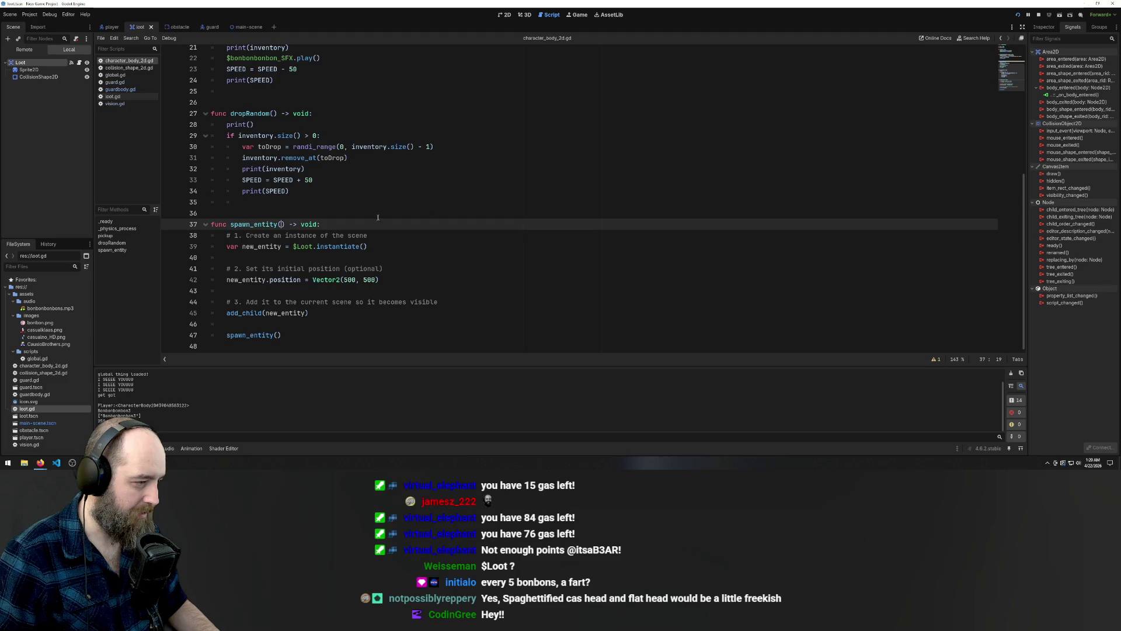
text(position)
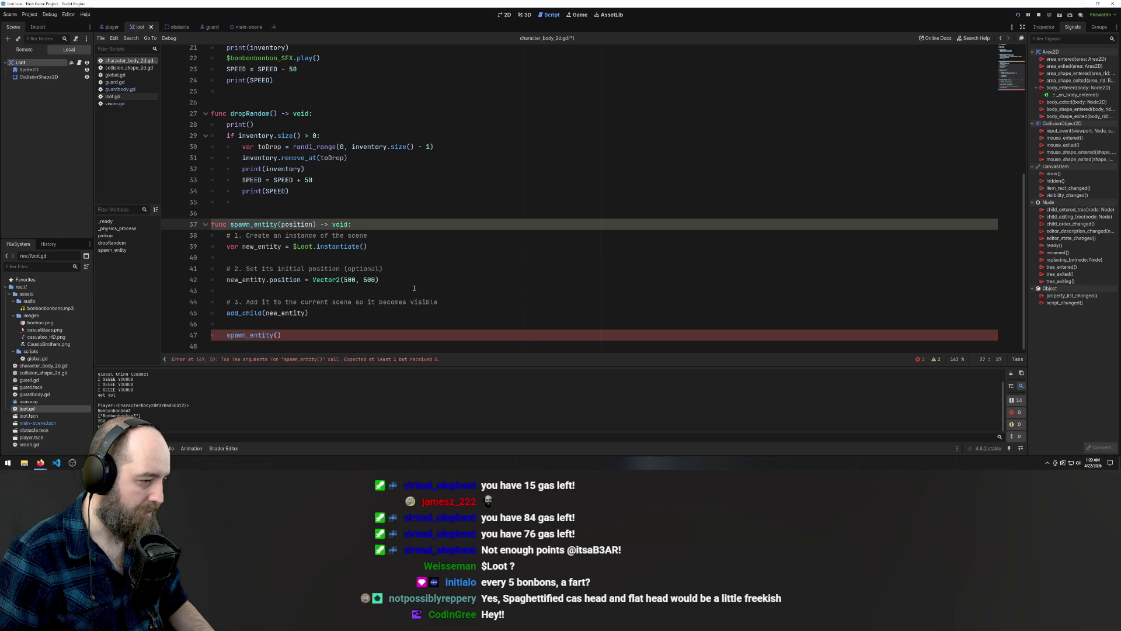
click(398, 283)
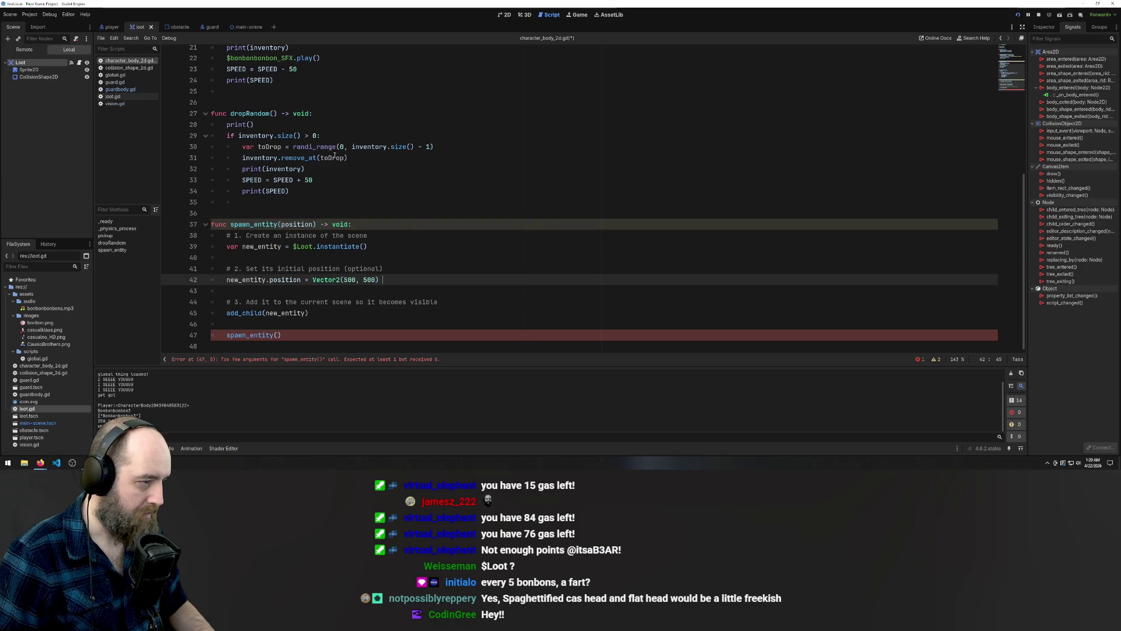
Set new_entity.position = pos on line 42 and rename spawn_entity's parameter to pos
mouse_move(325, 148)
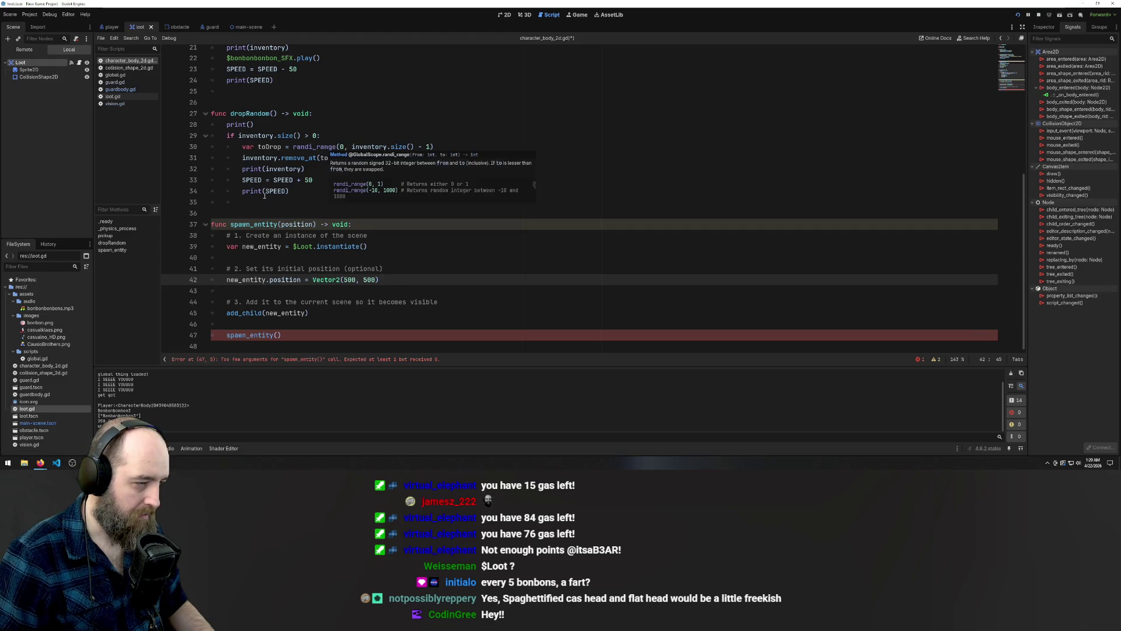
scroll(404, 177, up, 5)
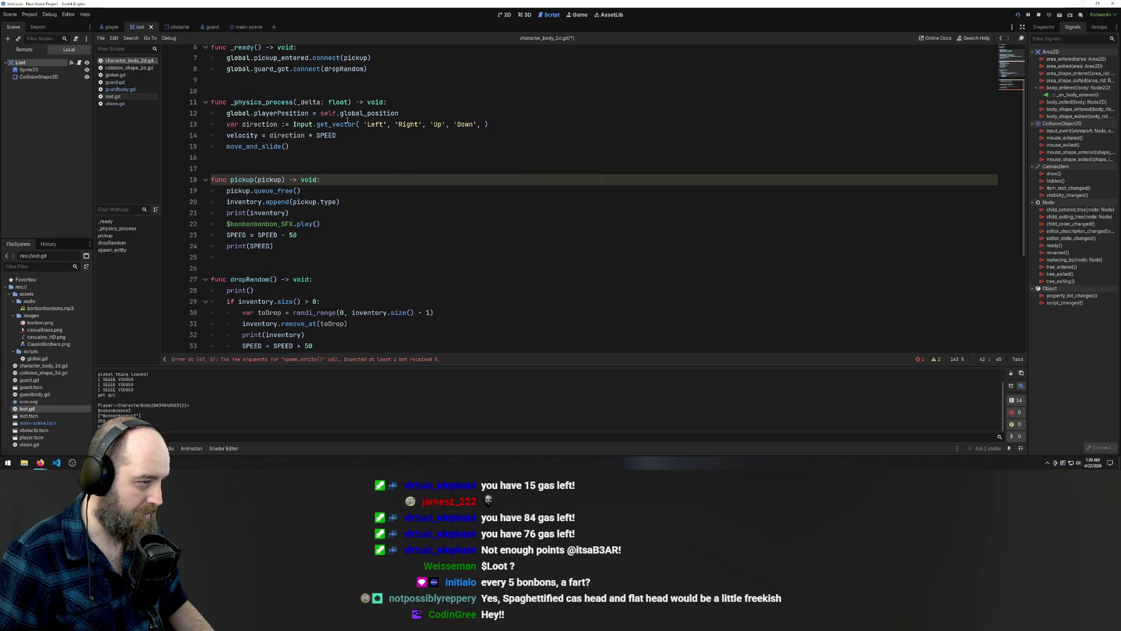
drag(225, 113, 320, 113)
scroll(394, 186, down, 5)
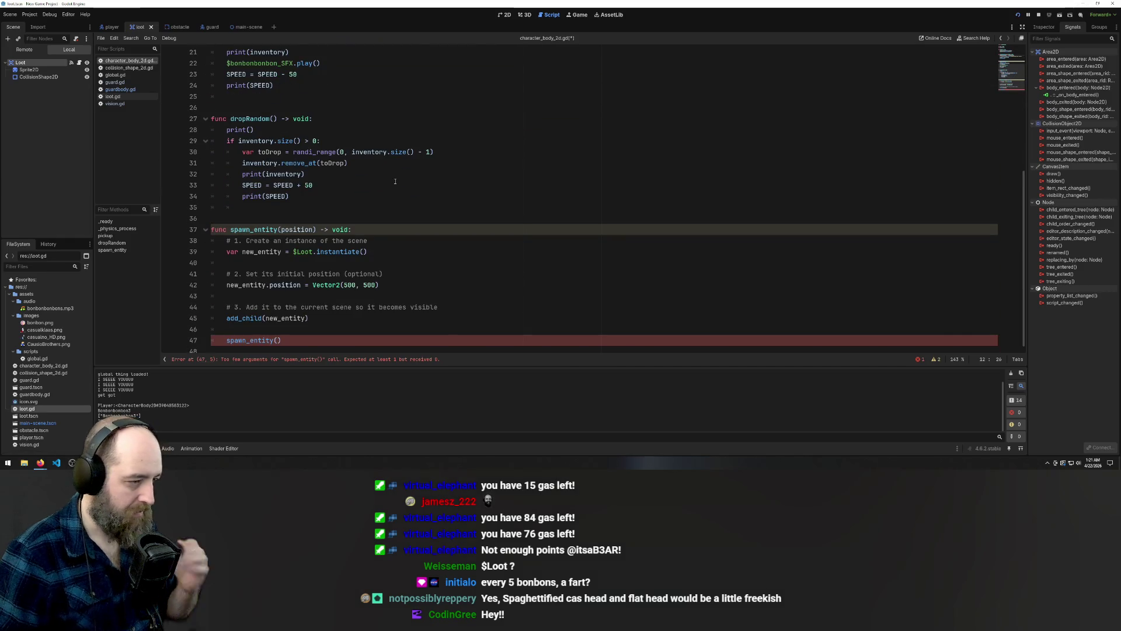
mouse_move(382, 285)
mouse_down()
mouse_move(253, 285)
mouse_move(313, 285)
mouse_up()
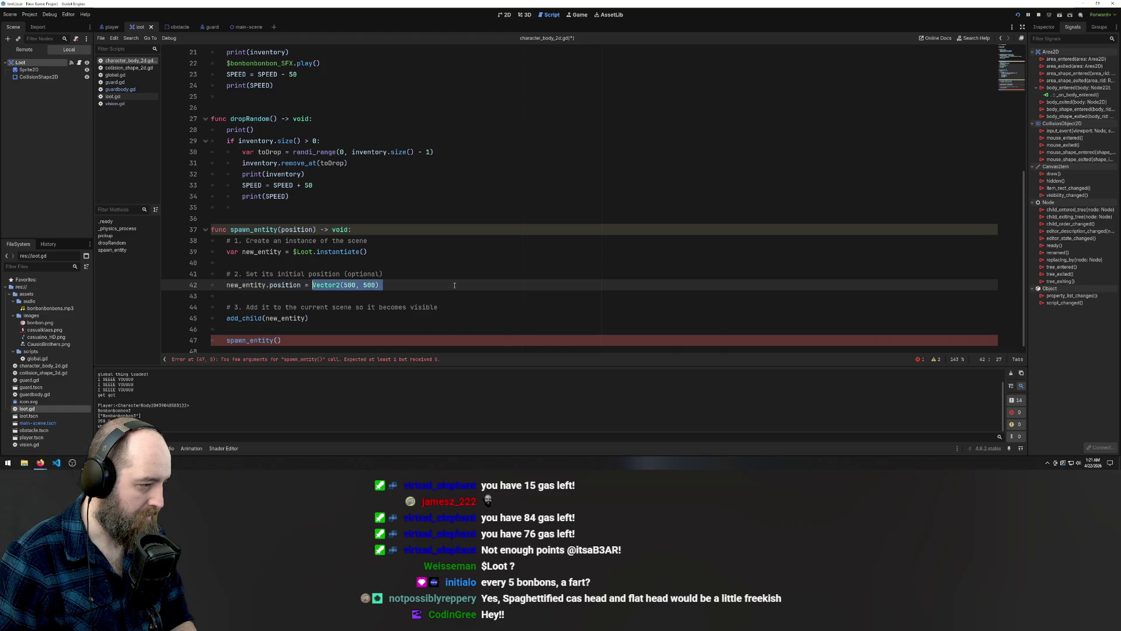
text(po)
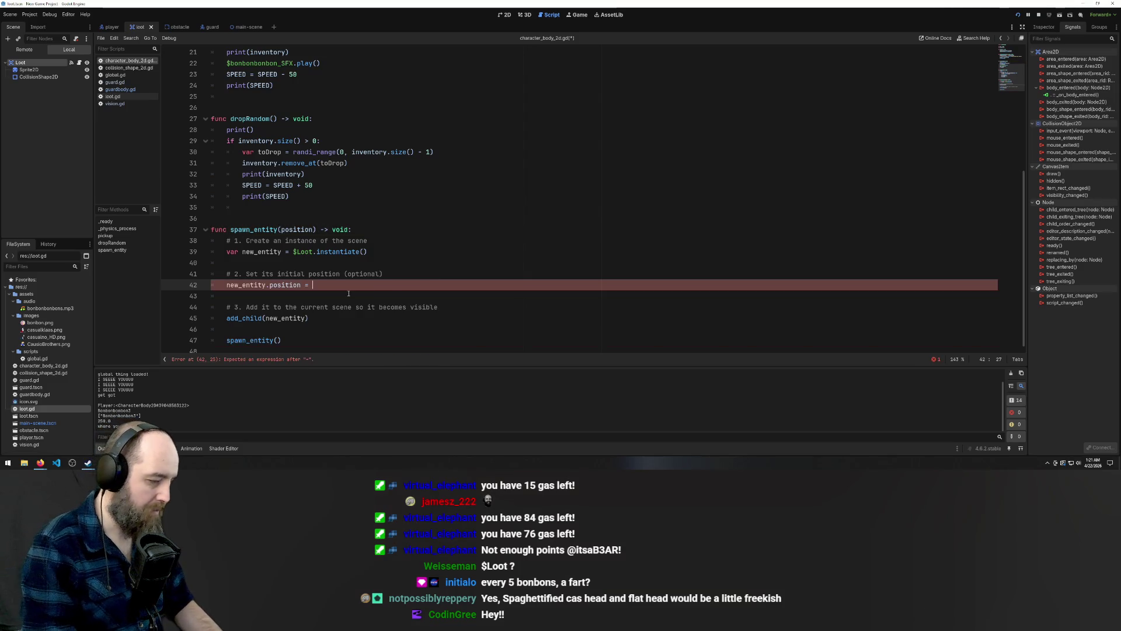
text(siti)
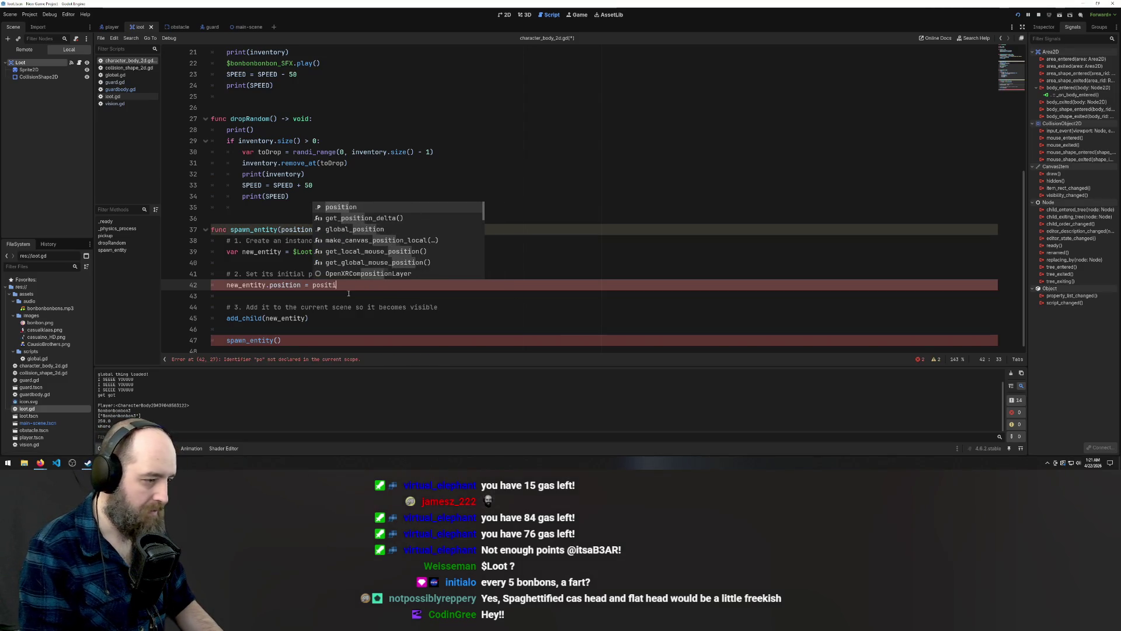
key(BackSpace)
key(BackSpace)
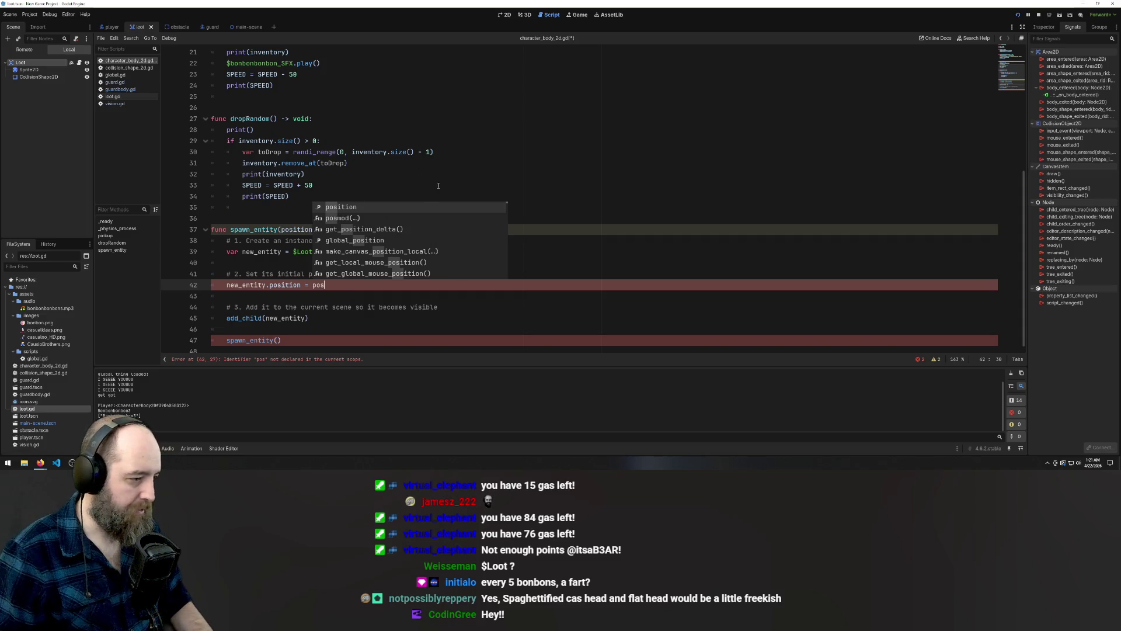
click(313, 185)
click(313, 229)
key(BackSpace)
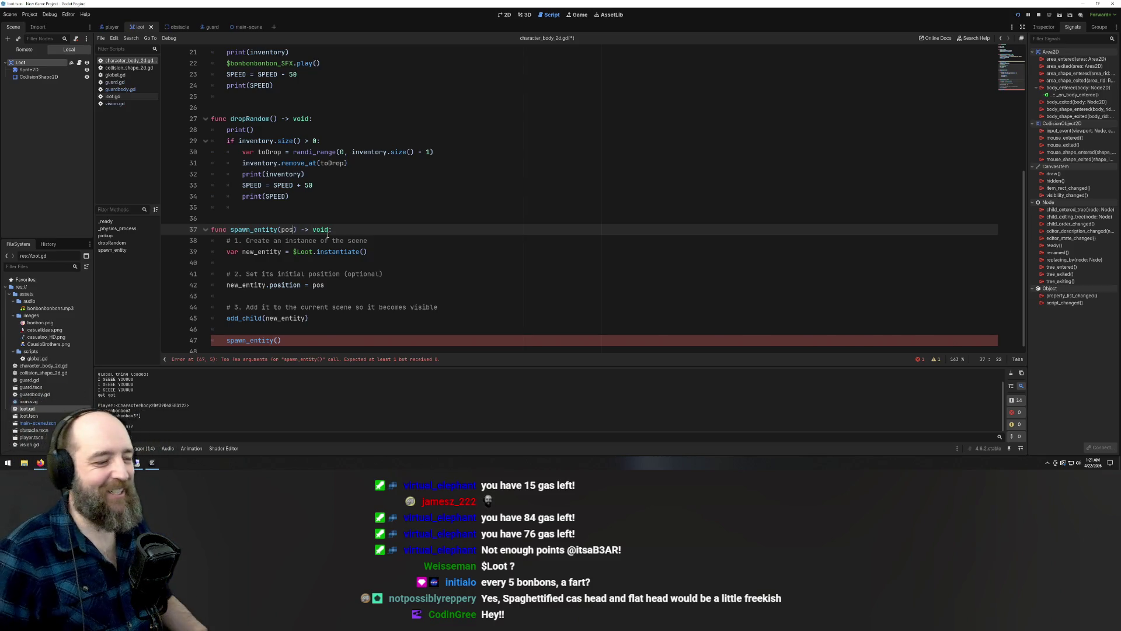
click(320, 262)
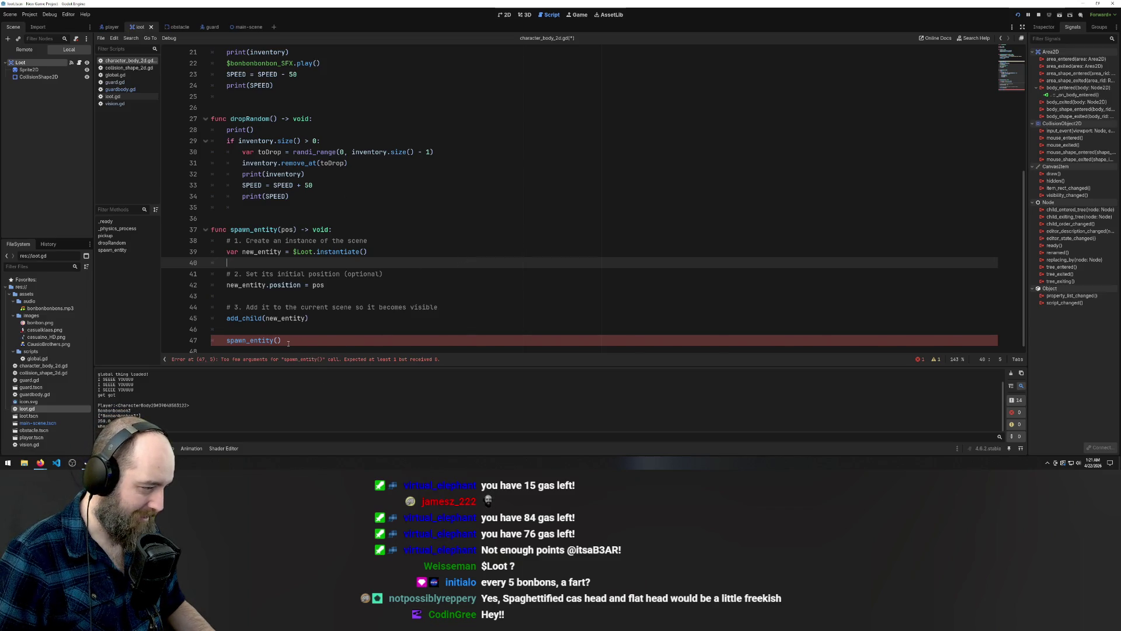
Pass pos into the instantiate call so line 39 reads $Loot.instantiate(pos)
click(255, 251)
key(ctrl+z)
key(ctrl+shift+z)
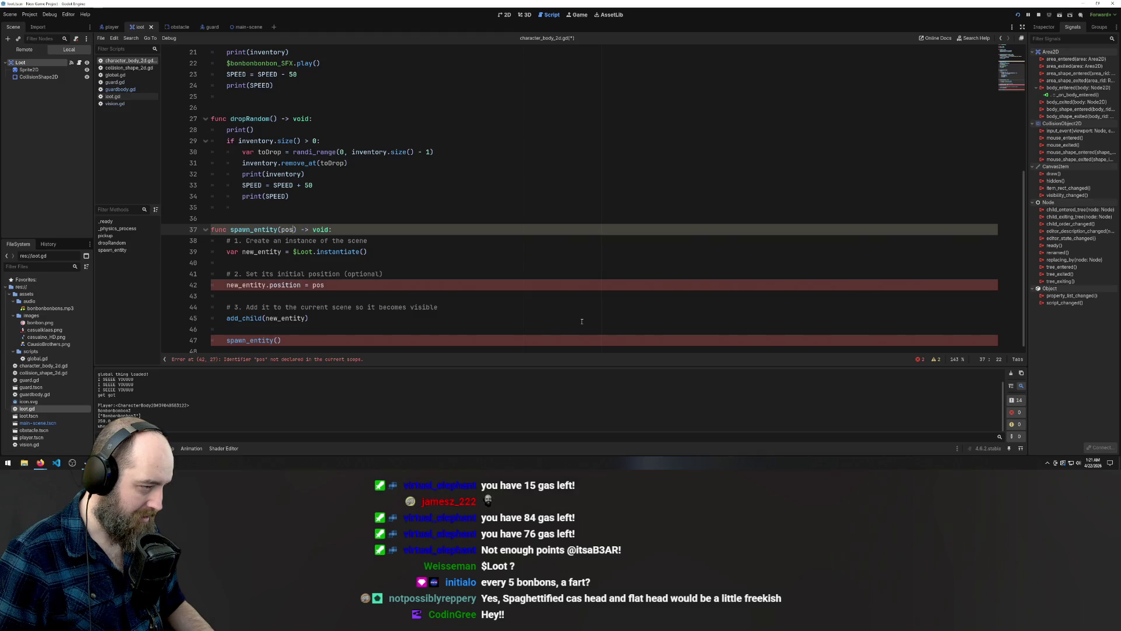
click(366, 251)
text(po)
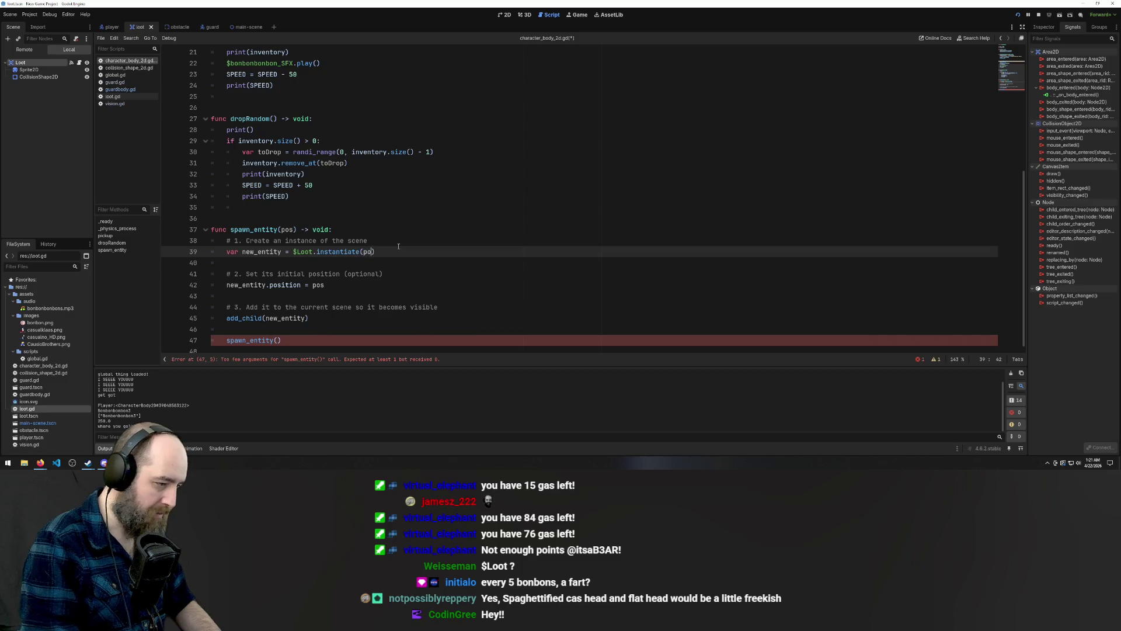
text(s)
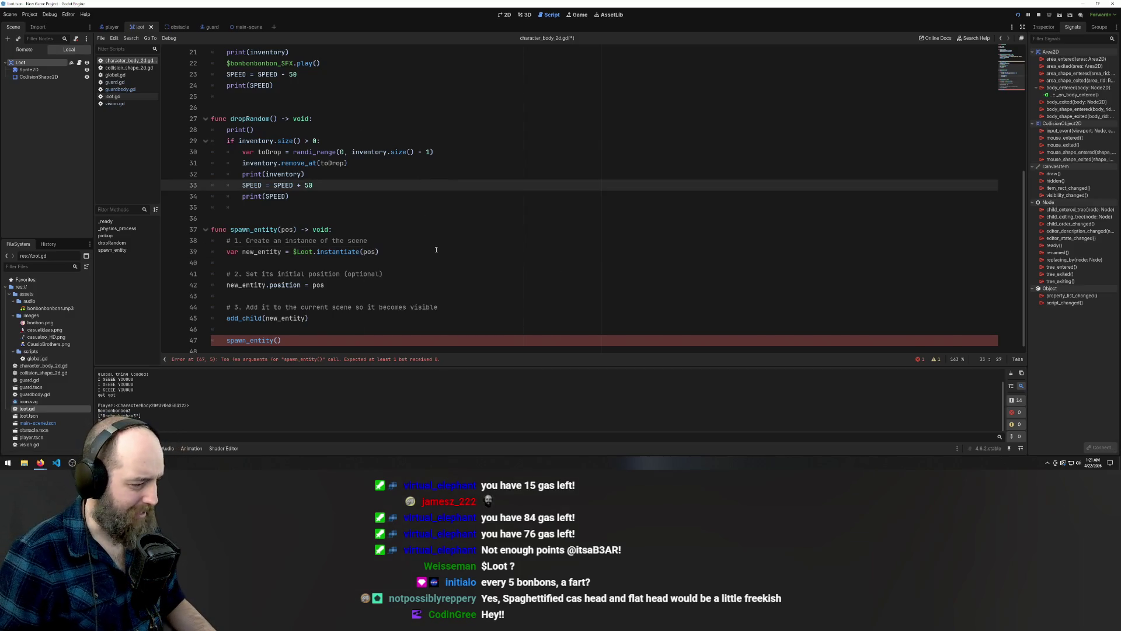
click(436, 250)
click(225, 340)
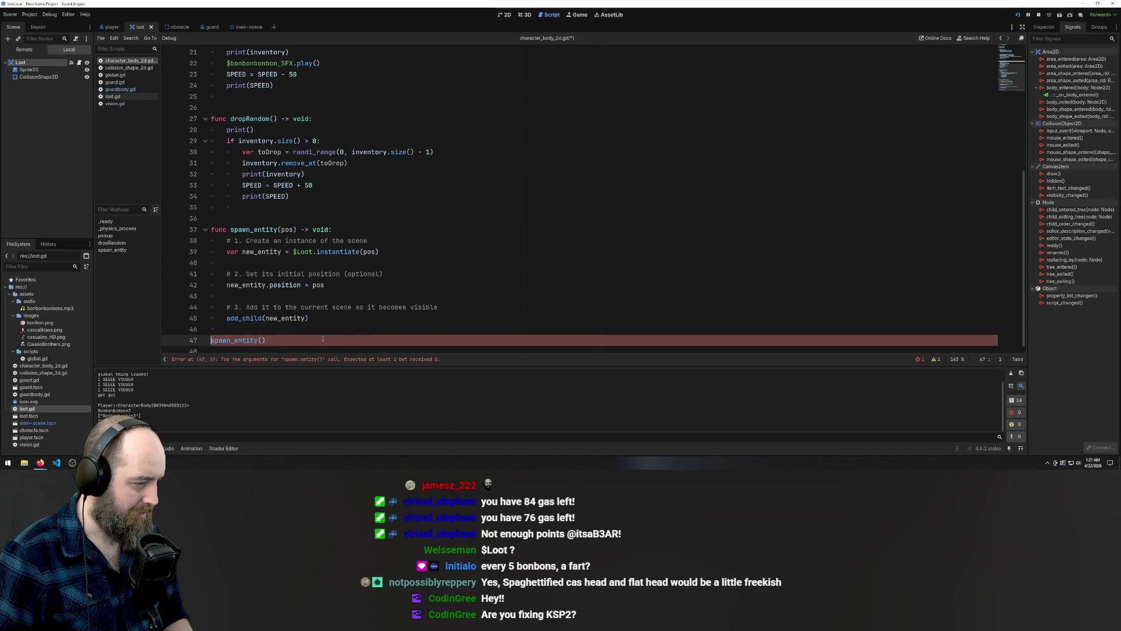
Unindent the line-47 spawn_entity() call and step back and forth through the pos edits with undo/redo
key(BackSpace)
click(547, 207)
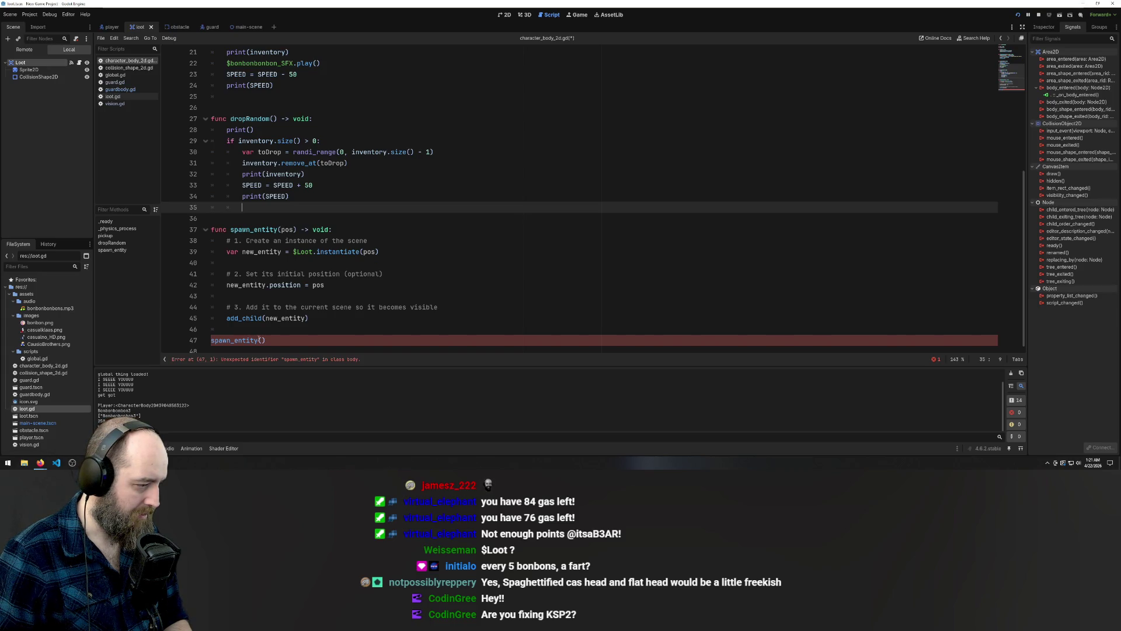
click(261, 339)
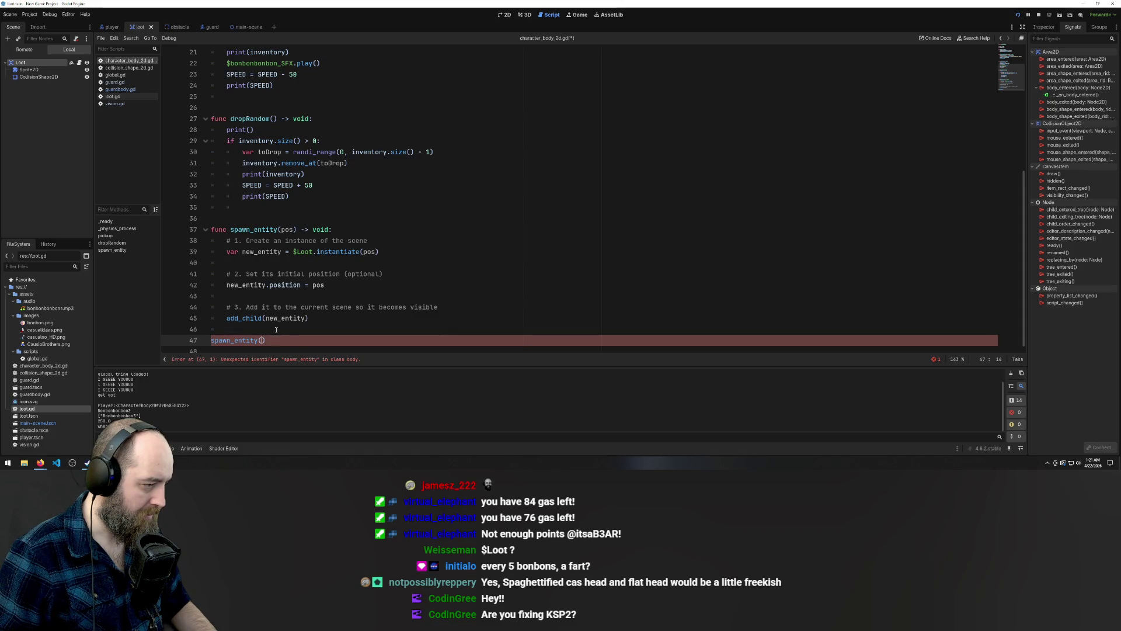
key(ctrl+z)
key(ctrl+z)
key(ctrl+z)
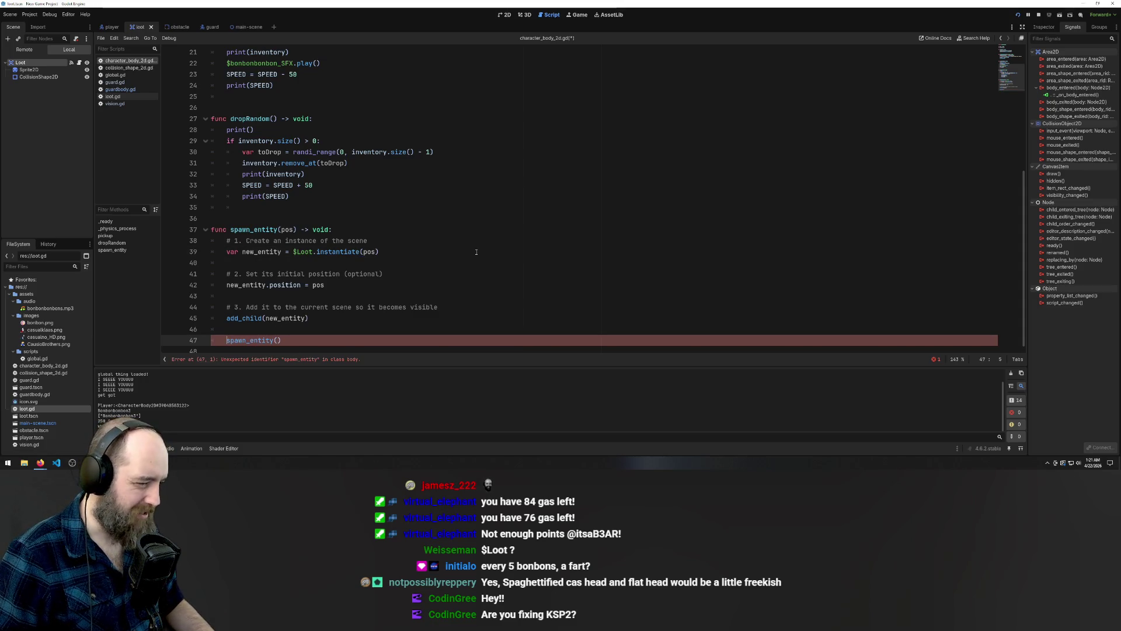
key(ctrl+y)
key(ctrl+y)
key(ctrl+y)
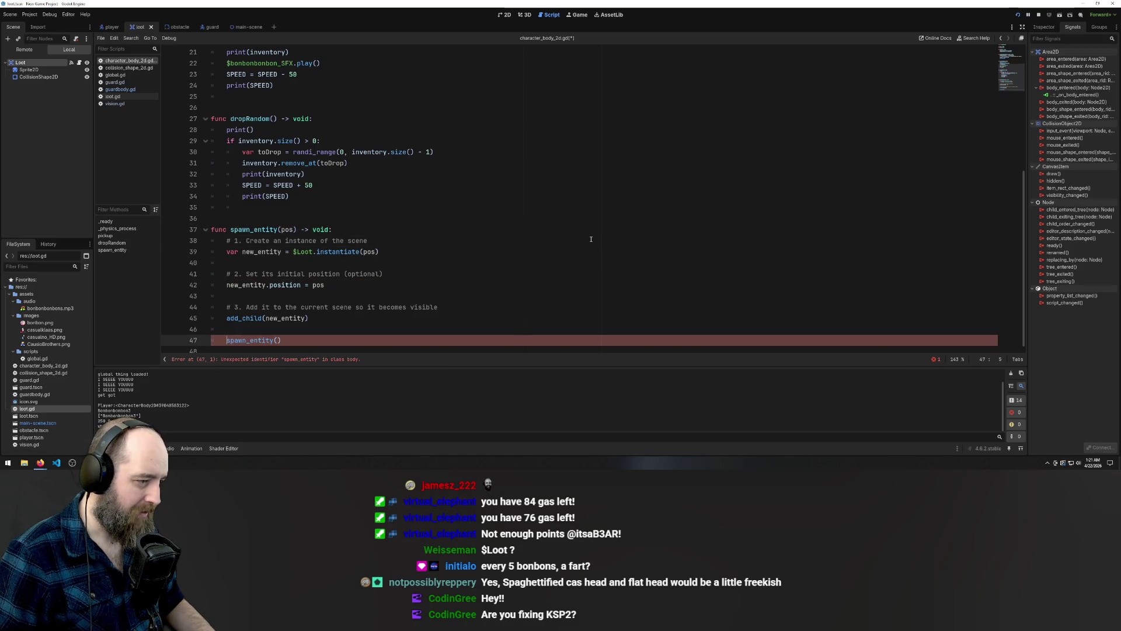
key(ctrl+z)
key(ctrl+z)
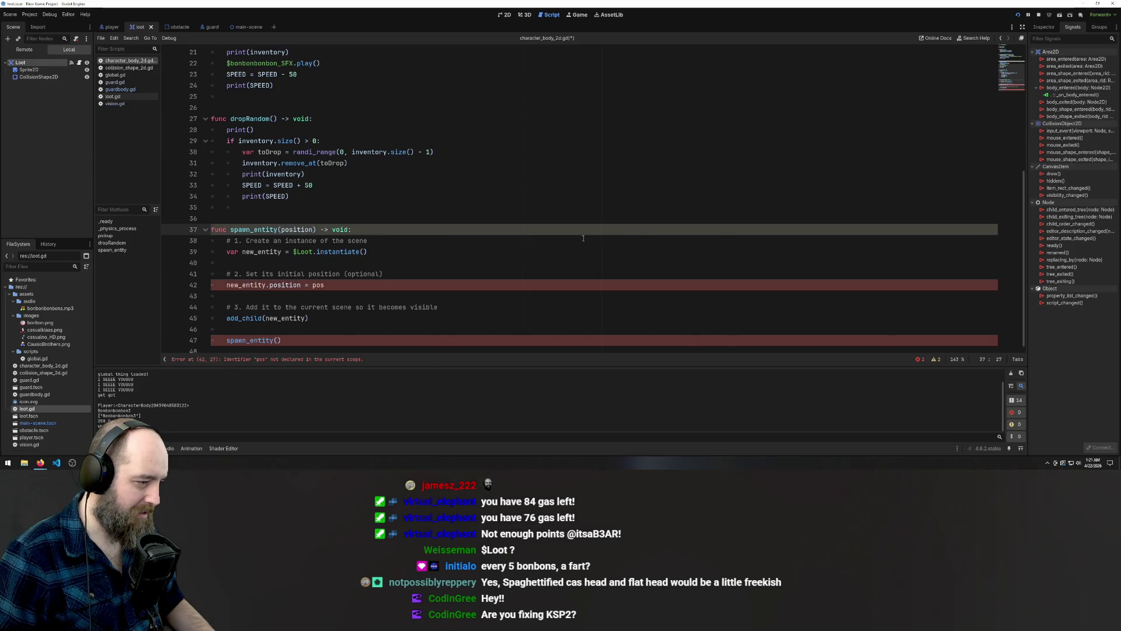
key(Down)
key(Down)
key(Down)
key(End)
text(i)
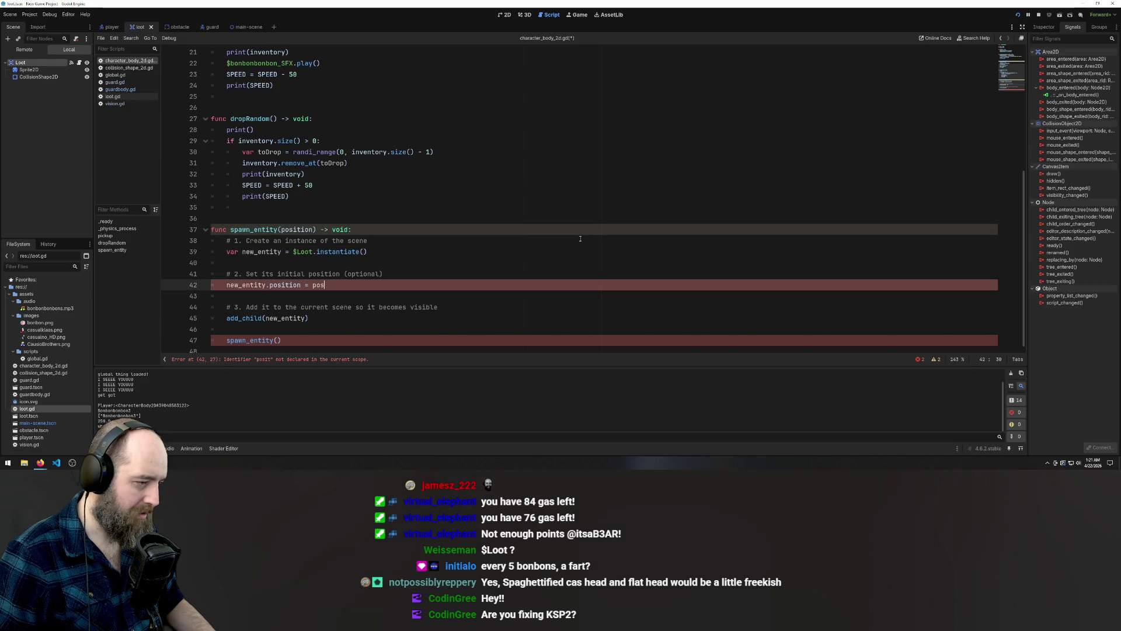
key(ctrl+shift+z)
key(ctrl+shift+z)
key(ctrl+shift+z)
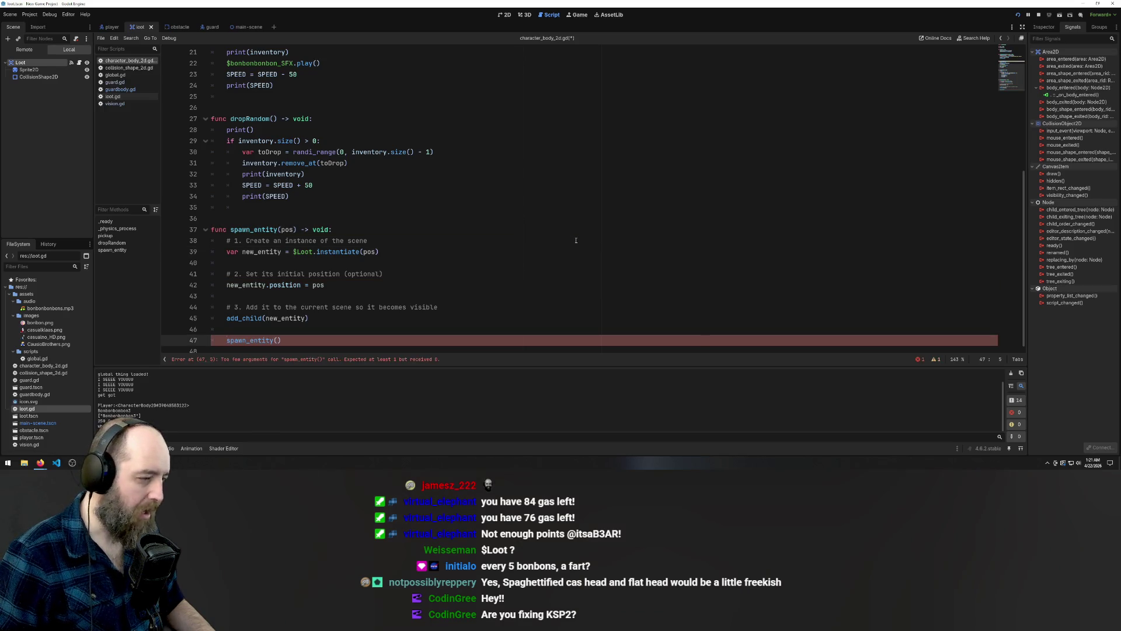
Comment out line 42's position assignment, then undo back to a parameterless spawn_entity with empty instantiate()
key(BackSpace)
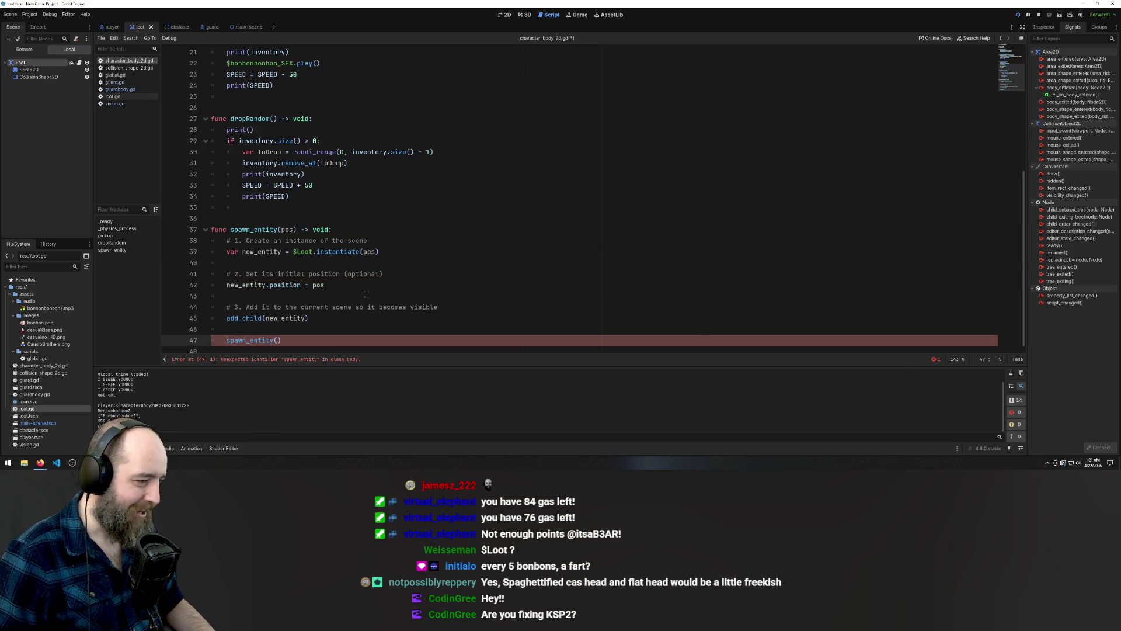
key(ctrl+z)
key(ctrl+z)
key(ctrl+z)
key(ctrl+shift+z)
key(ctrl+shift+z)
key(ctrl+shift+z)
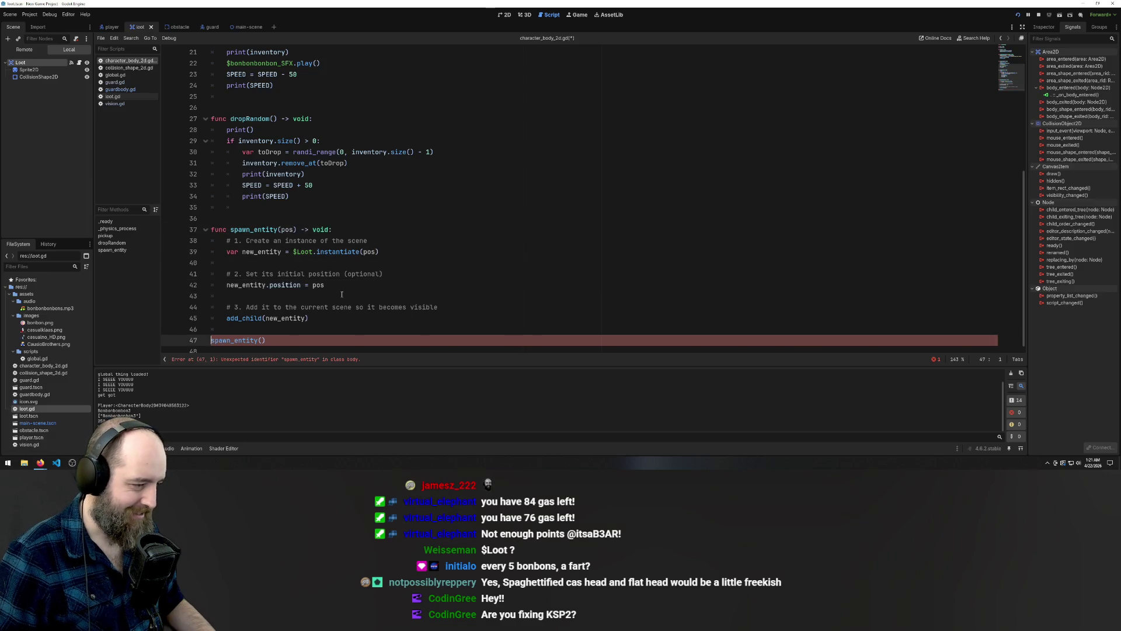
click(338, 290)
key(ctrl+k)
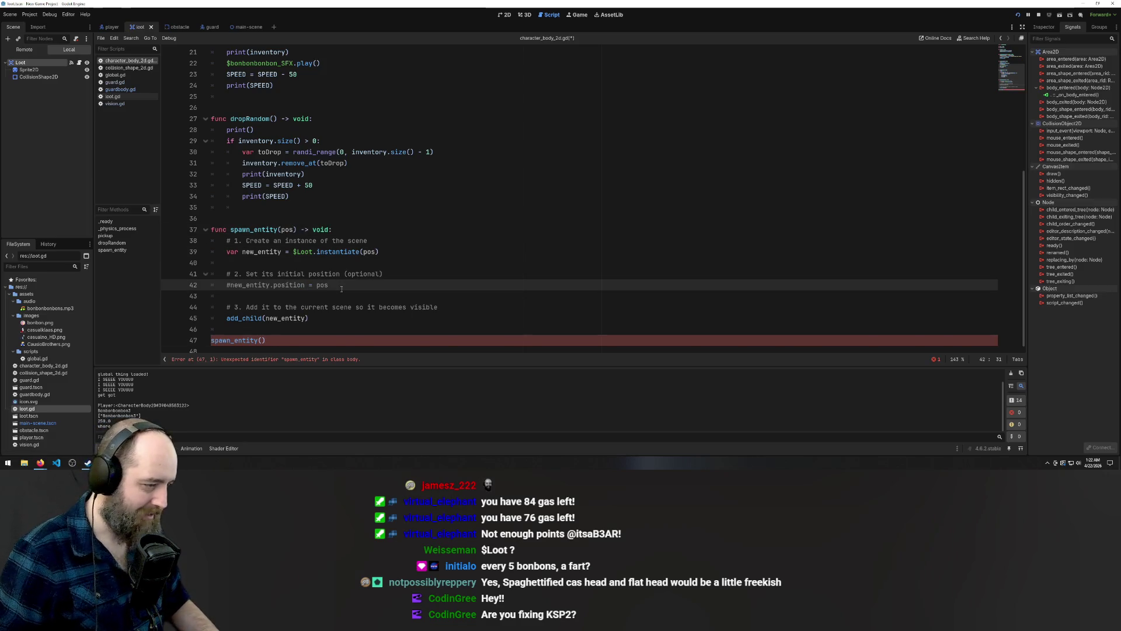
click(520, 218)
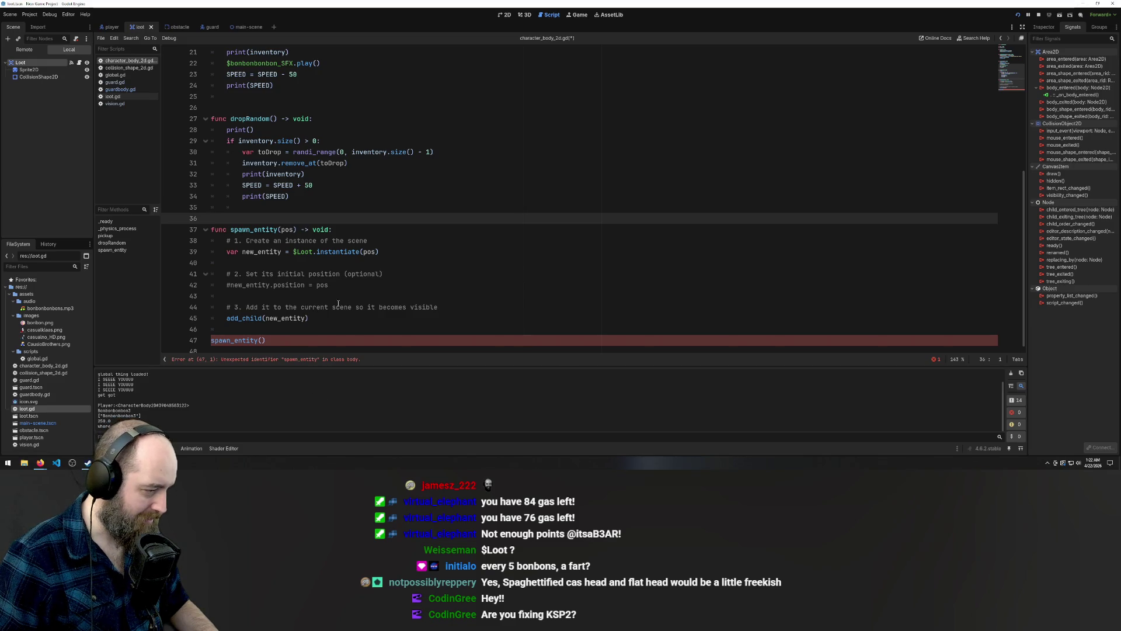
click(215, 340)
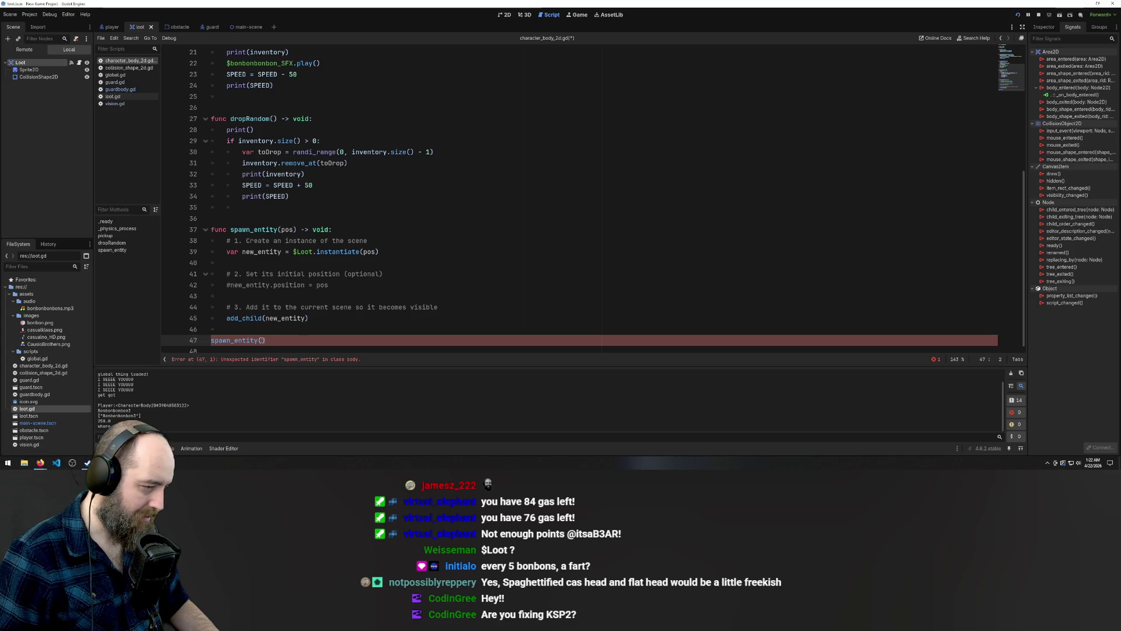
key(ctrl+z)
key(ctrl+z)
key(ctrl+z)
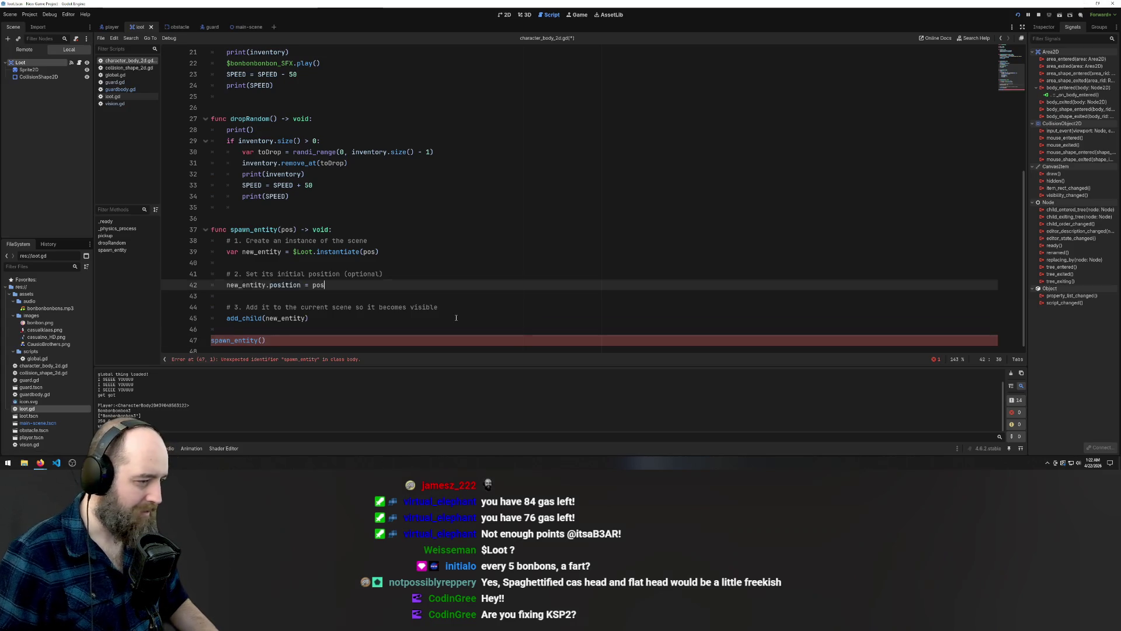
key(ctrl+z)
key(ctrl+z)
key(ctrl+z)
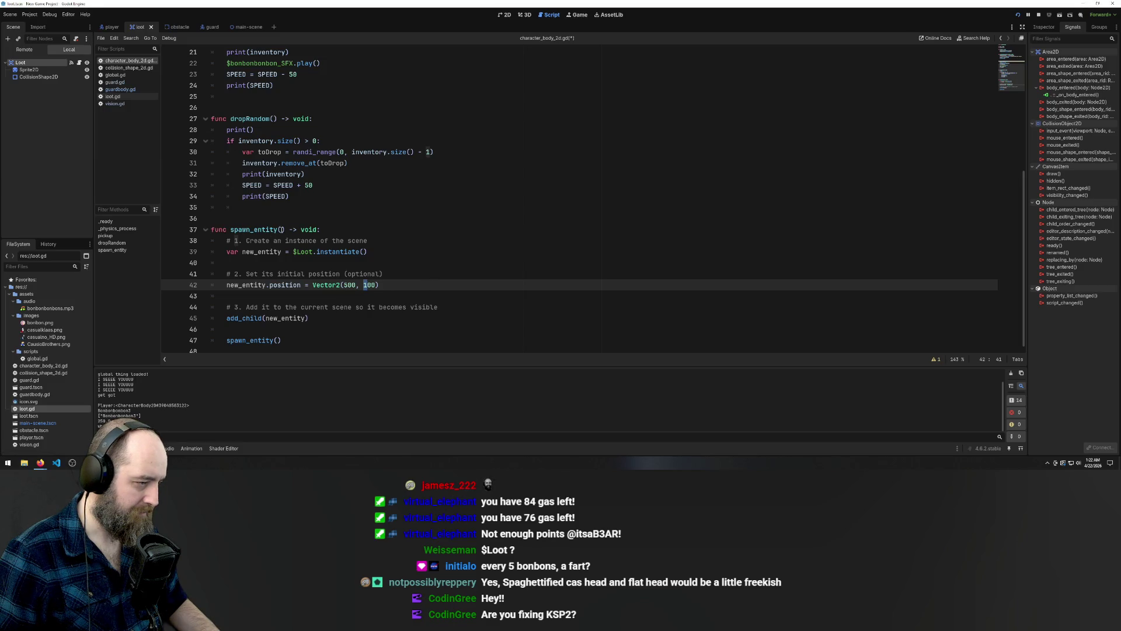
Give spawn_entity a pos parameter again, trying and undoing pos in place of the Vector2 values
click(281, 229)
text(pos)
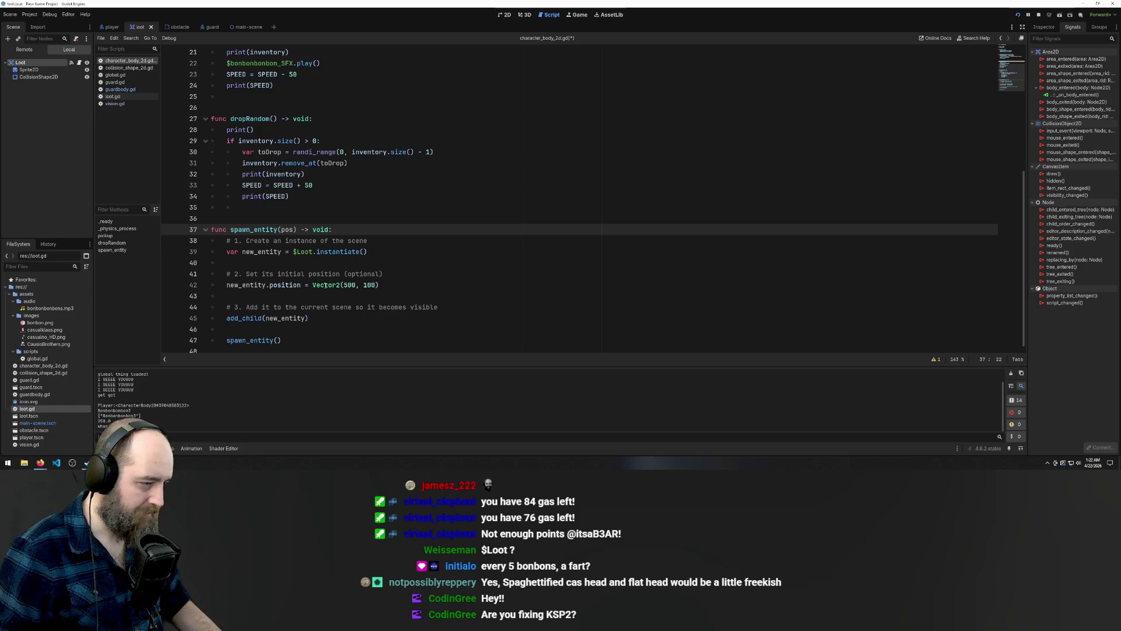
drag(344, 285, 379, 284)
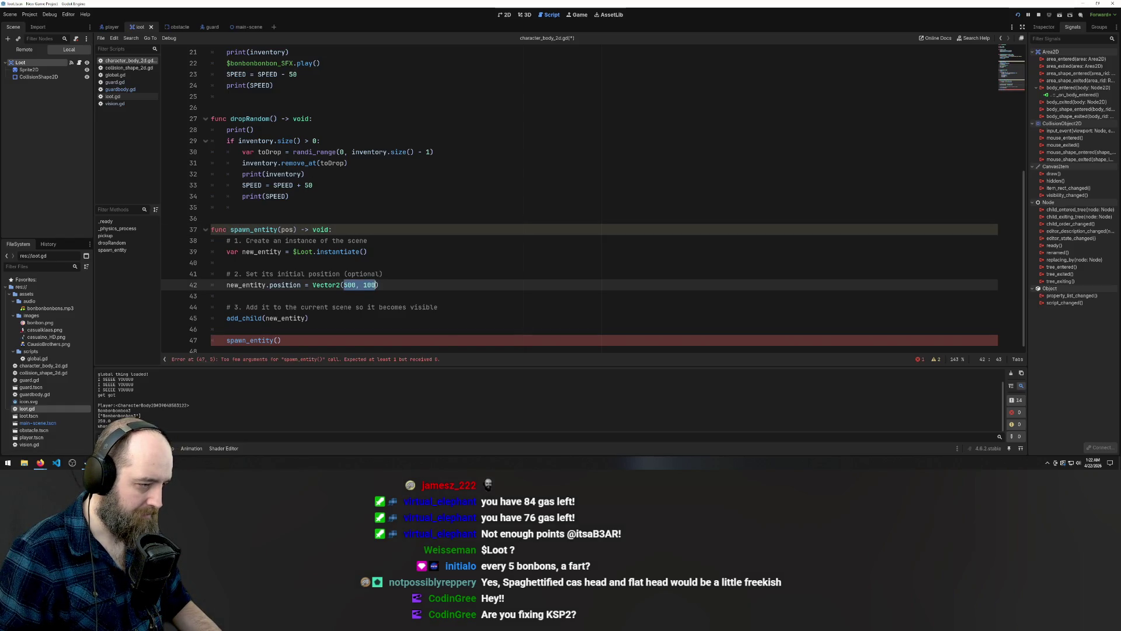
text(pos)
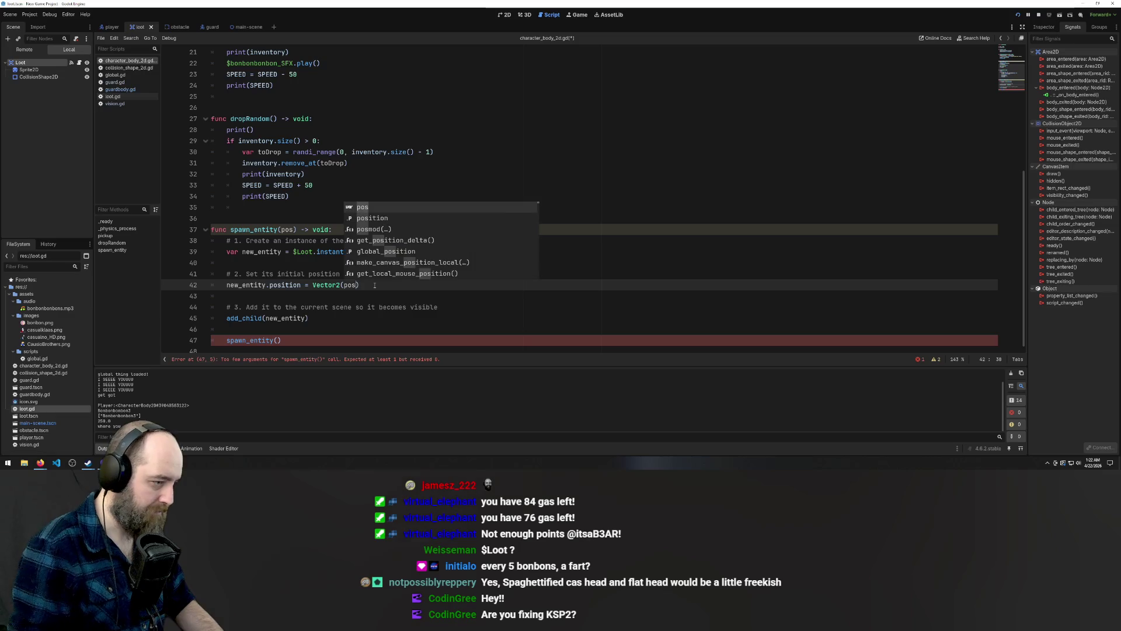
key(ctrl+z)
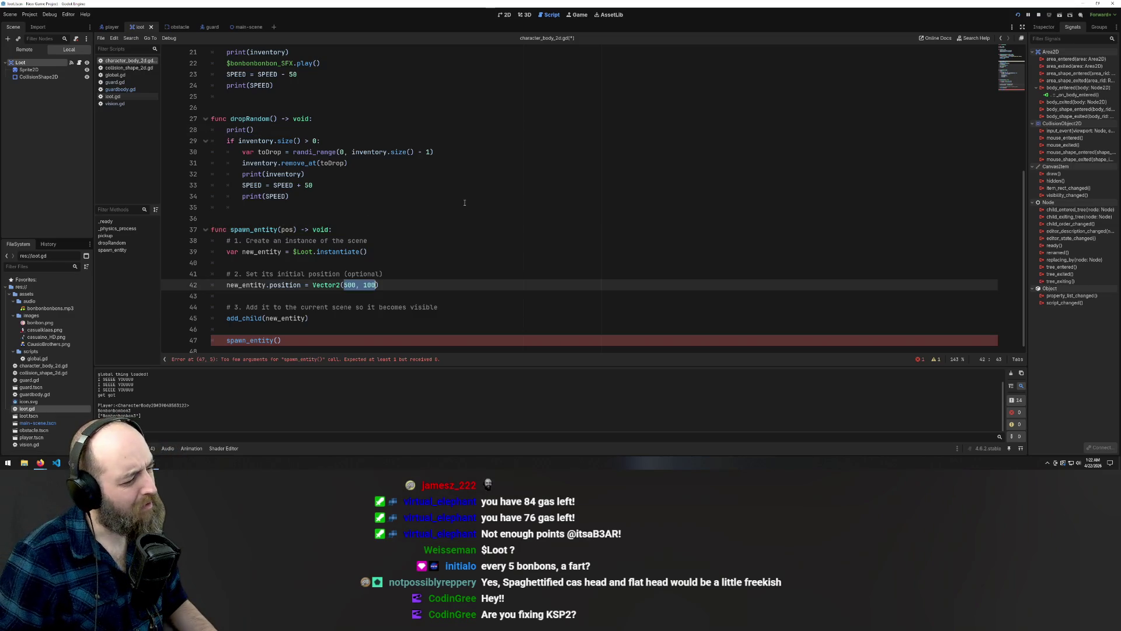
key(ctrl+z)
key(ctrl+z)
key(ctrl+y)
key(ctrl+y)
key(ctrl+y)
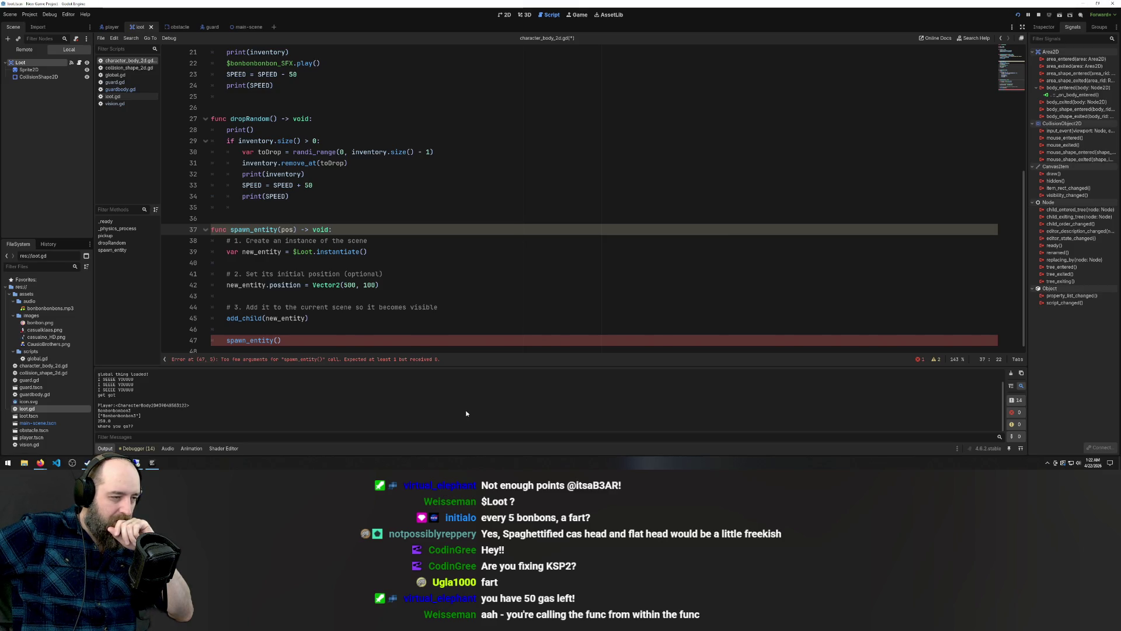
Unindent the line-47 spawn_entity() call to class level and check the function header
click(220, 345)
key(BackSpace)
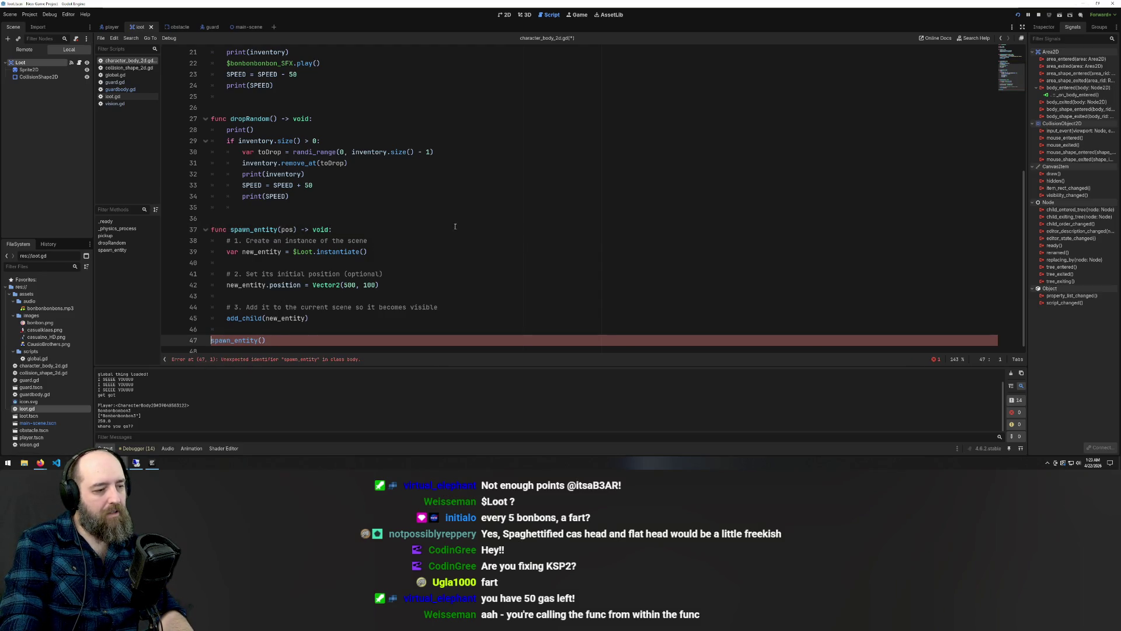
click(455, 226)
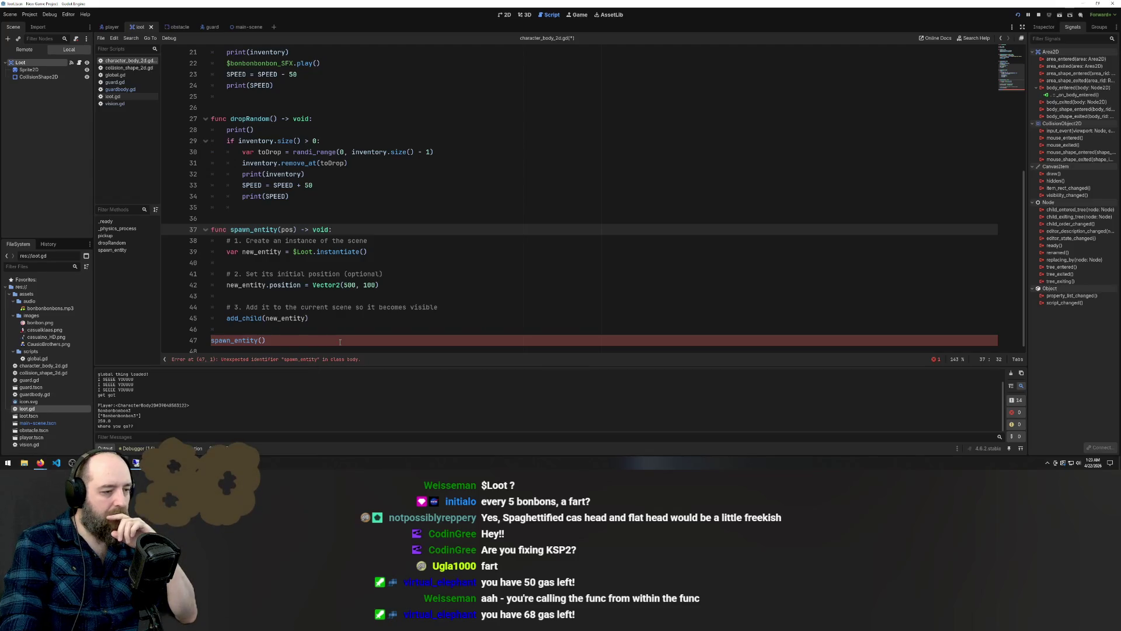
Replace the line-47 spawn_entity() call with spawn_entity(pos)
drag(266, 340, 212, 340)
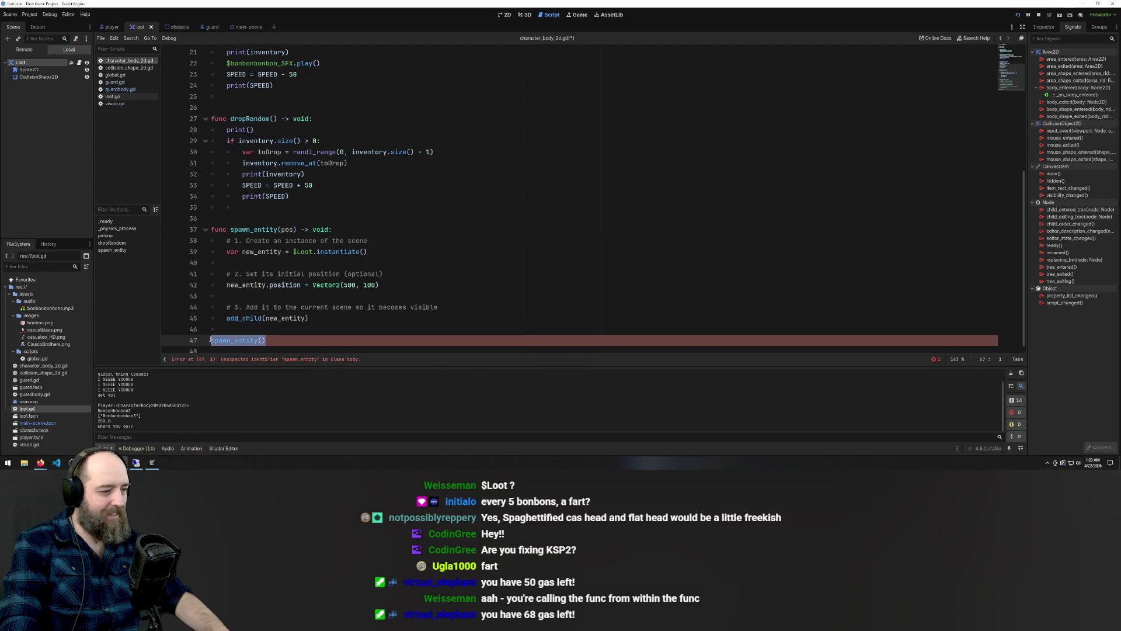
key(BackSpace)
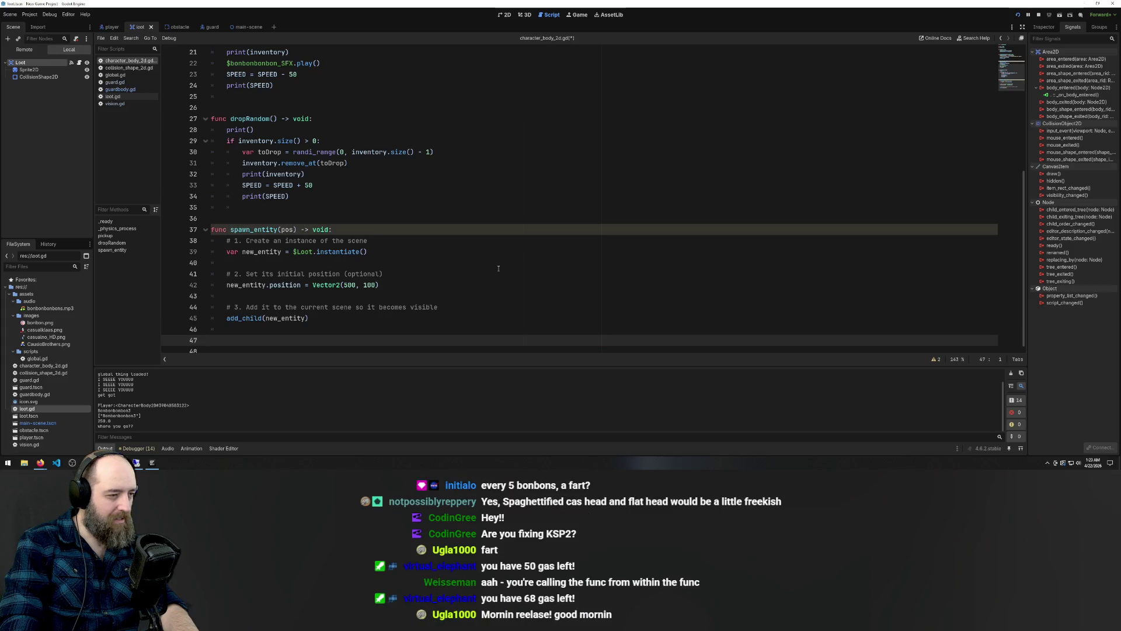
click(409, 263)
click(418, 196)
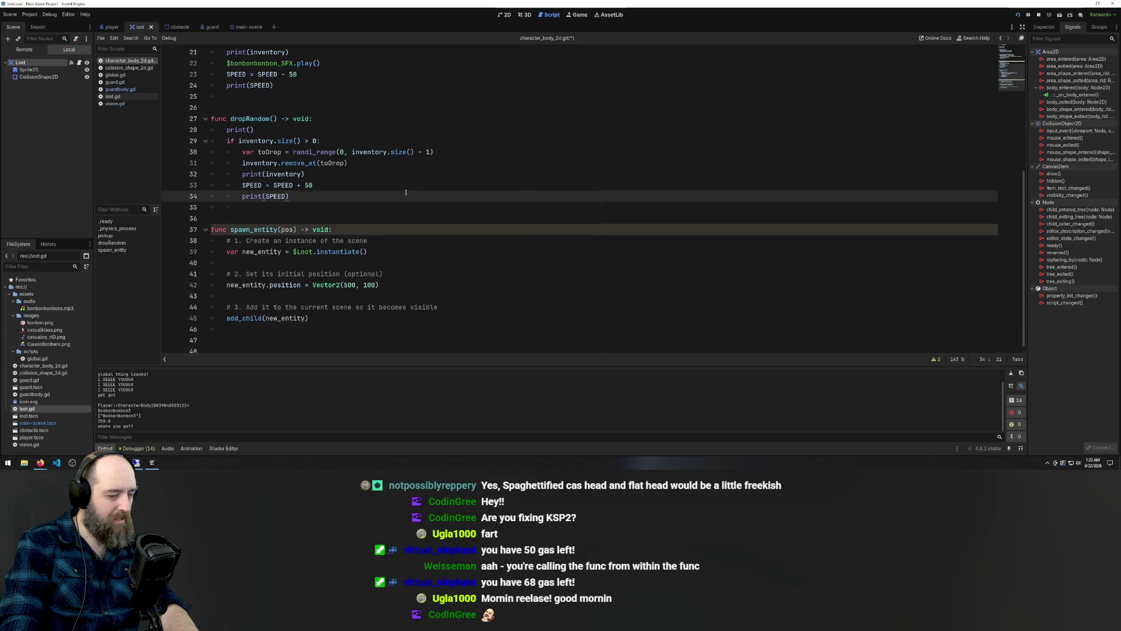
click(313, 339)
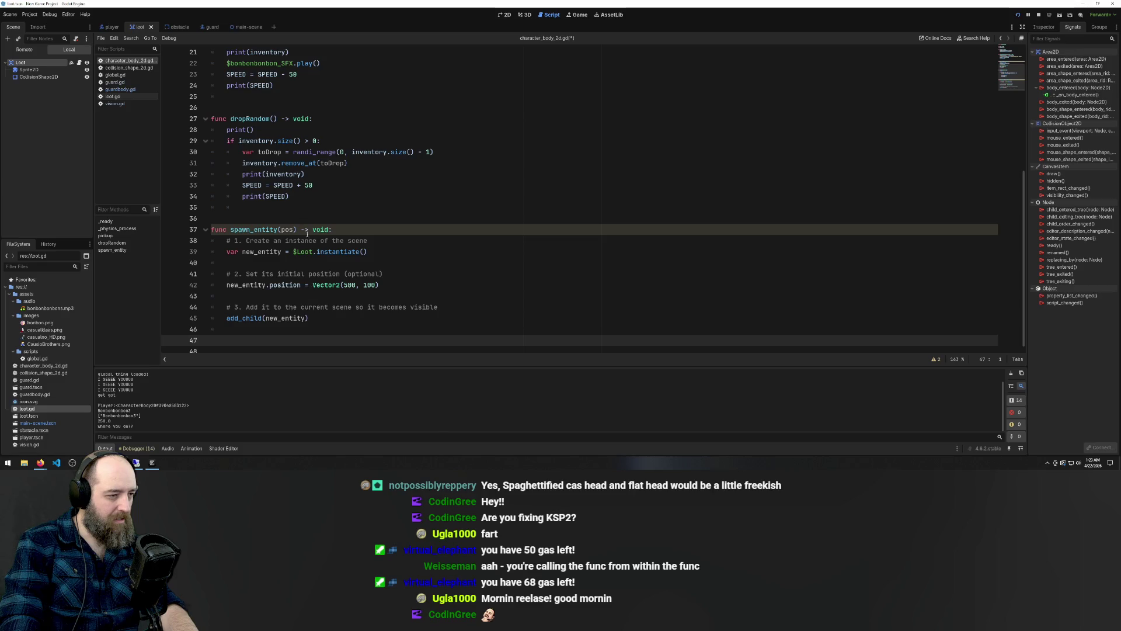
text(spaw)
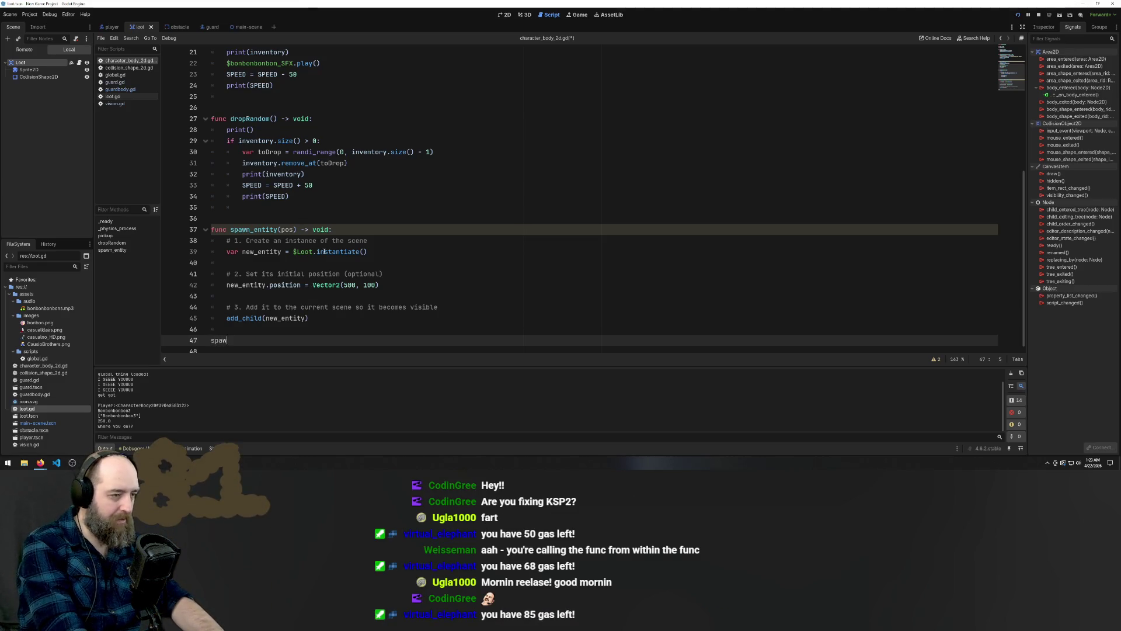
text(n_ent)
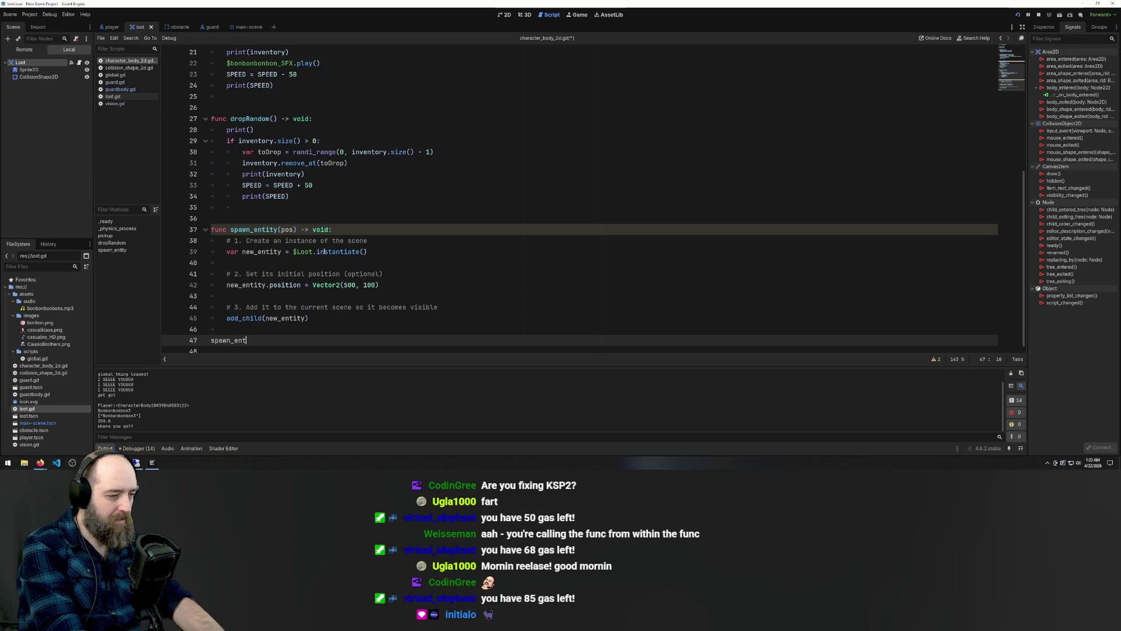
text(ity)
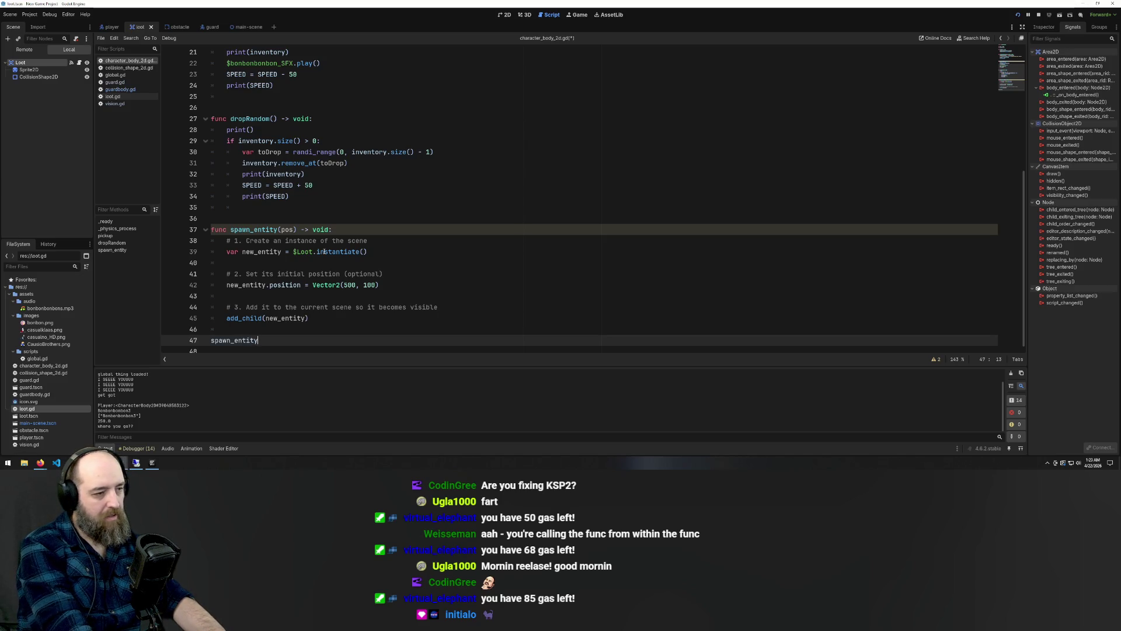
text((pos)
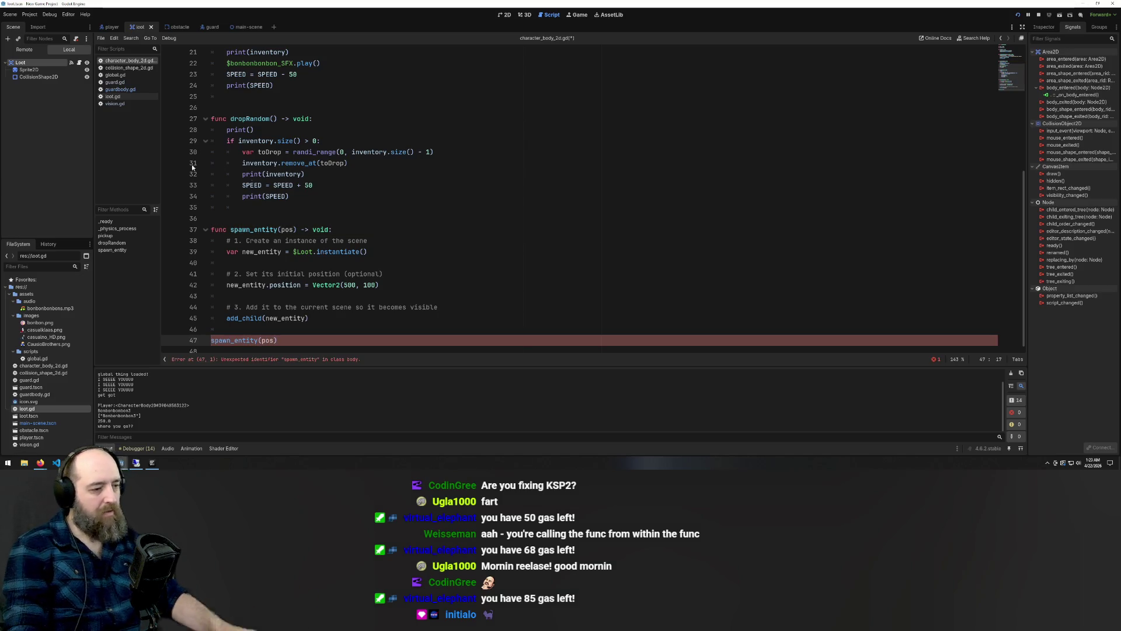
Move the spawn_entity(pos) call from line 47 up to empty line 36 above the function
drag(290, 341, 201, 341)
key(ctrl+c)
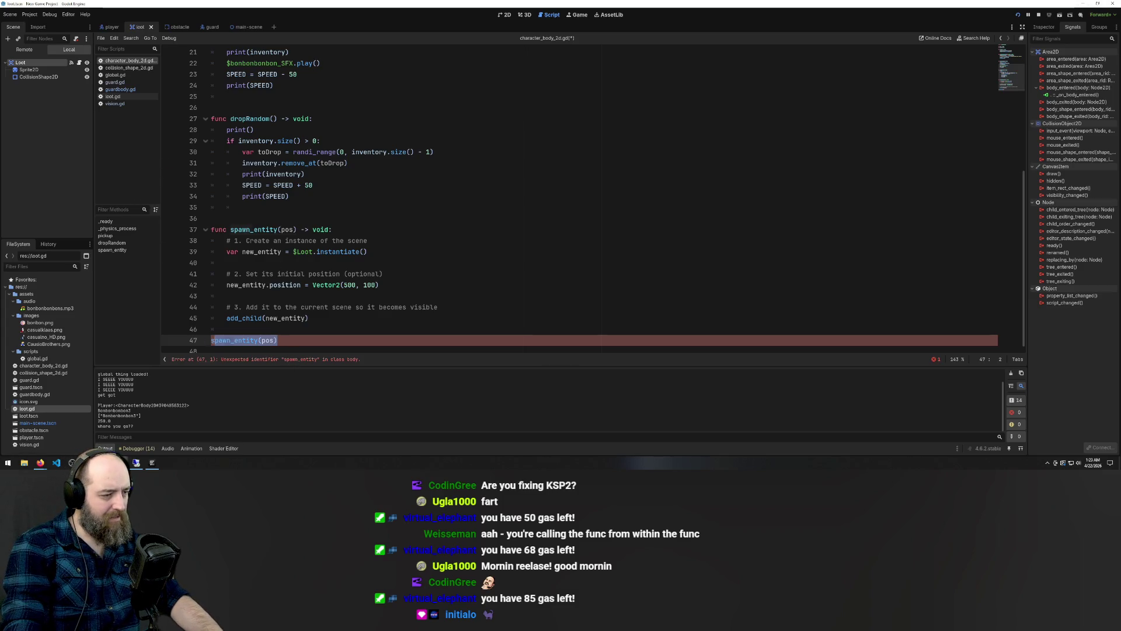
key(BackSpace)
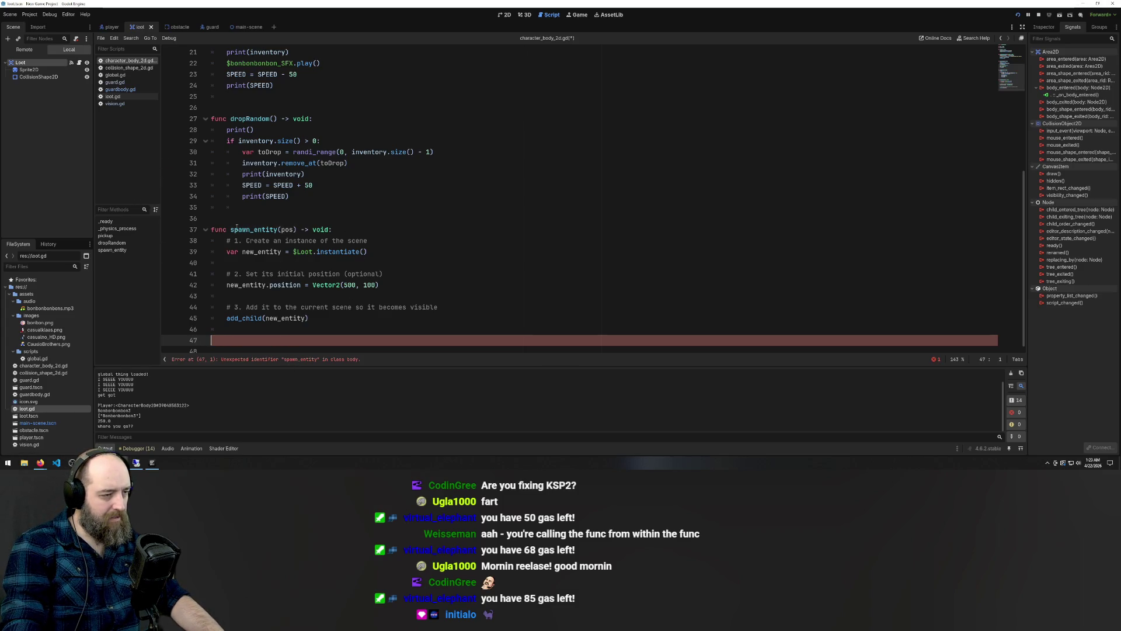
click(226, 227)
click(261, 222)
key(ctrl+v)
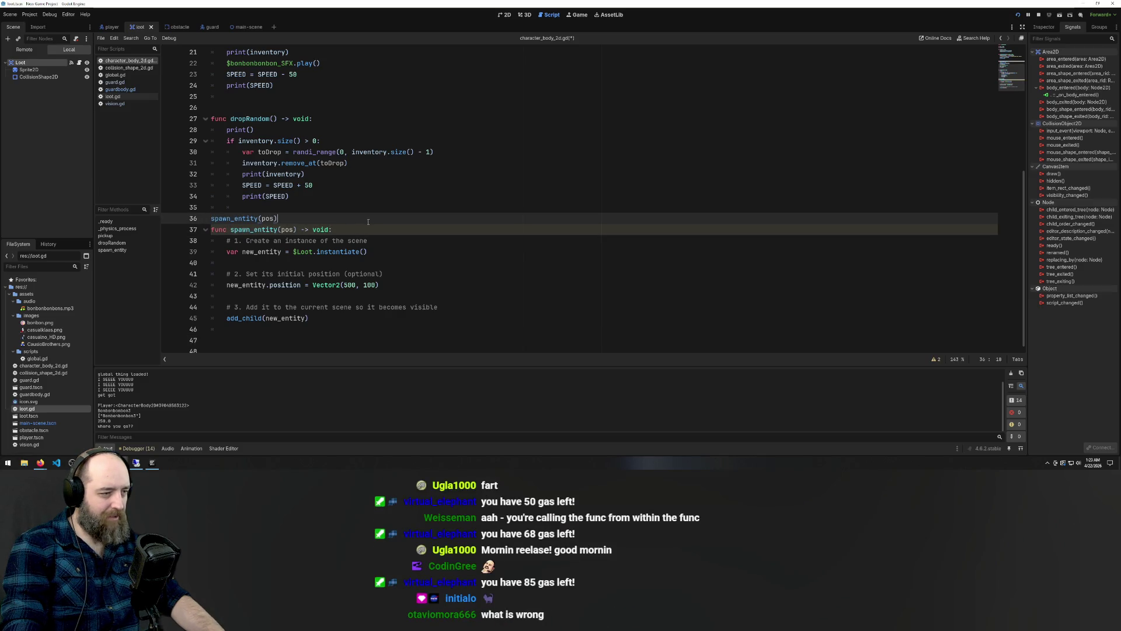
click(376, 185)
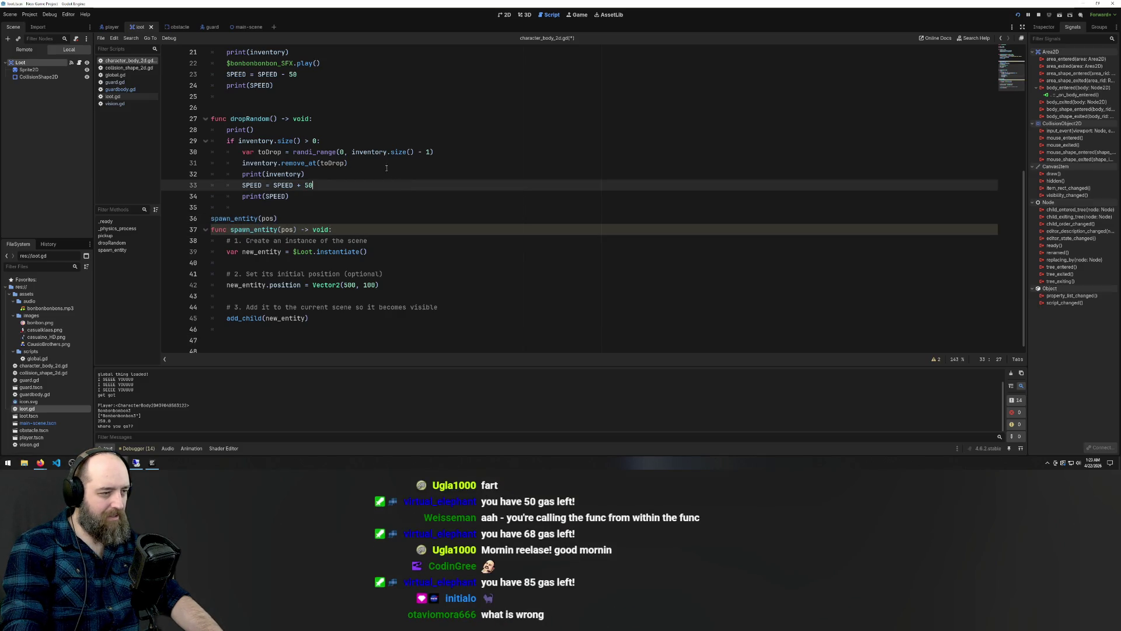
click(382, 223)
scroll(470, 310, up, 7)
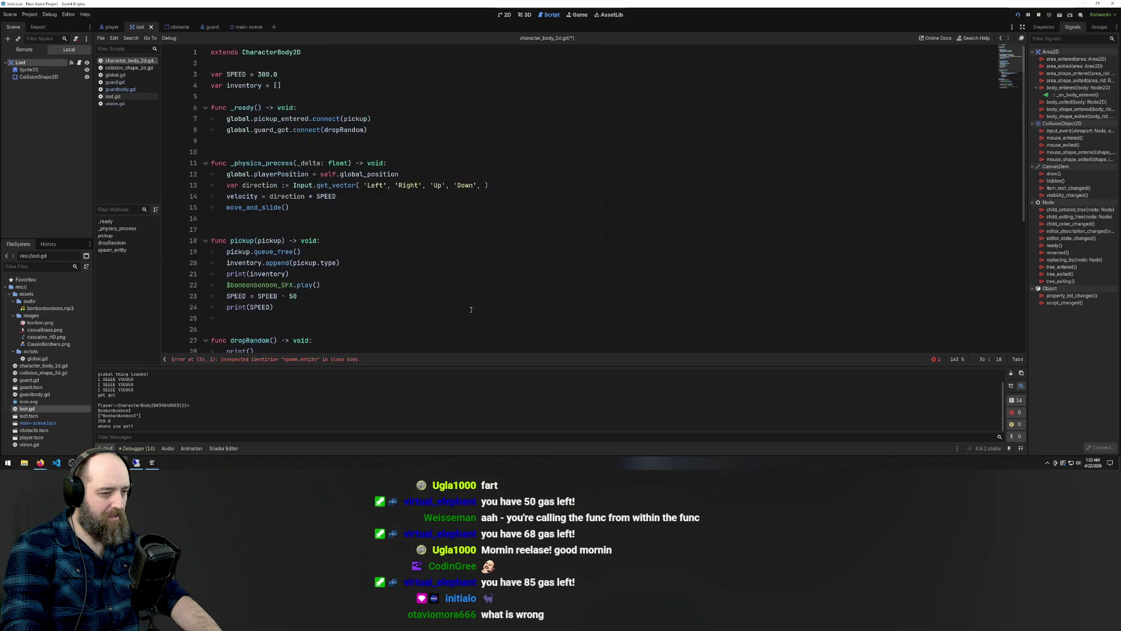
Delete the misplaced spawn_entity(pos) text from line 36
scroll(471, 309, down, 6)
key(shift+Home)
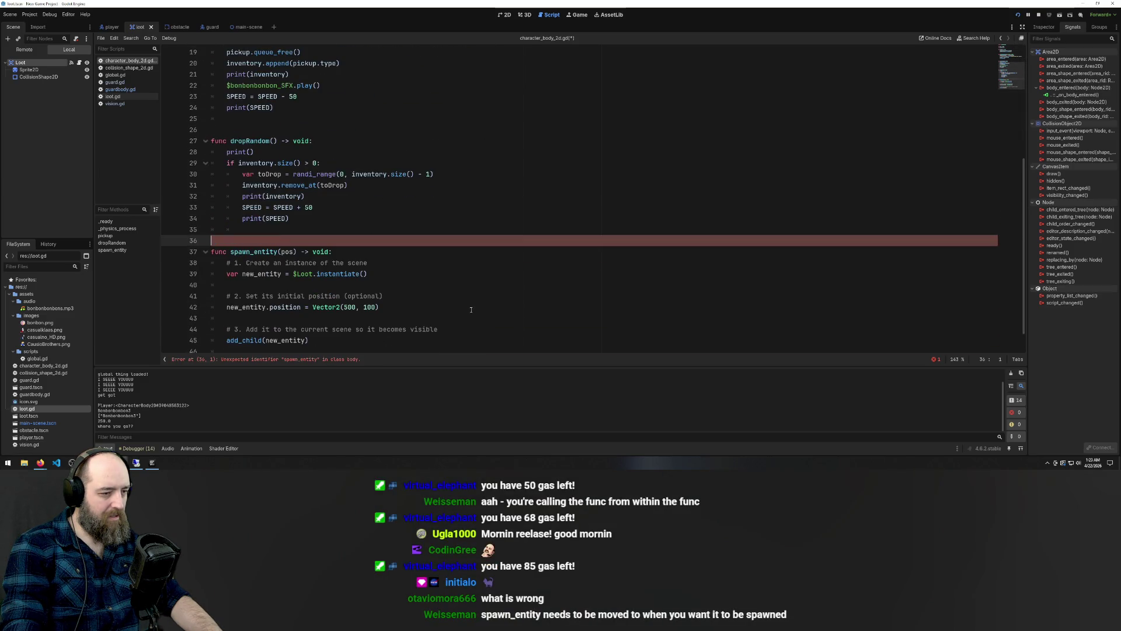
key(BackSpace)
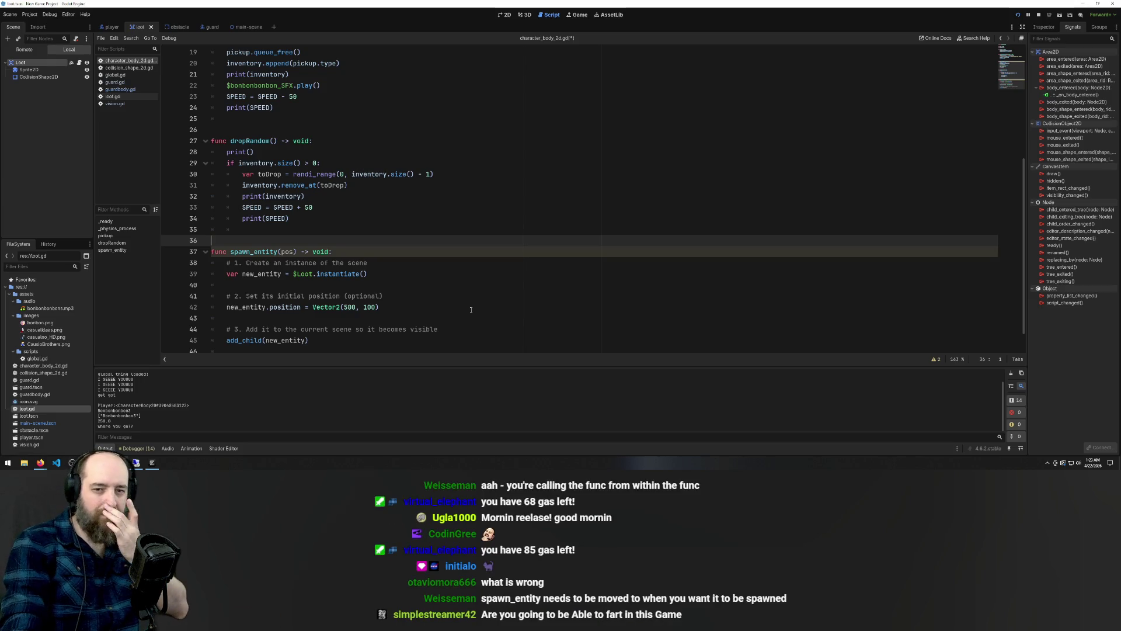
Add a spawn_entity(pos) call on a new line after print(SPEED) in dropRandom
scroll(380, 236, down, 1)
scroll(380, 237, up, 7)
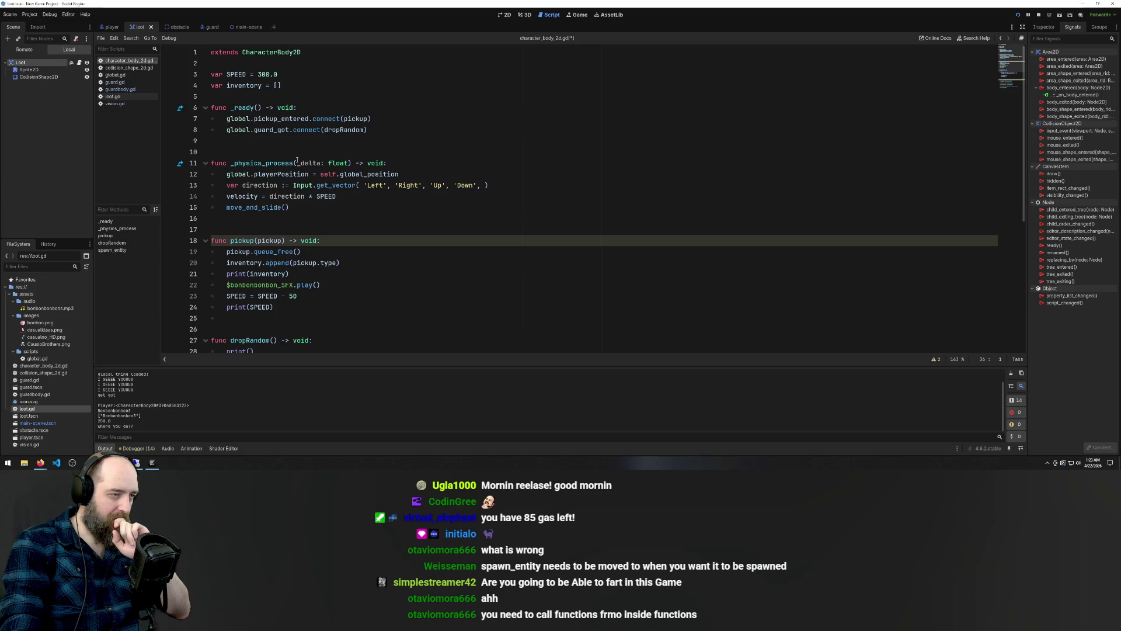
scroll(282, 108, down, 7)
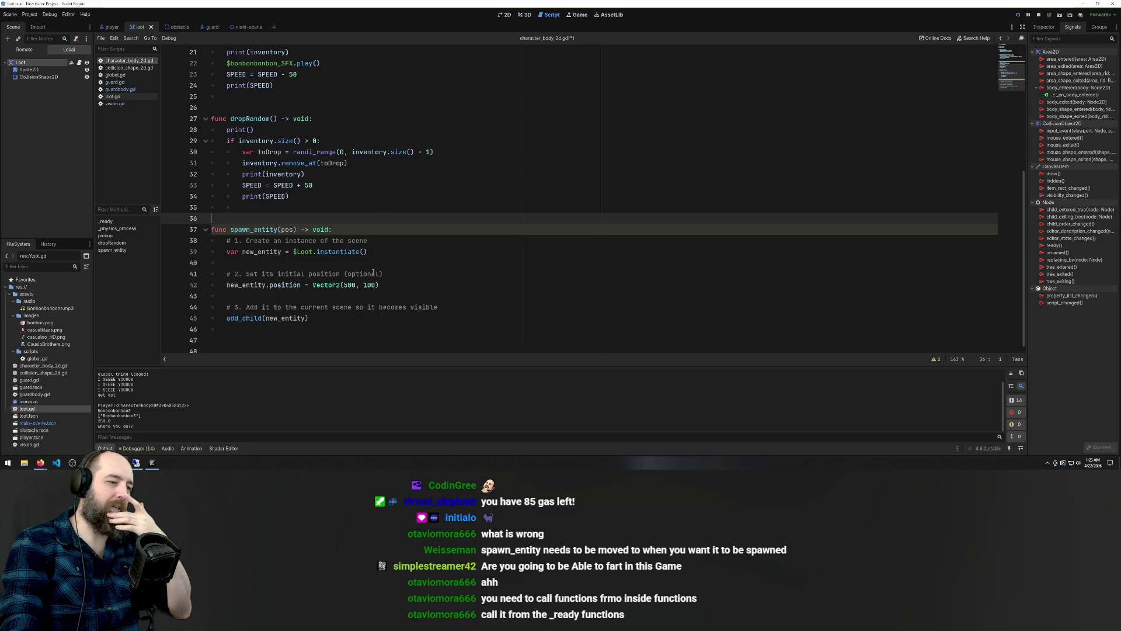
click(435, 196)
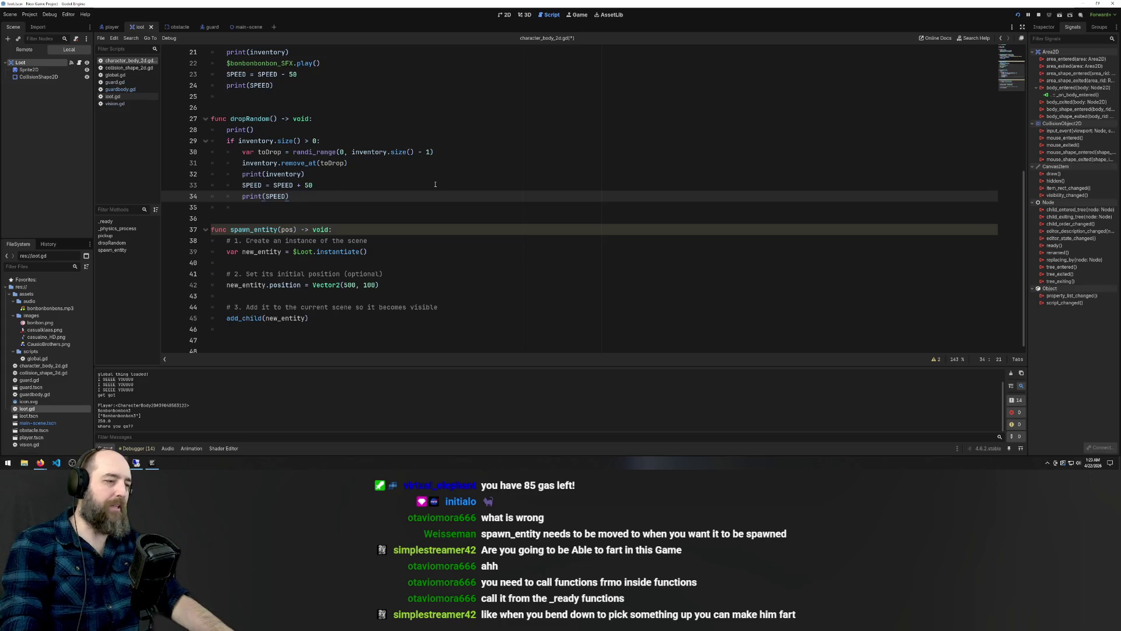
key(Return)
text(spawn_entity(pos))
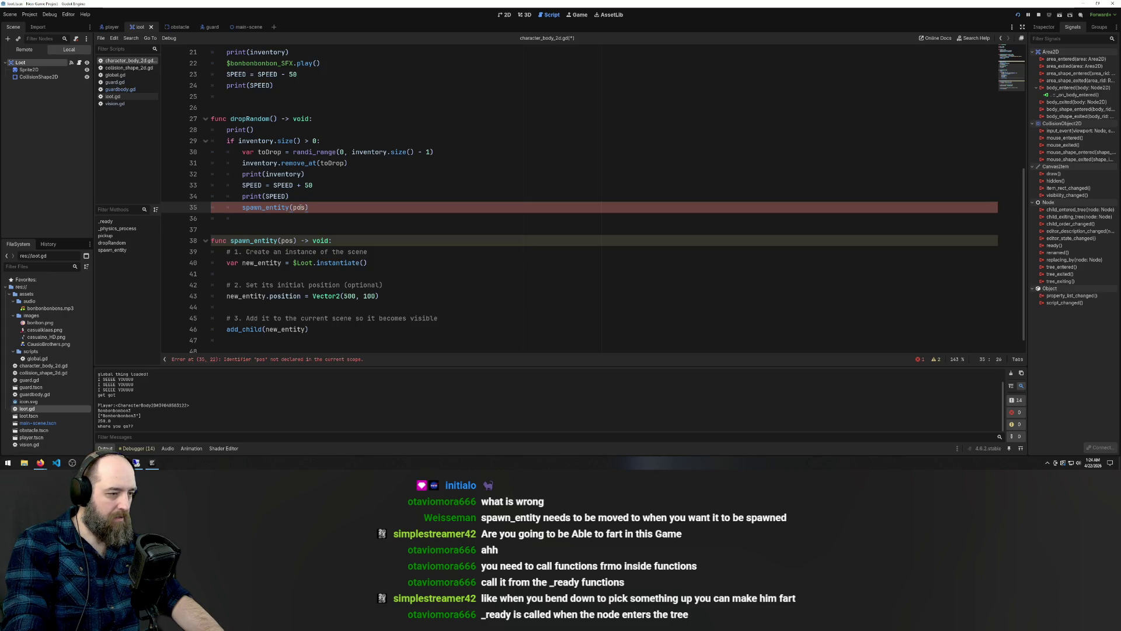
Check the pos argument and parameter, then cut the spawn_entity(pos) call from dropRandom
double_click(298, 207)
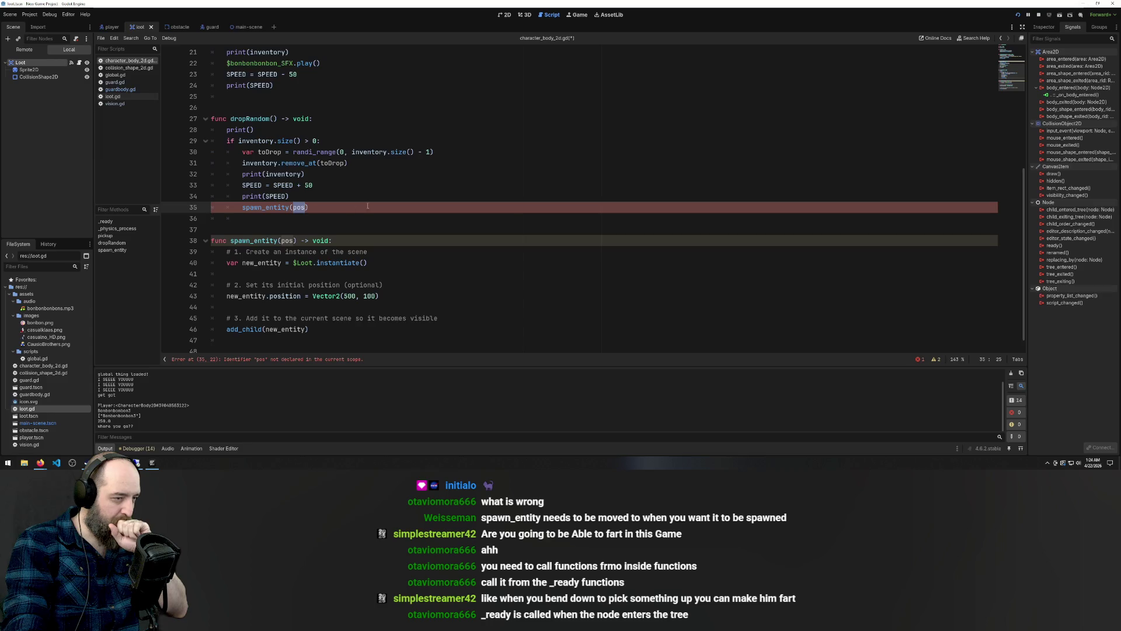
scroll(375, 213, down, 1)
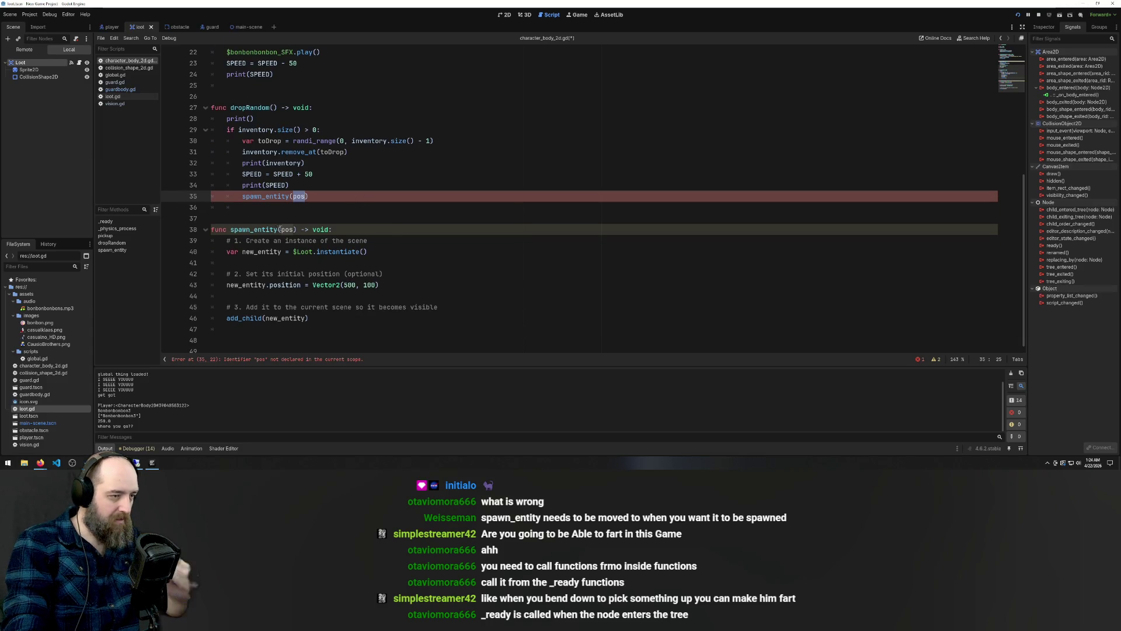
double_click(286, 229)
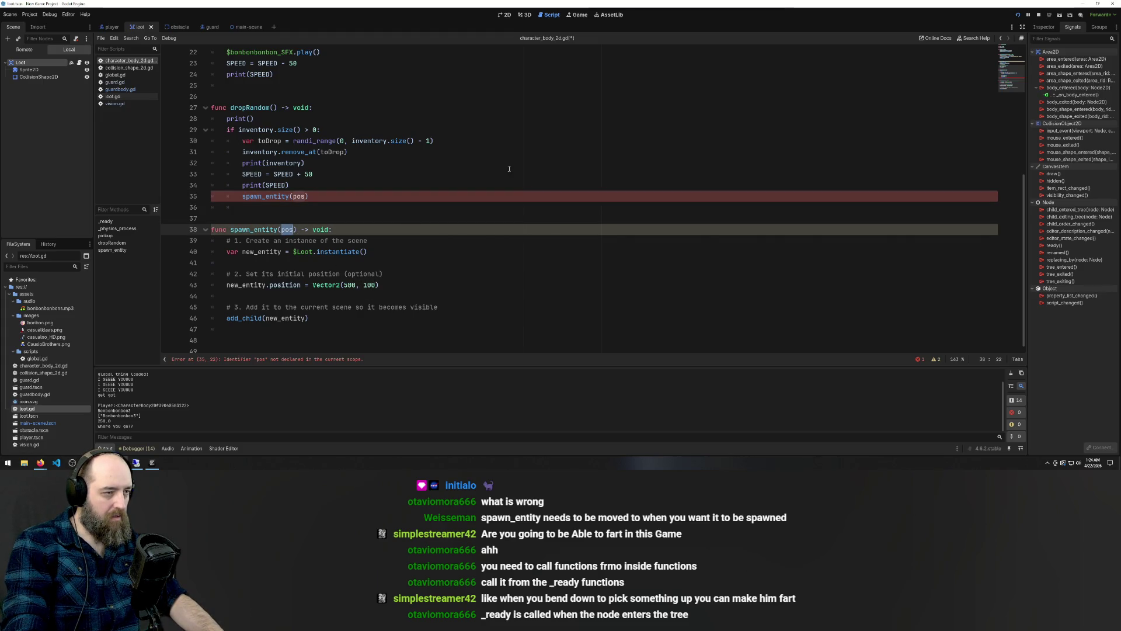
click(344, 285)
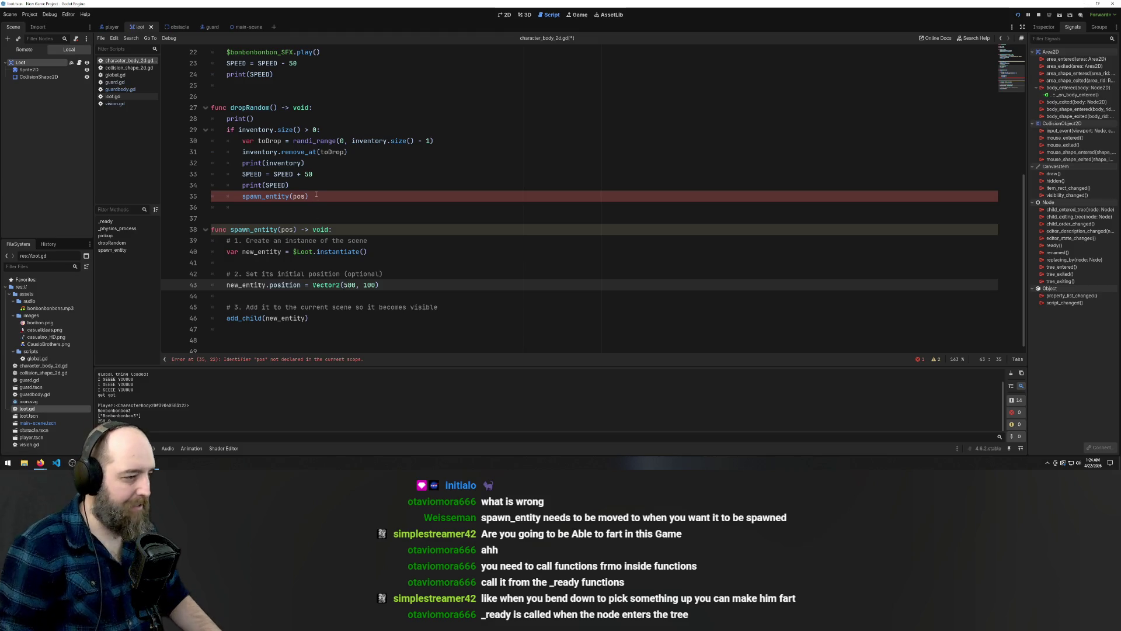
drag(308, 196, 165, 195)
key(ctrl+x)
Select global.playerPosition on line 12 of _physics_process for reuse
scroll(338, 230, up, 7)
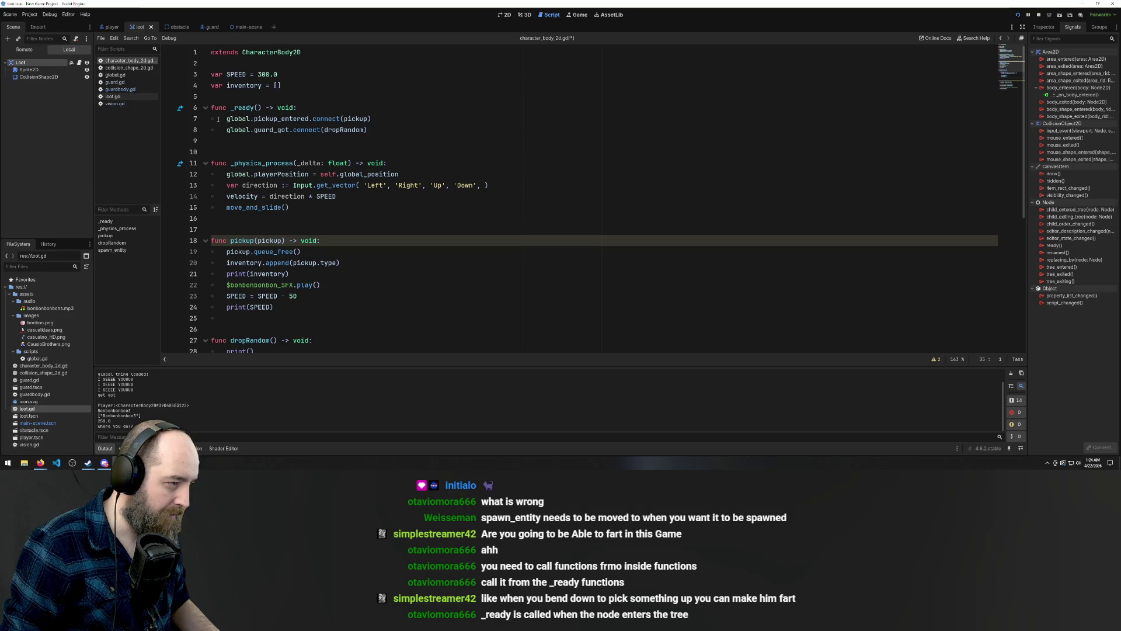
click(228, 174)
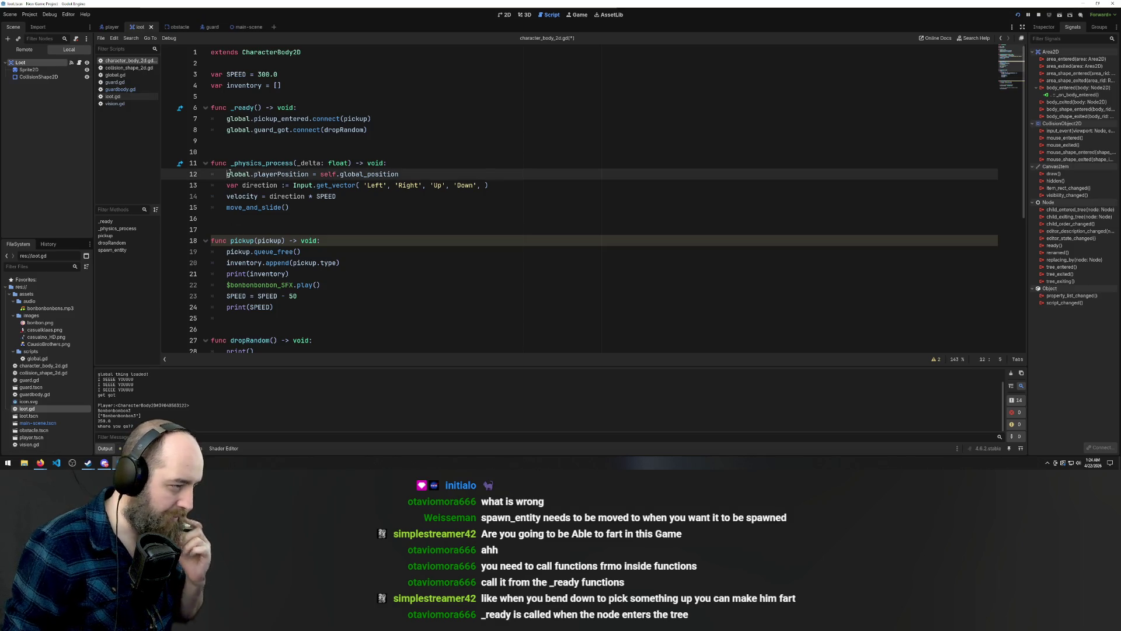
mouse_move(227, 174)
mouse_down()
mouse_move(319, 174)
mouse_move(308, 174)
mouse_up()
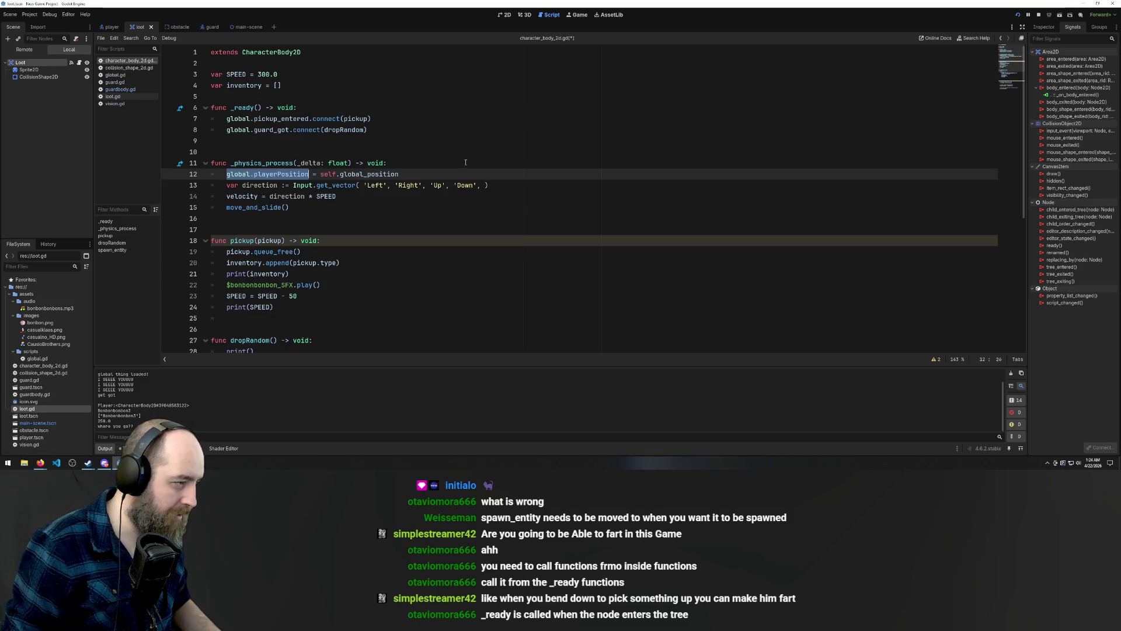
scroll(442, 154, down, 7)
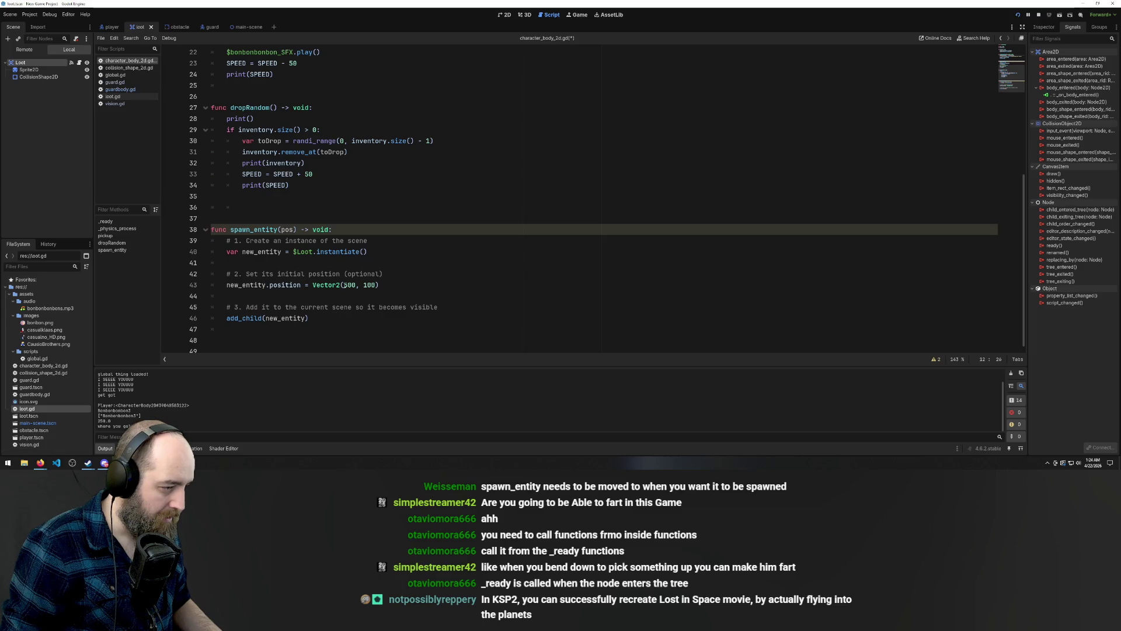
Replace 500, 100 on line 43 with global.playerPosition and save character_body_2d.gd
drag(344, 284, 374, 285)
key(ctrl+v)
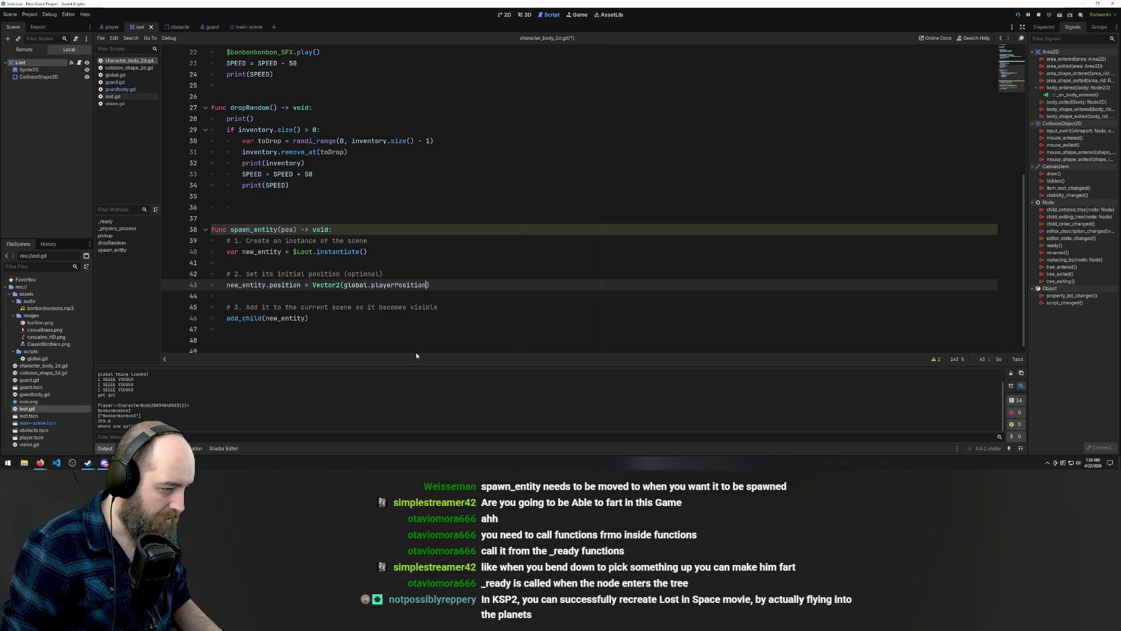
key(ctrl+z)
key(ctrl+y)
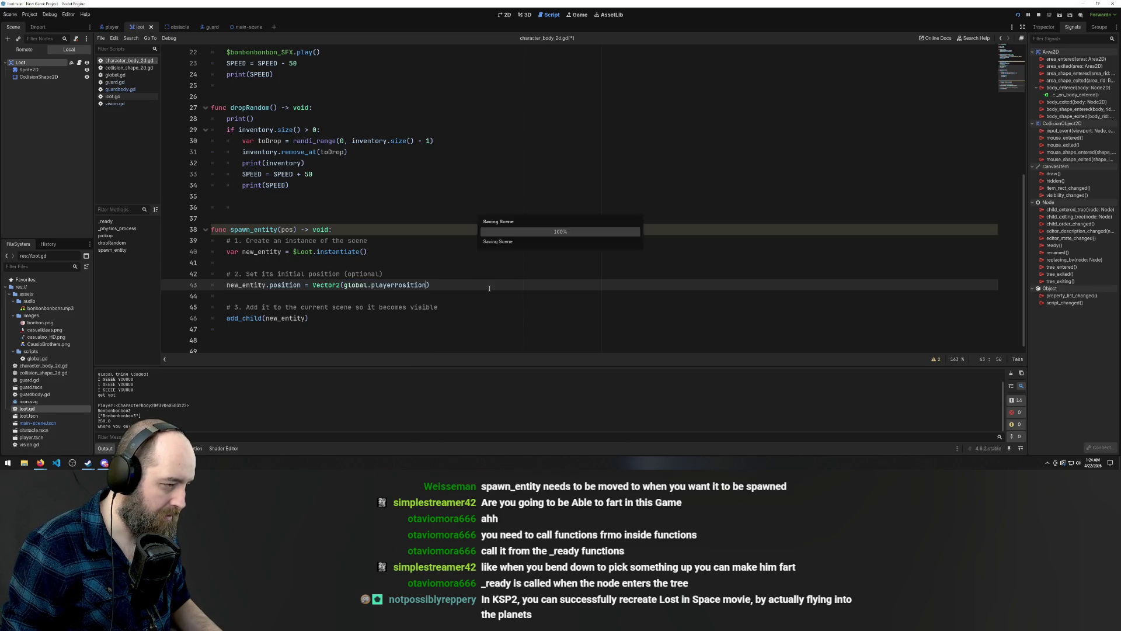
key(ctrl+s)
Launch the game with F5 to test spawning
click(518, 327)
click(458, 226)
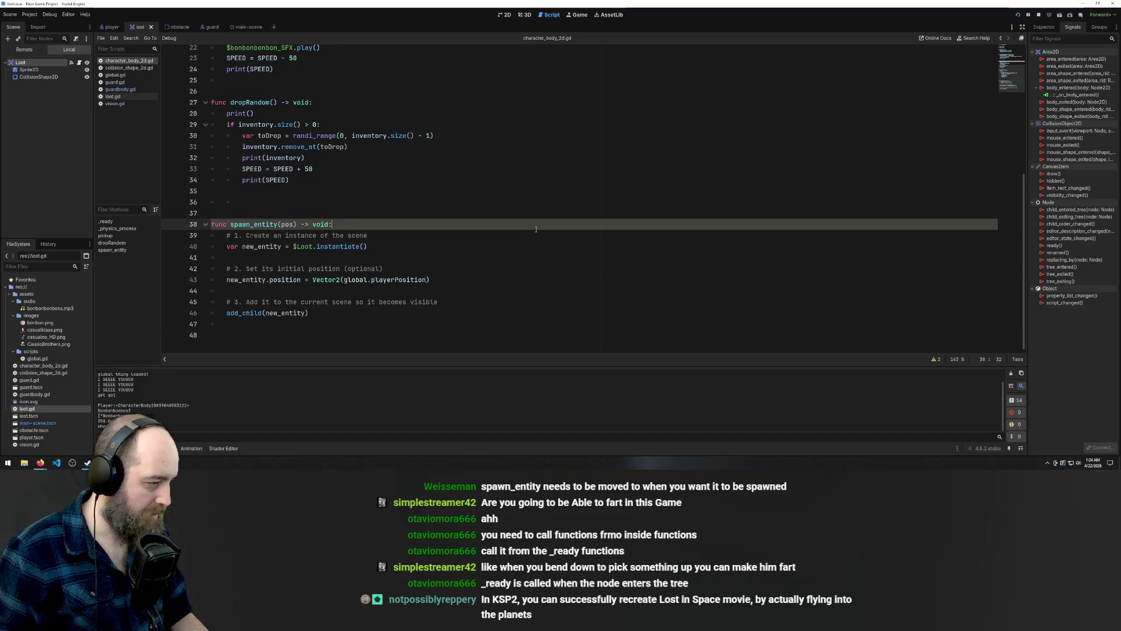
click(397, 126)
click(486, 325)
key(F5)
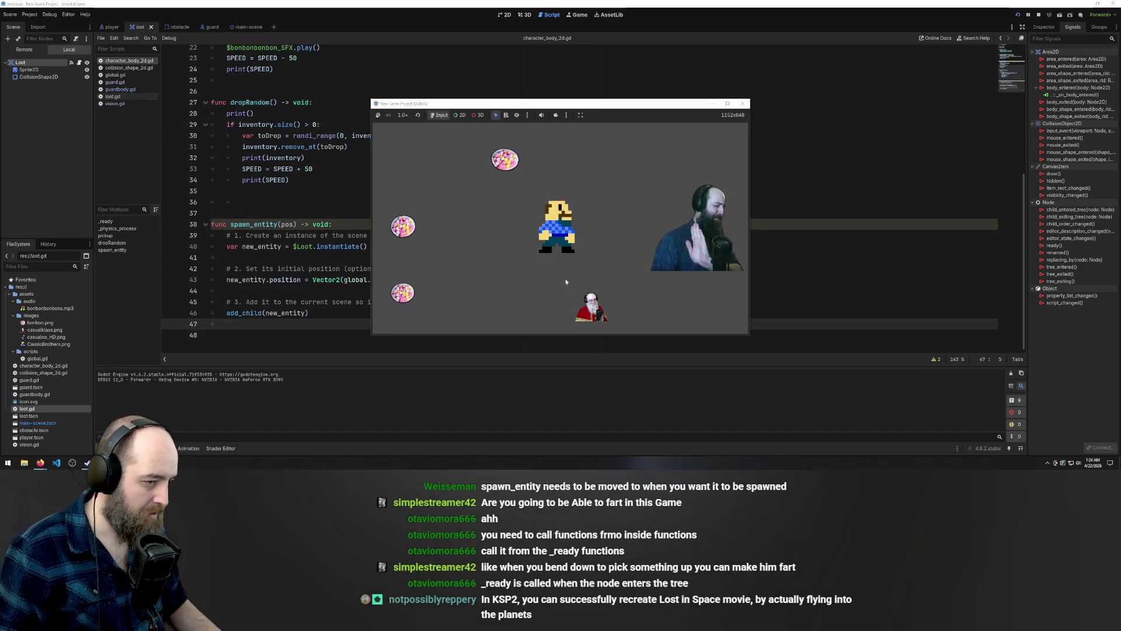
Walk the player to the top bonbon, the guard and the candy bowl
key(Up)
key(Left)
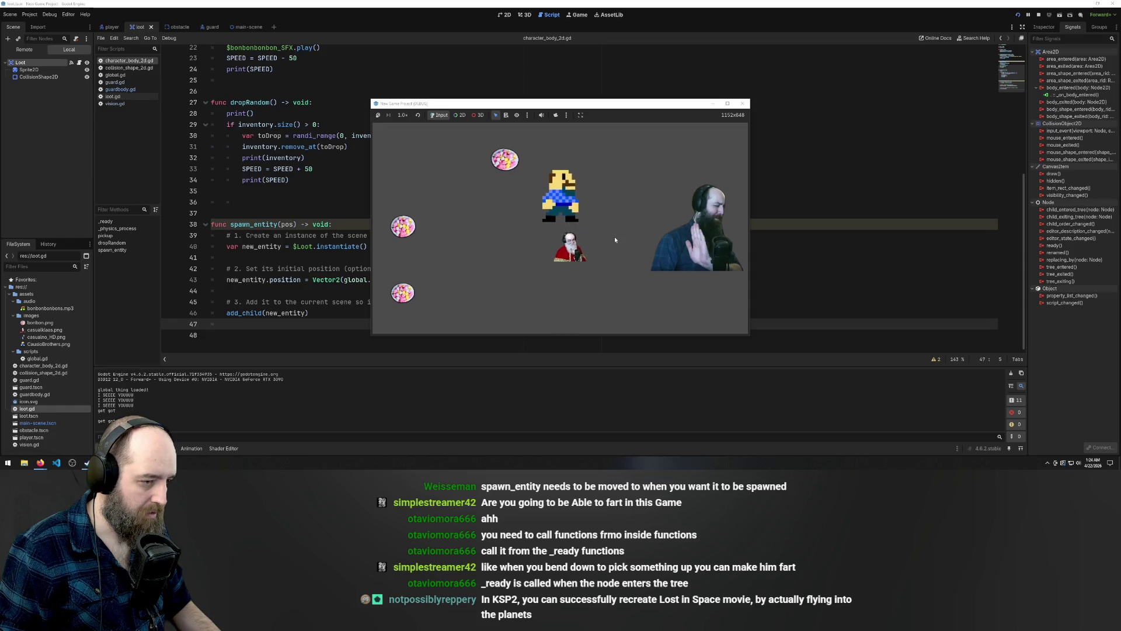
key(Down)
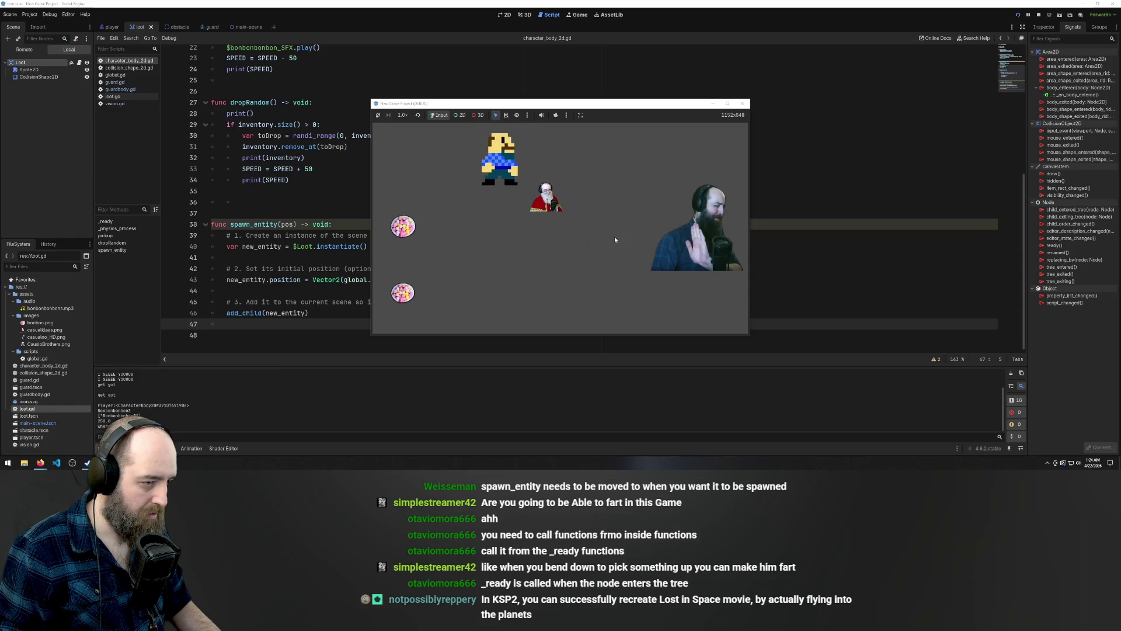
key(Right)
key(Up)
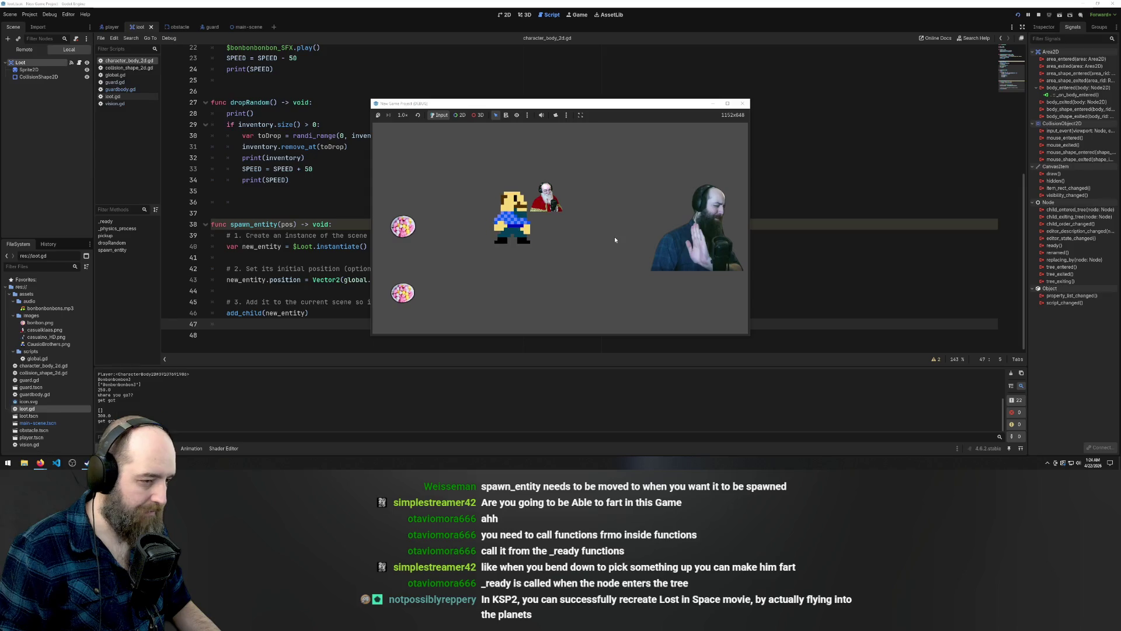
key(Left)
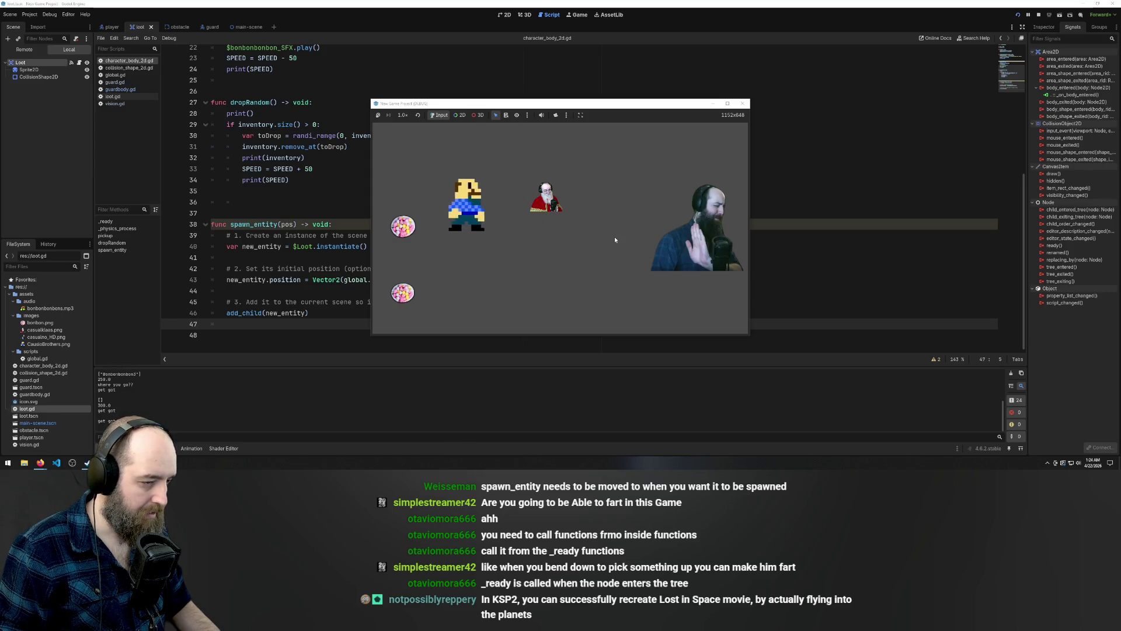
key(Right)
key(Left)
key(Left)
key(Right)
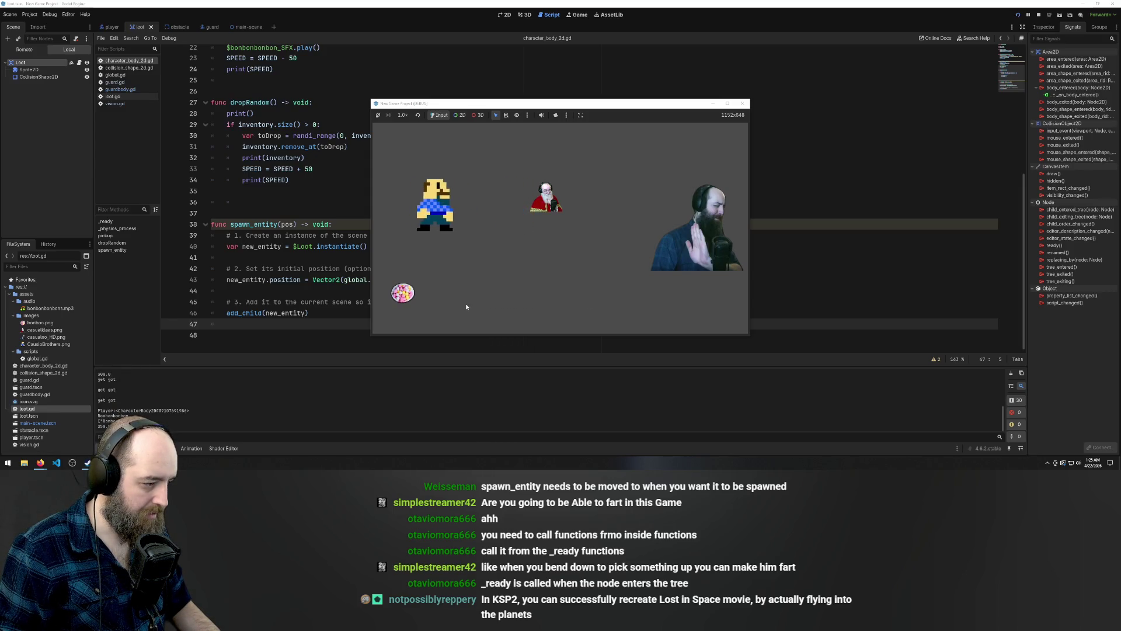
key(Left)
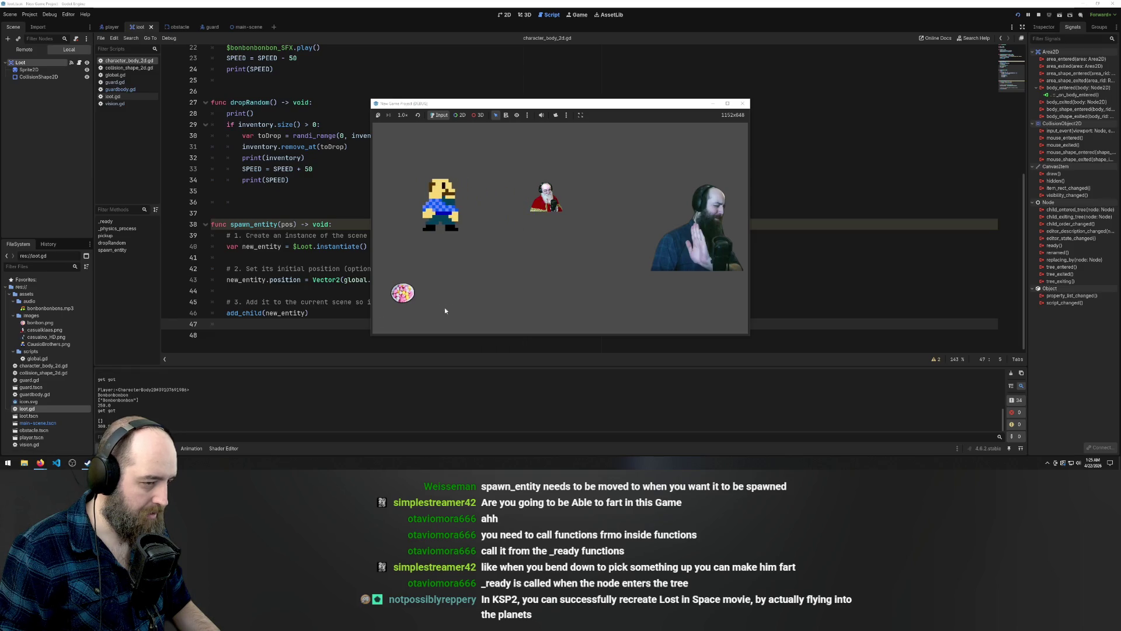
Relaunch the game, then close it and return to the spawn_entity header
click(309, 191)
key(F5)
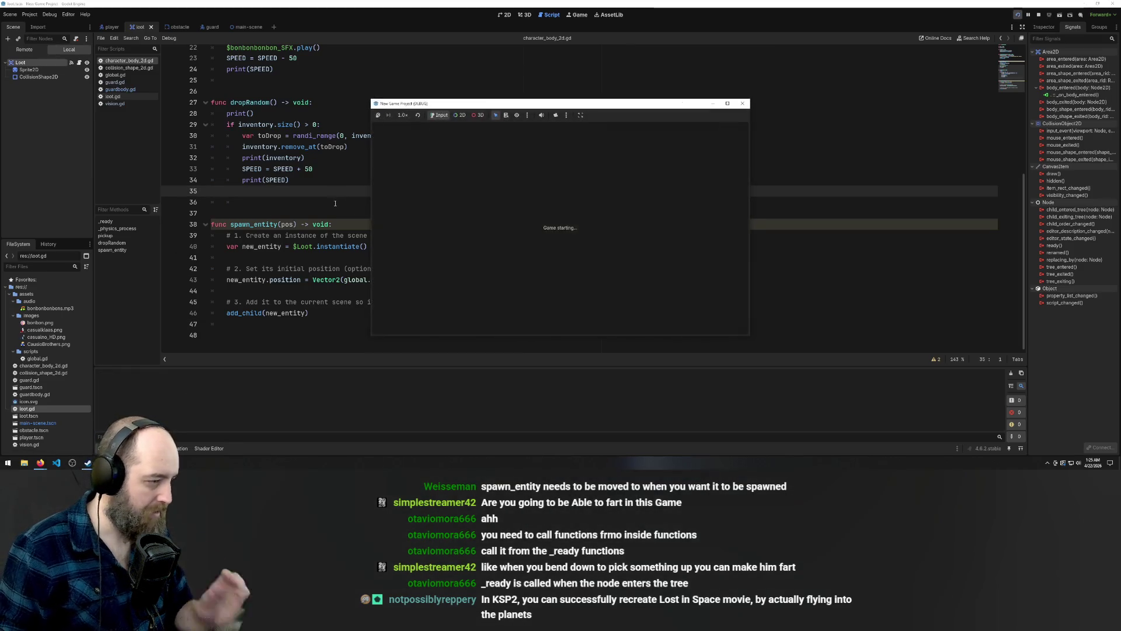
click(742, 103)
click(250, 225)
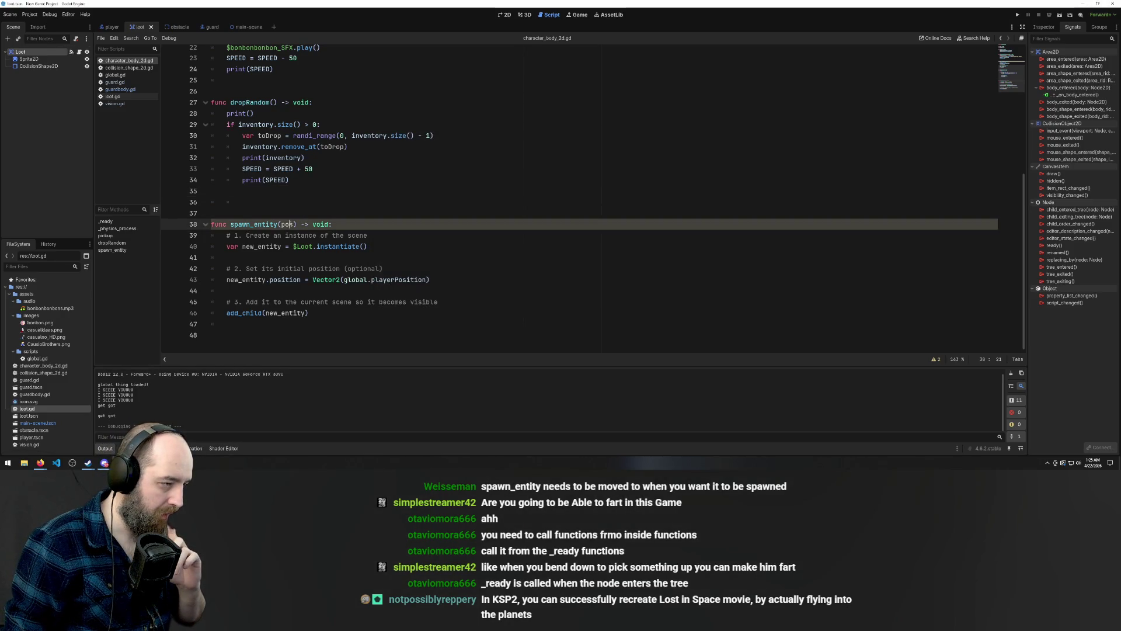
Delete pos from the spawn_entity(pos) signature on line 38, leaving spawn_entity()
double_click(288, 224)
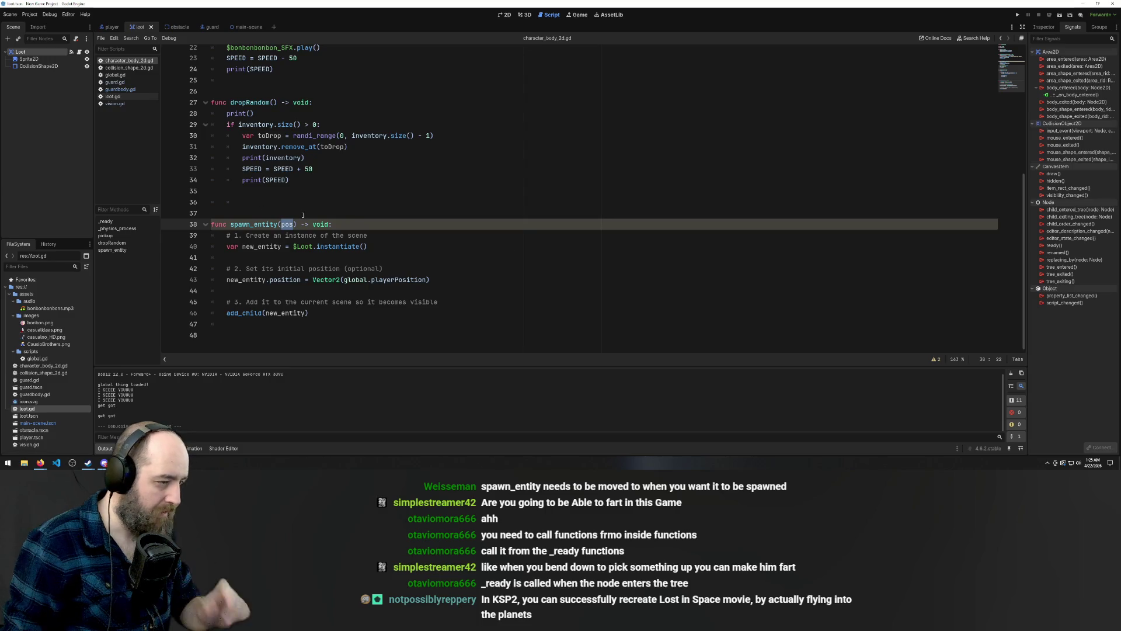
key(BackSpace)
click(387, 191)
click(371, 148)
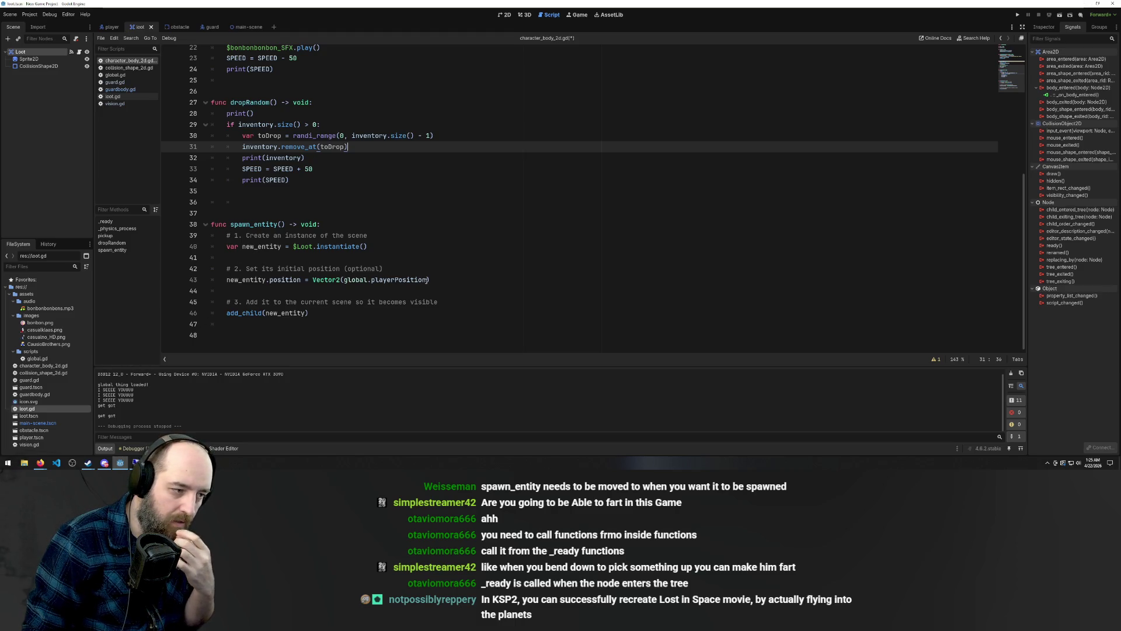
drag(426, 280, 344, 280)
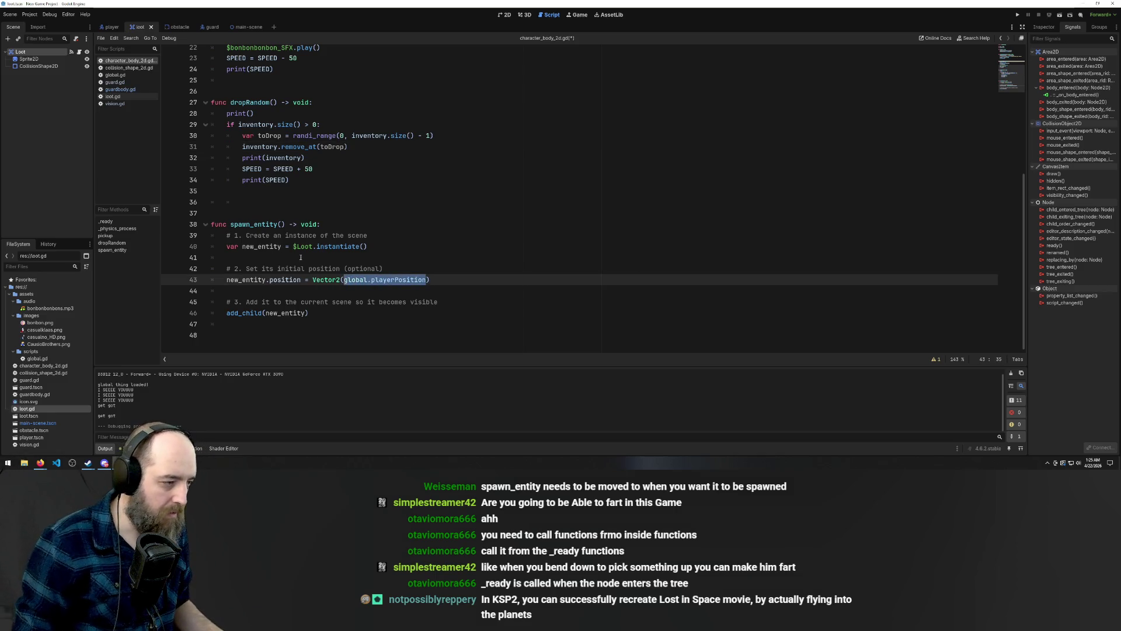
click(231, 224)
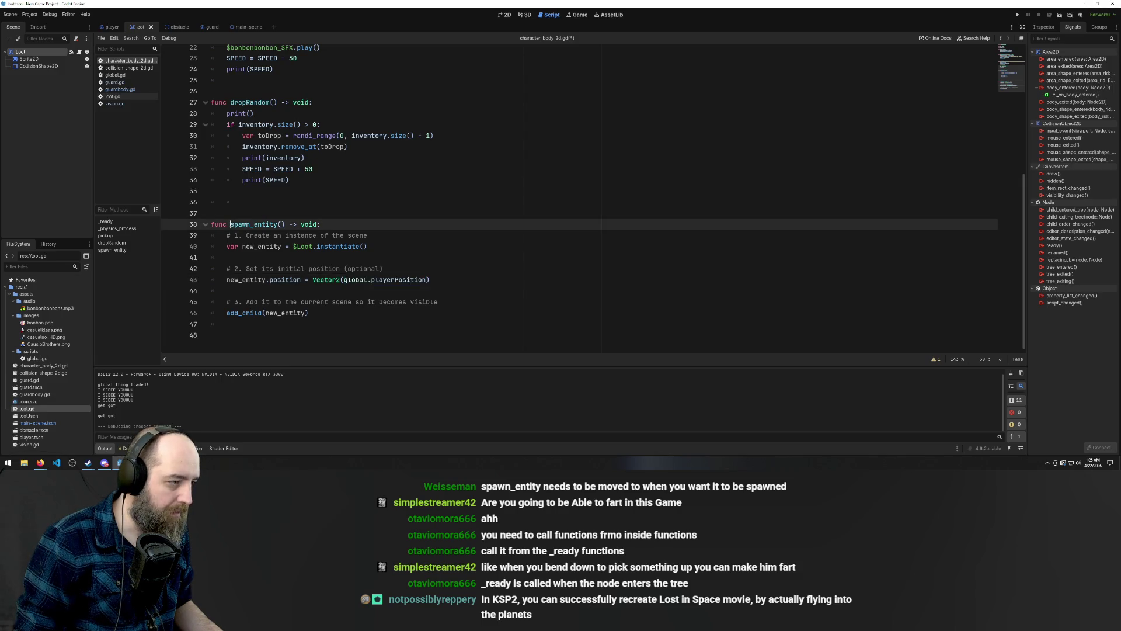
mouse_move(252, 224)
mouse_down()
mouse_move(289, 224)
mouse_move(278, 224)
mouse_up()
click(312, 181)
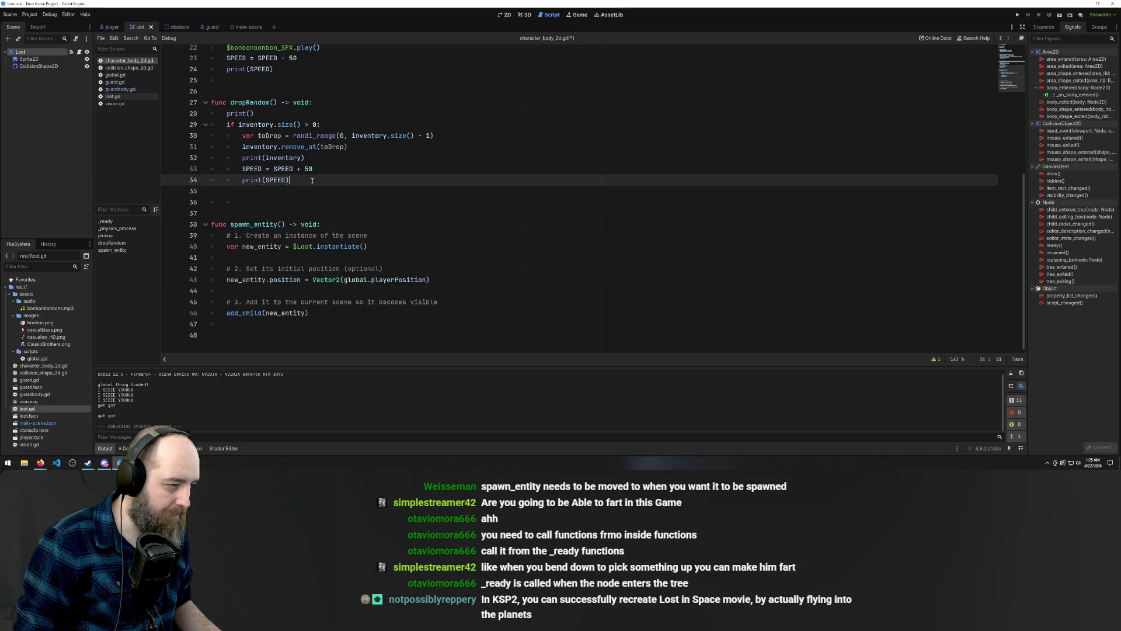
Add spawn_entity() after print(SPEED) in dropRandom and save
key(Return)
text(spawn_entity())
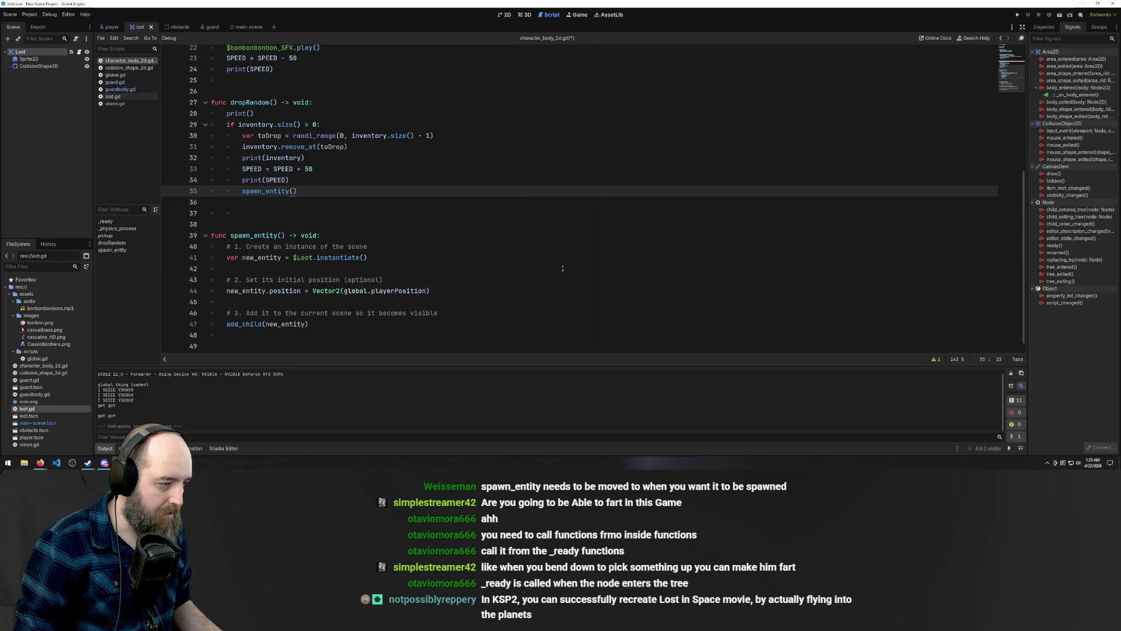
key(ctrl+s)
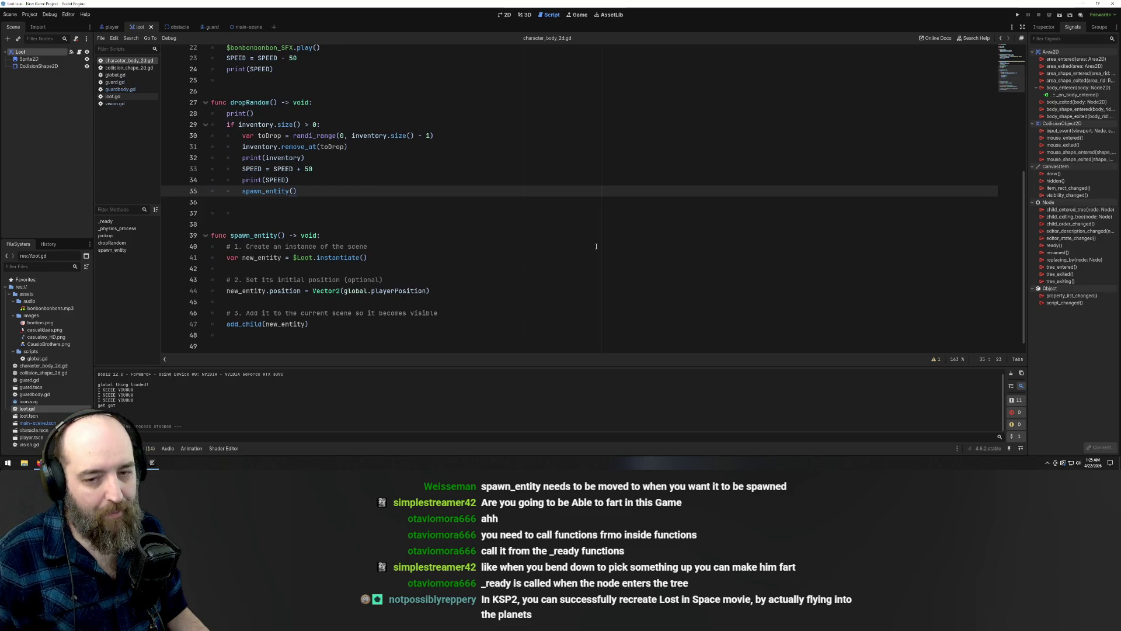
Run the game and walk to the top candy bowl until the instantiate error breaks
click(651, 232)
key(F5)
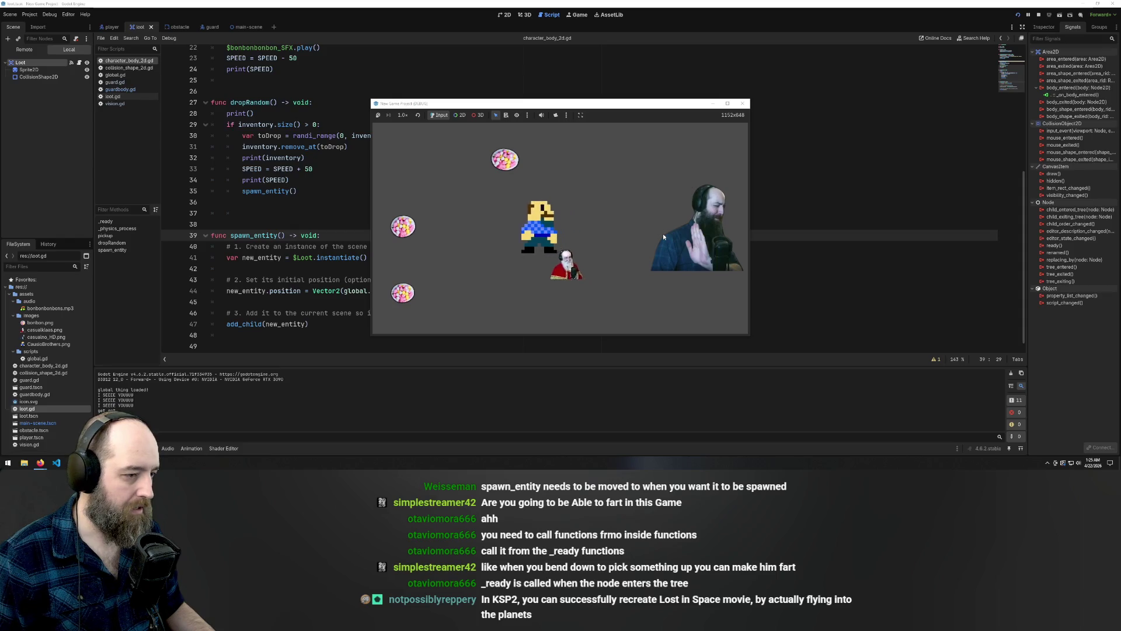
key(Up)
key(Left)
key(Right)
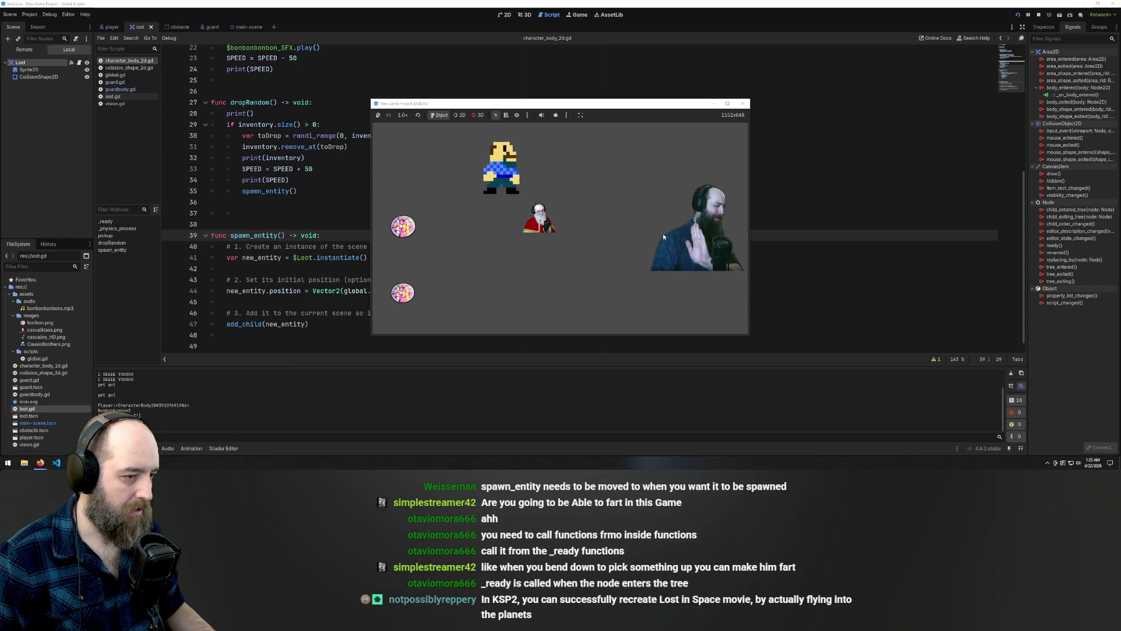
text(ssssa)
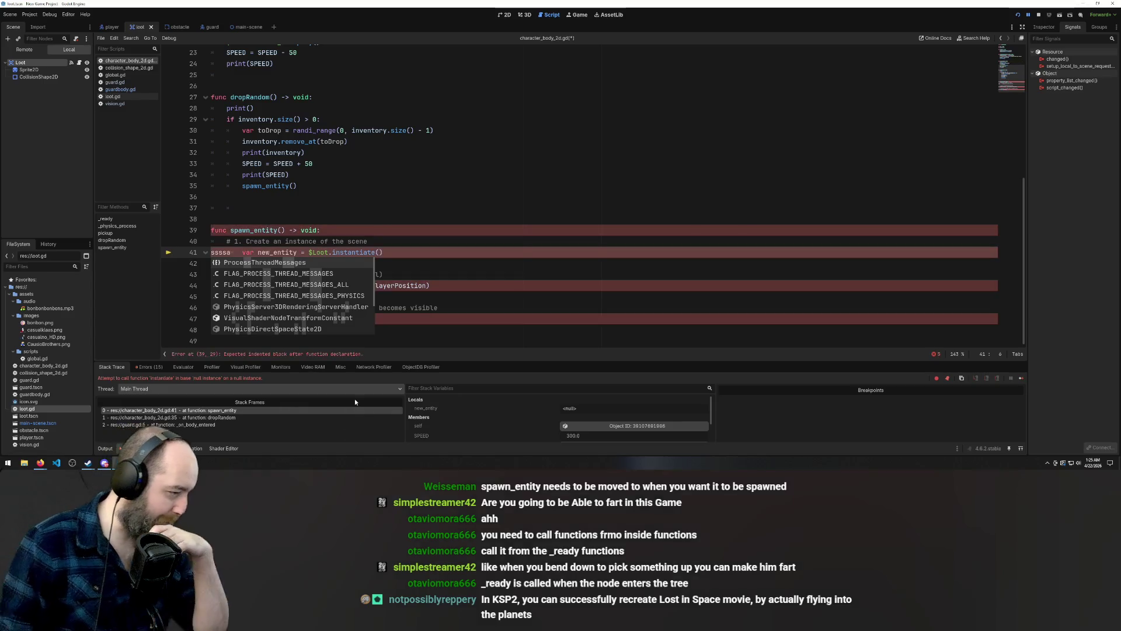
click(469, 174)
drag(315, 270, 228, 263)
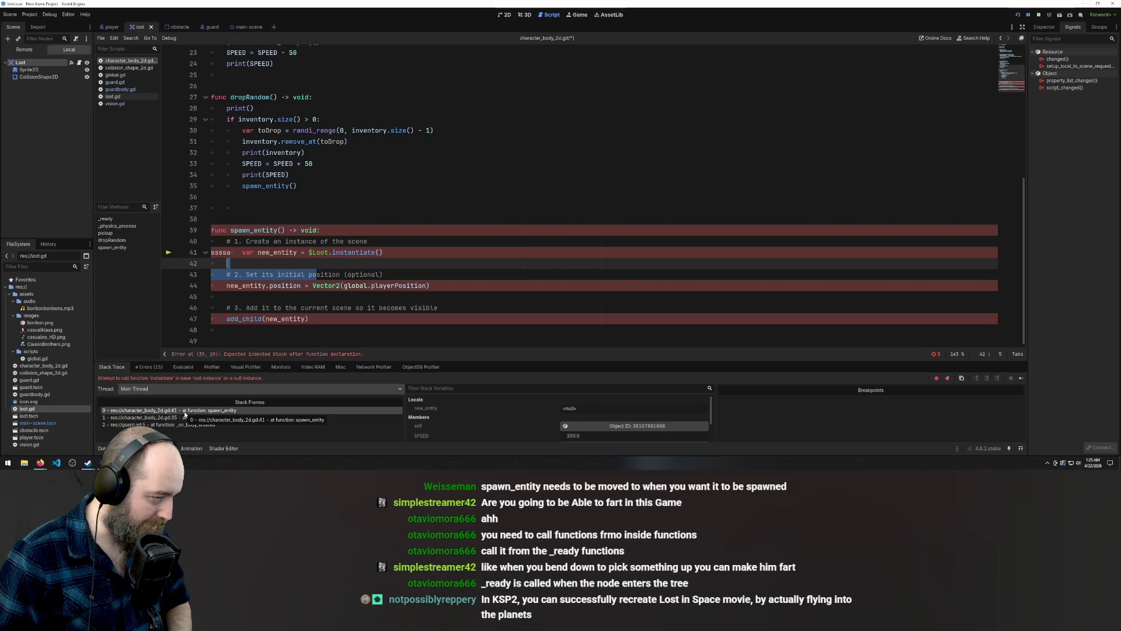
click(332, 253)
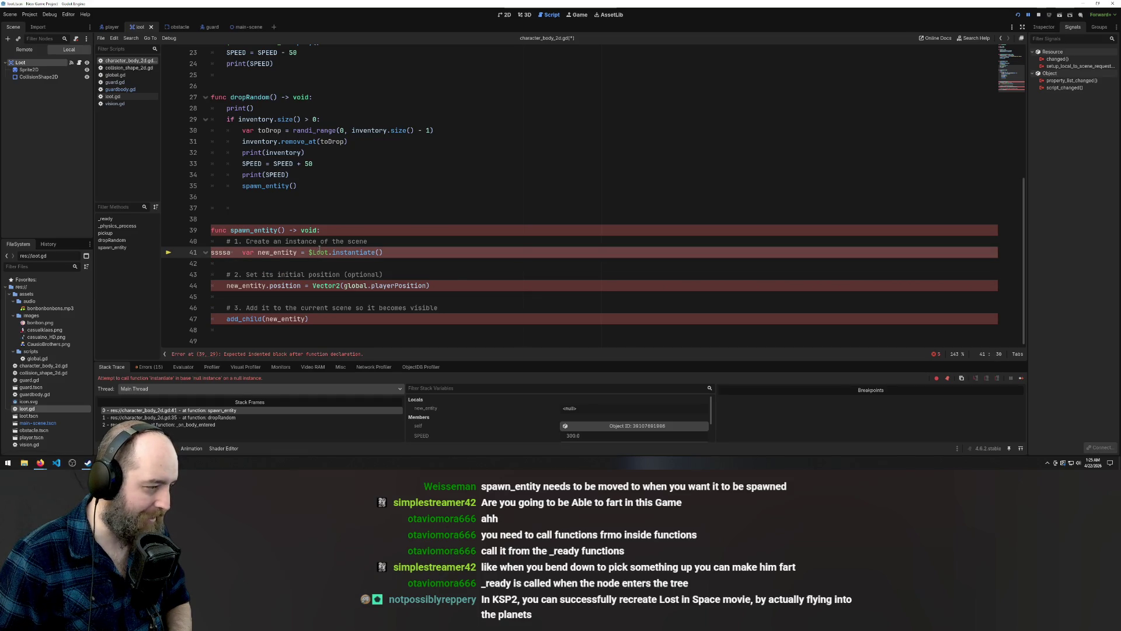
scroll(347, 272, up, 3)
scroll(347, 272, down, 3)
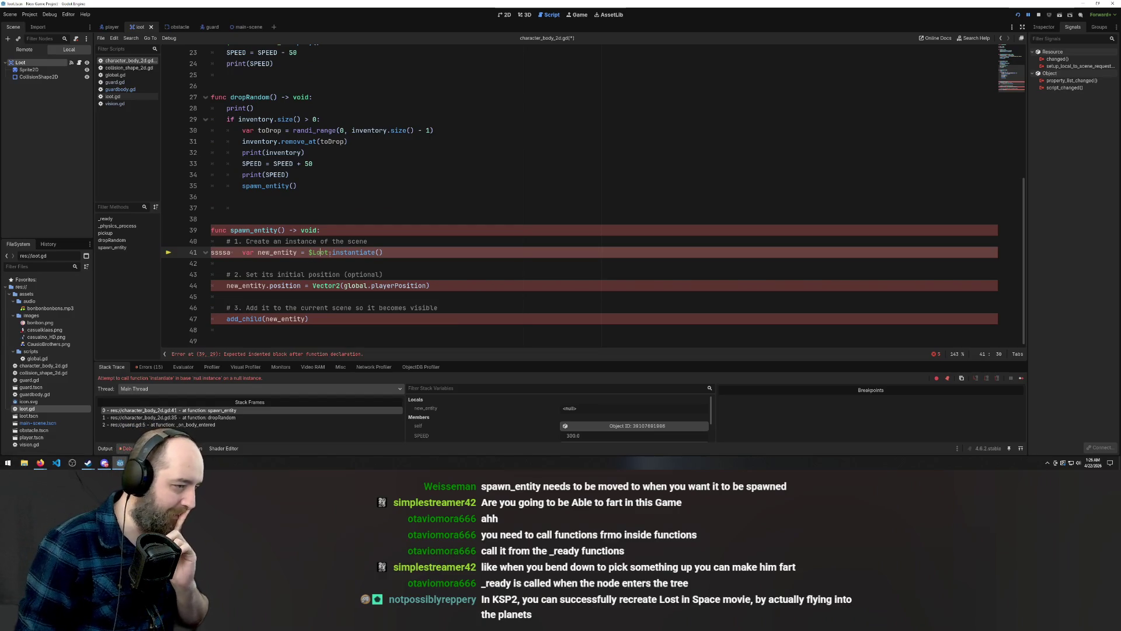
drag(329, 252, 309, 252)
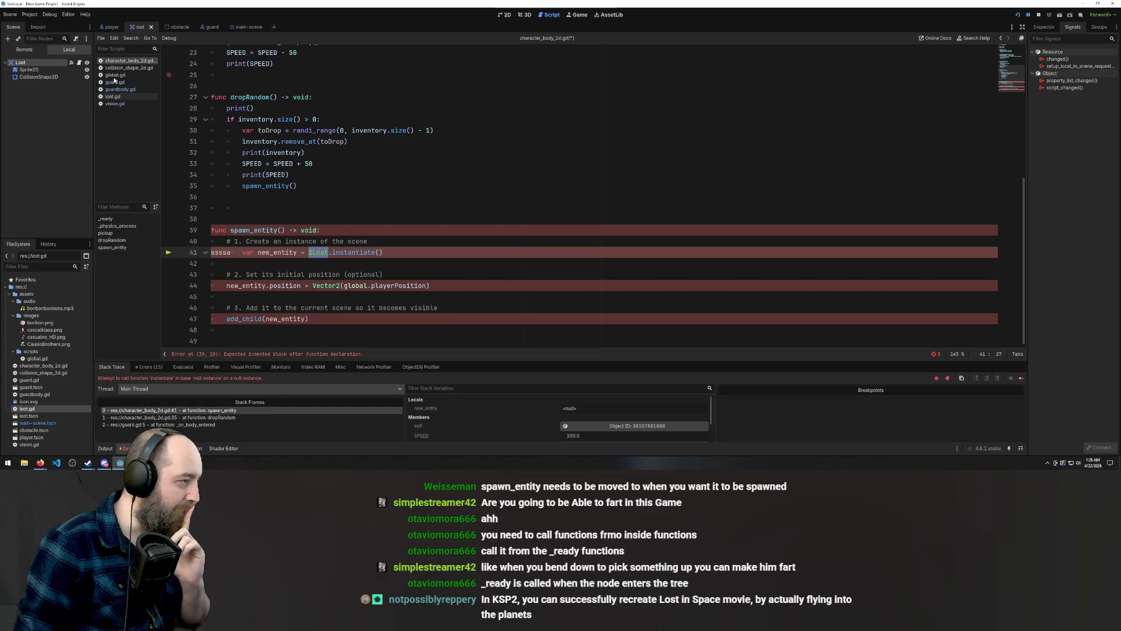
click(20, 63)
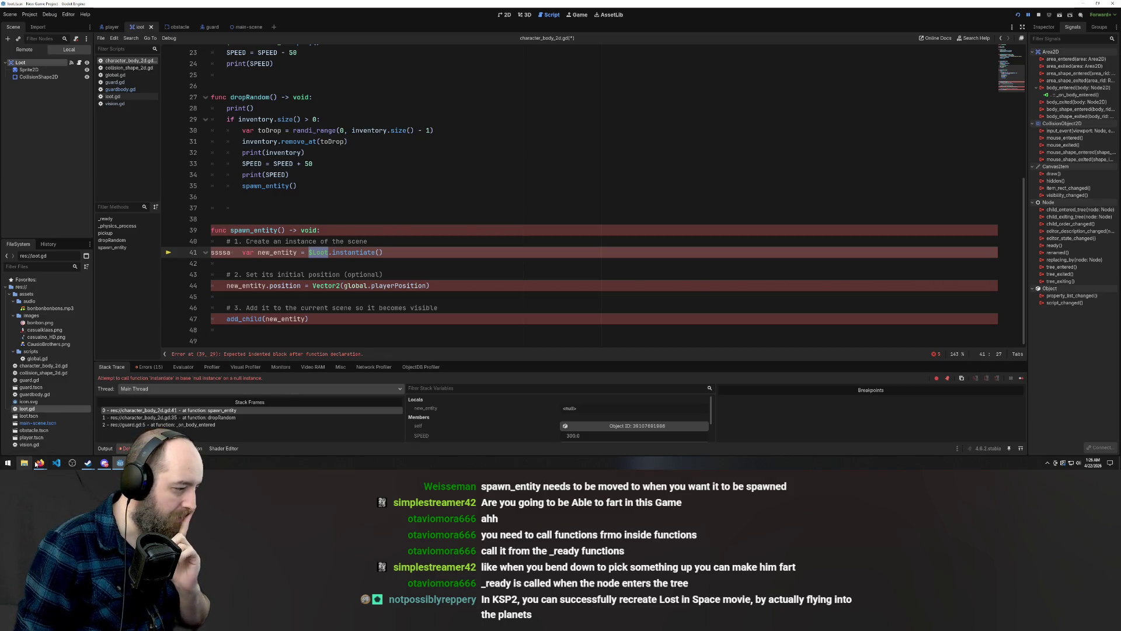
mouse_move(41, 462)
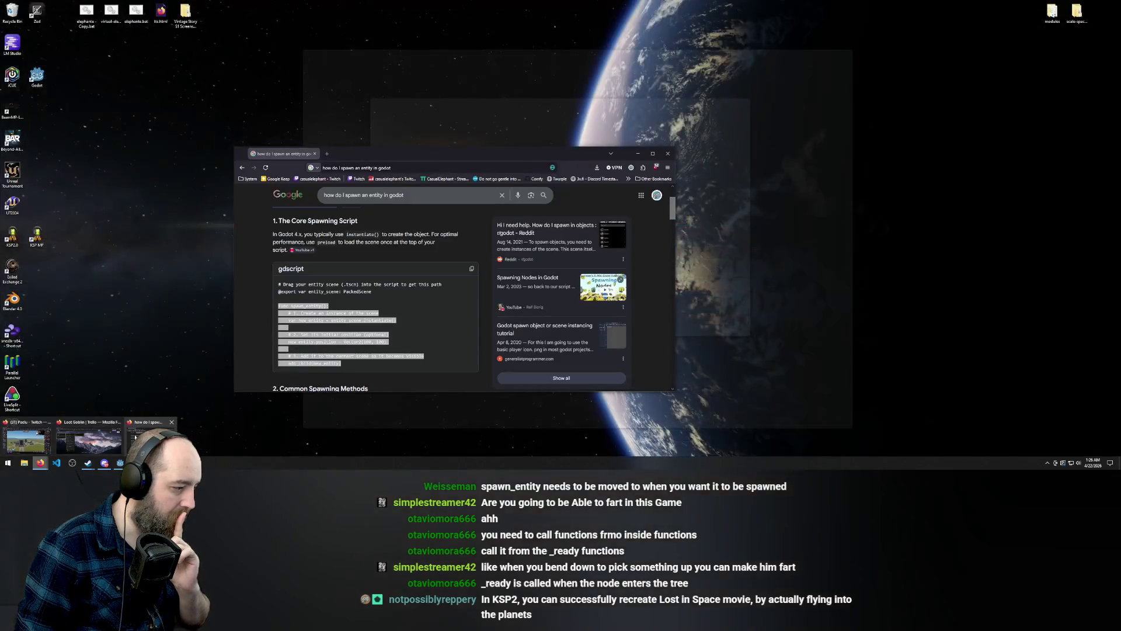
Review the Chrome entity-spawning search results, then close the browser window
click(149, 438)
click(415, 304)
scroll(415, 304, down, 1)
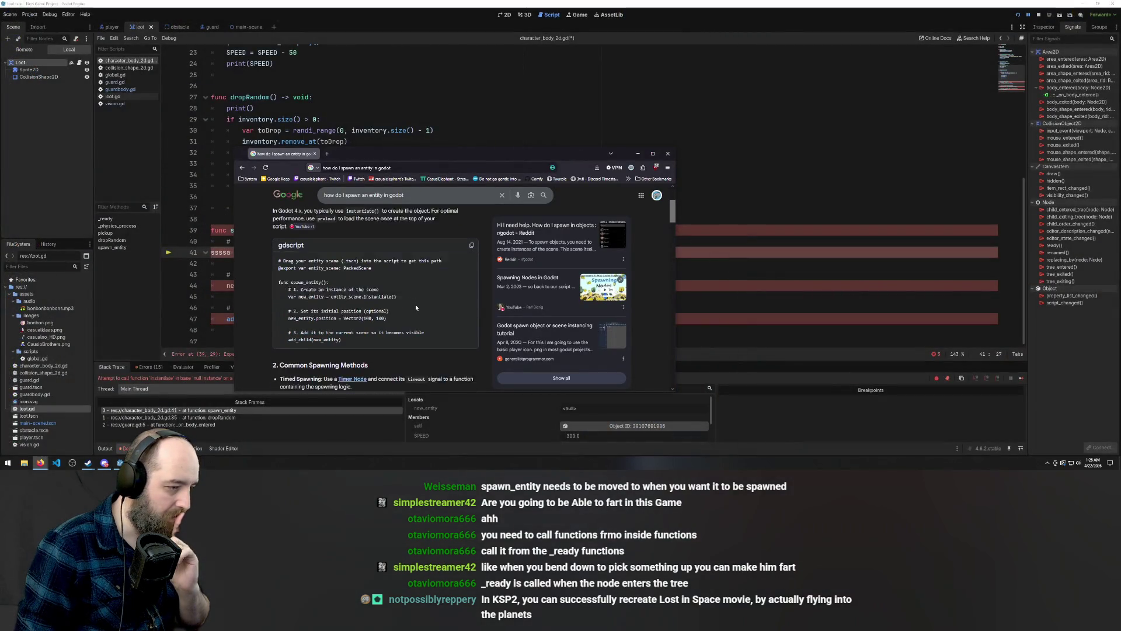
scroll(278, 234, up, 1)
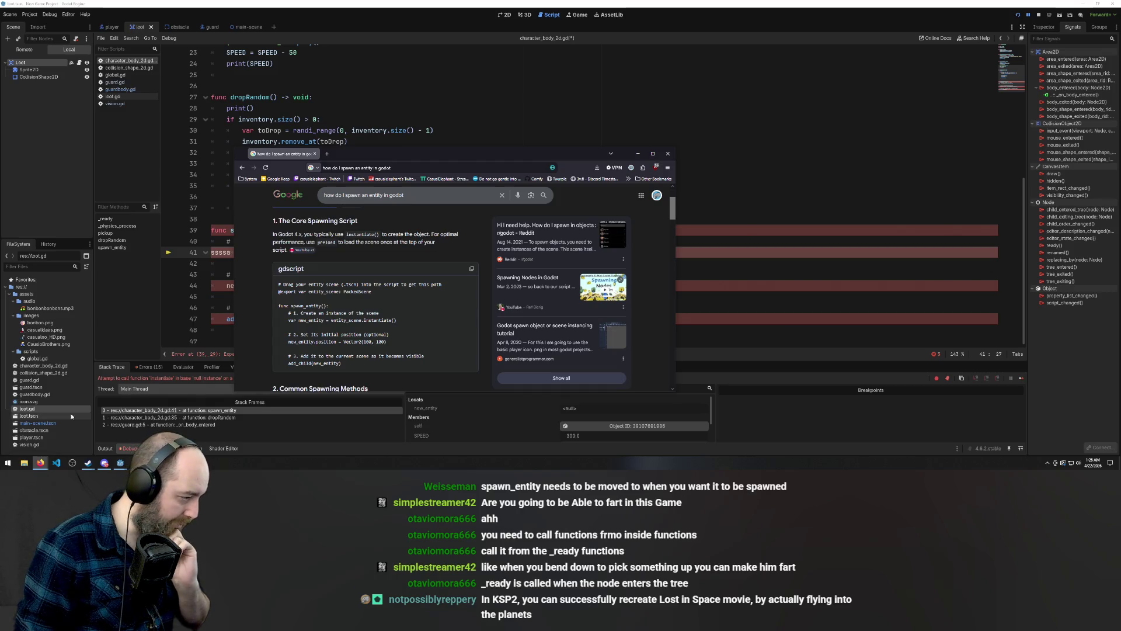
click(179, 316)
Replace $Loot on line 41 with the res://loot.tscn path from FileSystem and save
text($Loot.instantiate()
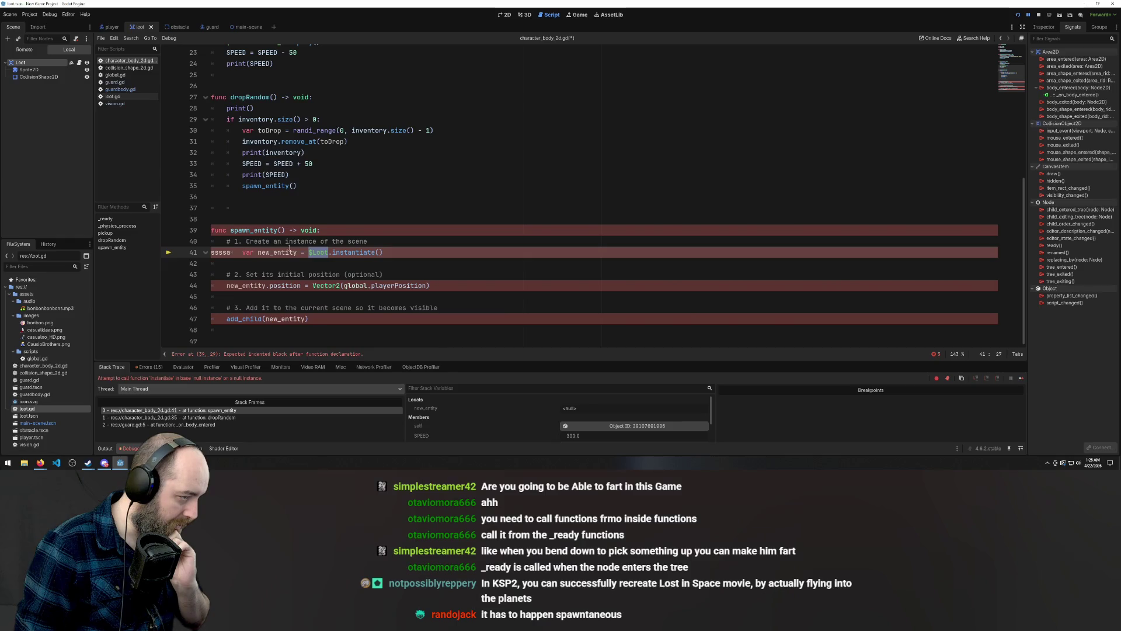
key(BackSpace)
key(BackSpace)
key(BackSpace)
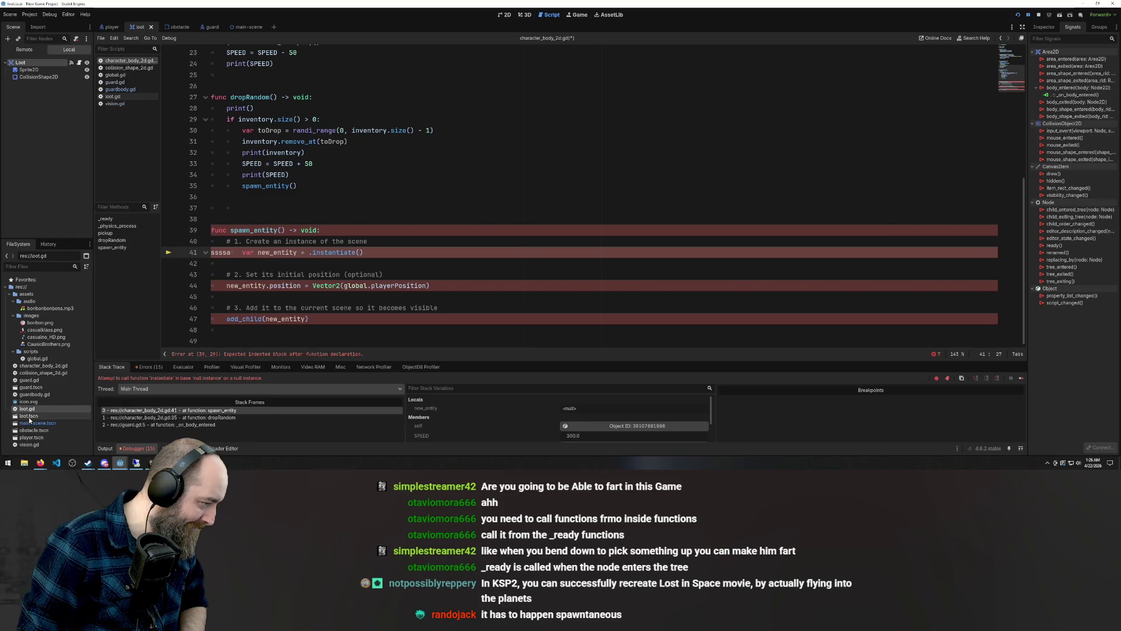
mouse_move(26, 415)
mouse_down()
mouse_move(47, 432)
mouse_move(88, 420)
mouse_move(311, 253)
mouse_up()
key(ctrl+s)
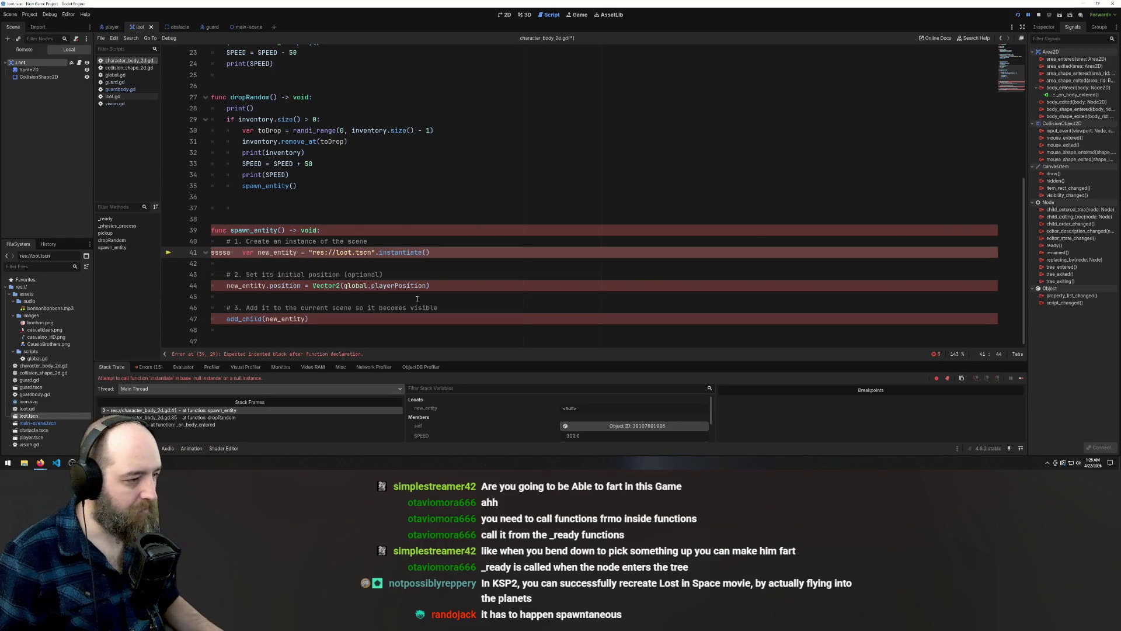
Run the game and view the Errors list showing the missing indented block
click(560, 141)
click(590, 167)
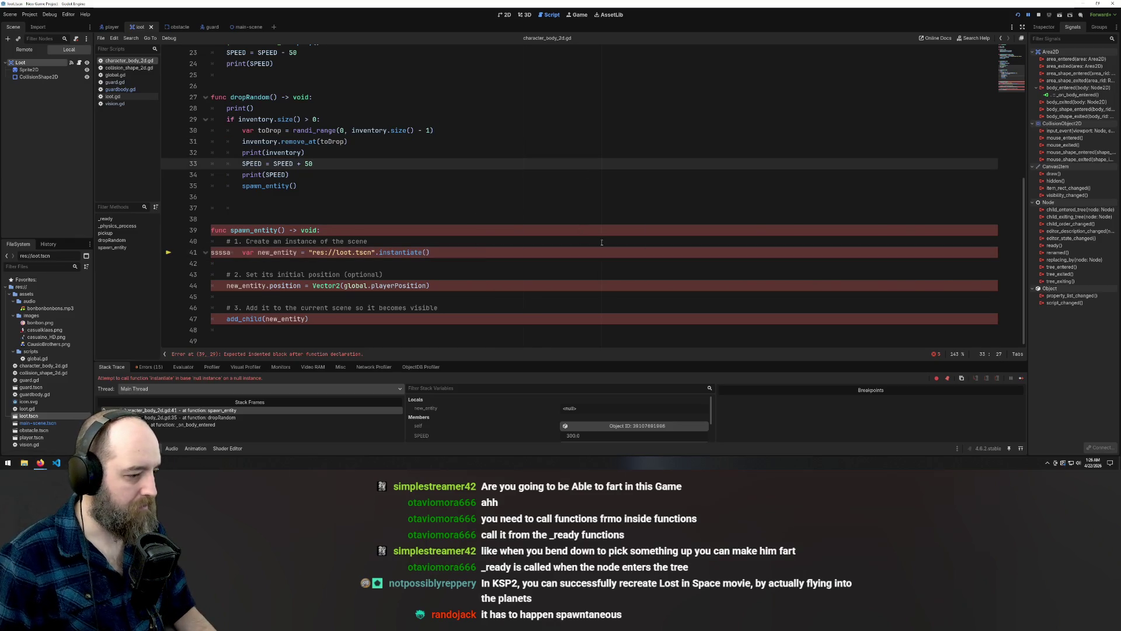
key(F5)
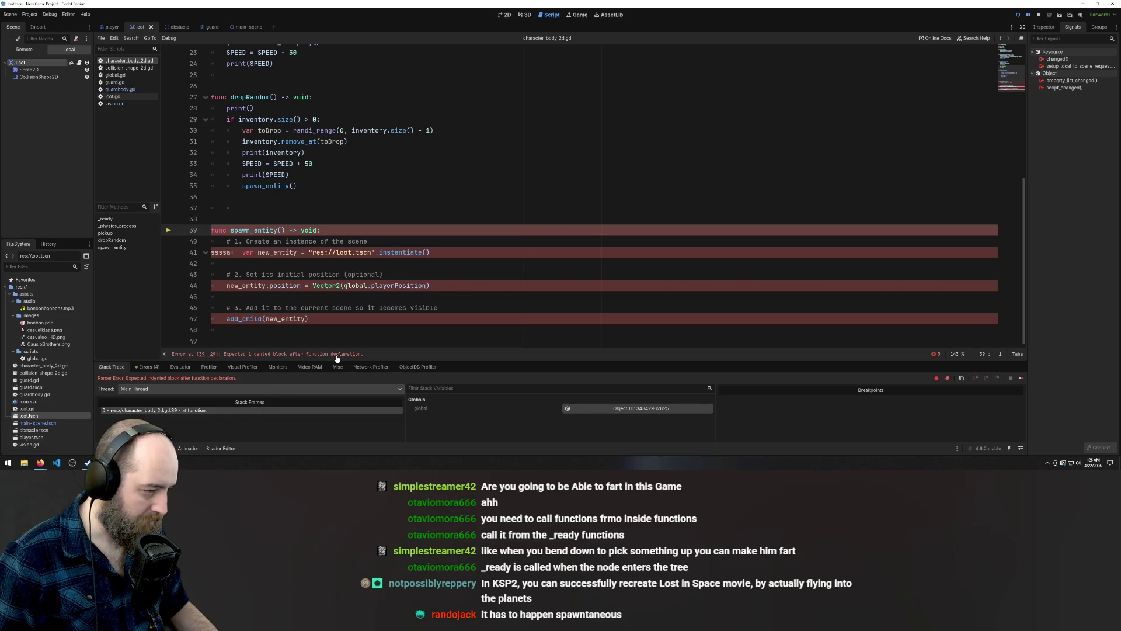
click(262, 230)
click(406, 197)
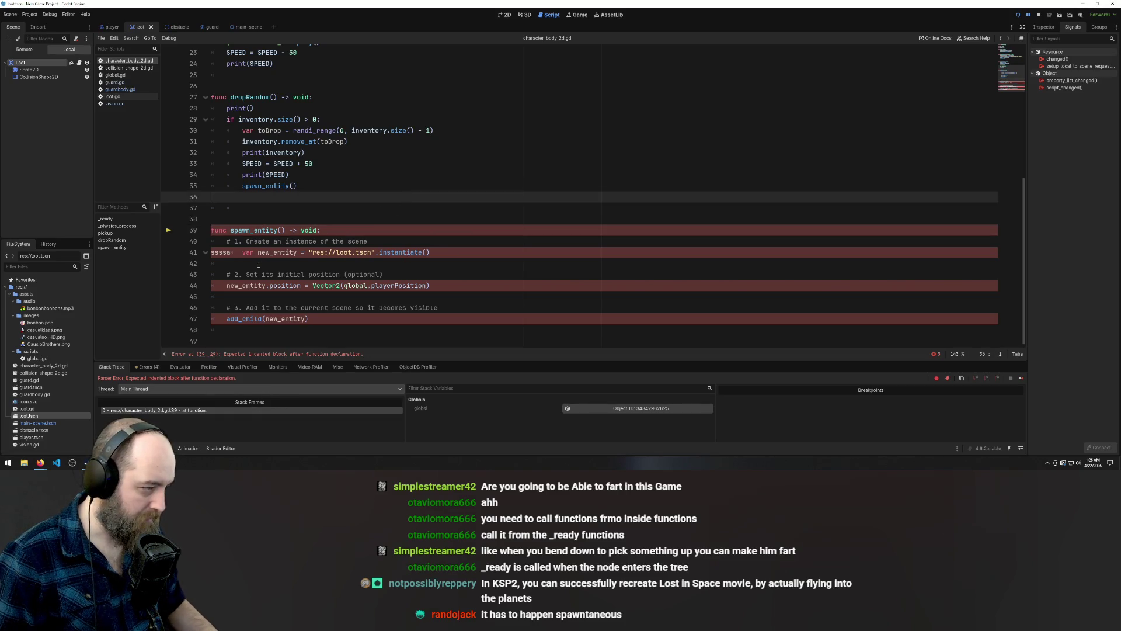
click(304, 263)
click(143, 366)
click(397, 241)
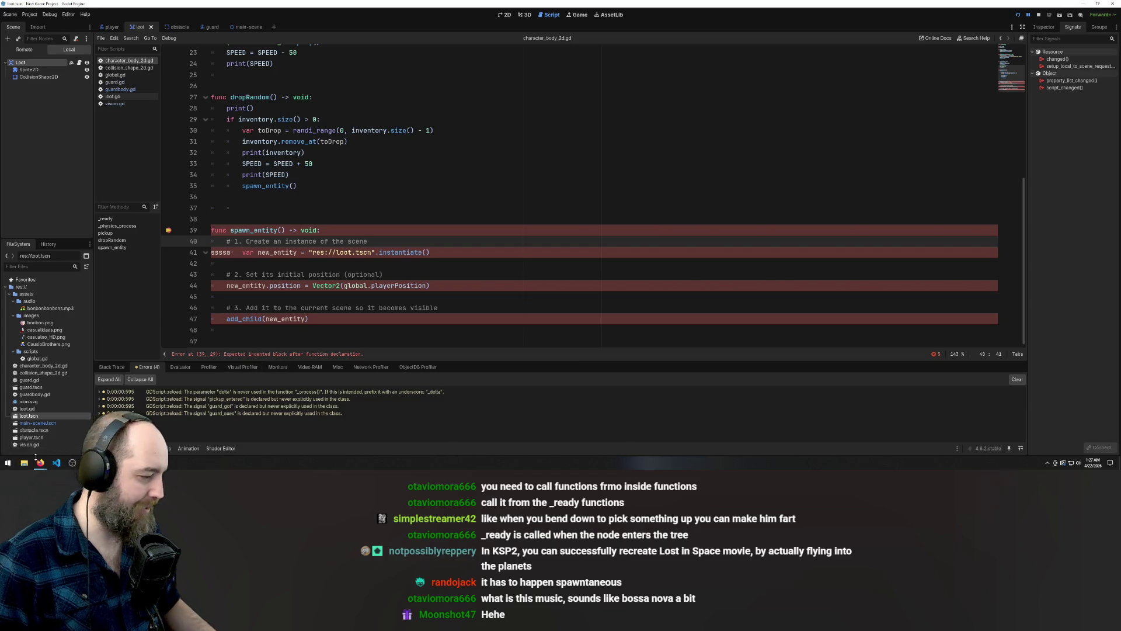
mouse_move(41, 464)
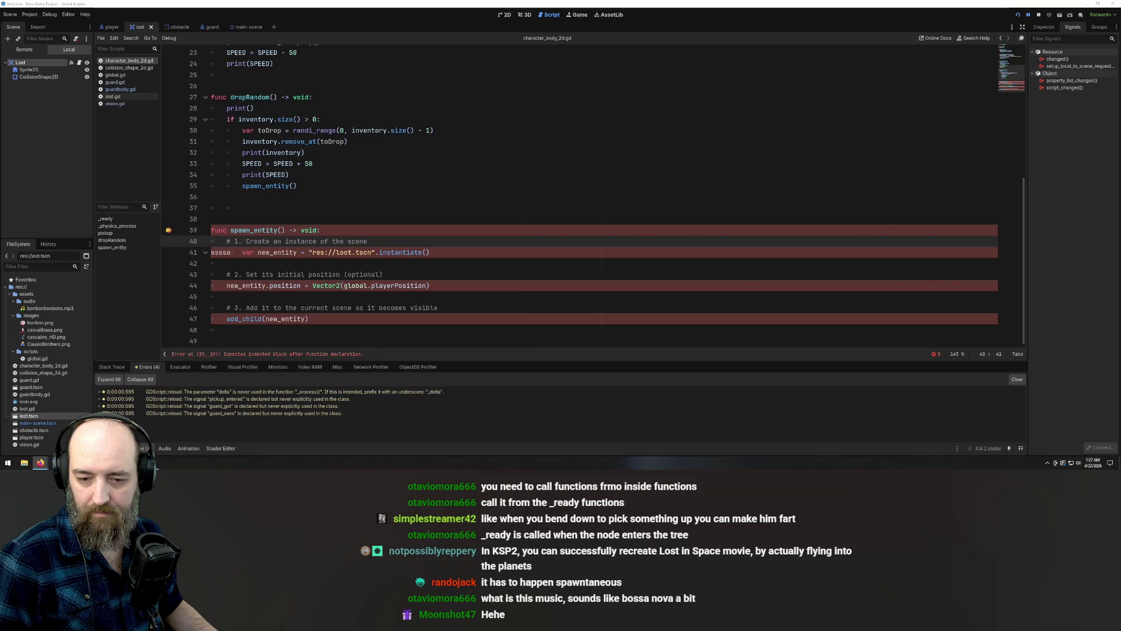
key(alt+Tab)
key(alt+Tab)
key(alt+Tab)
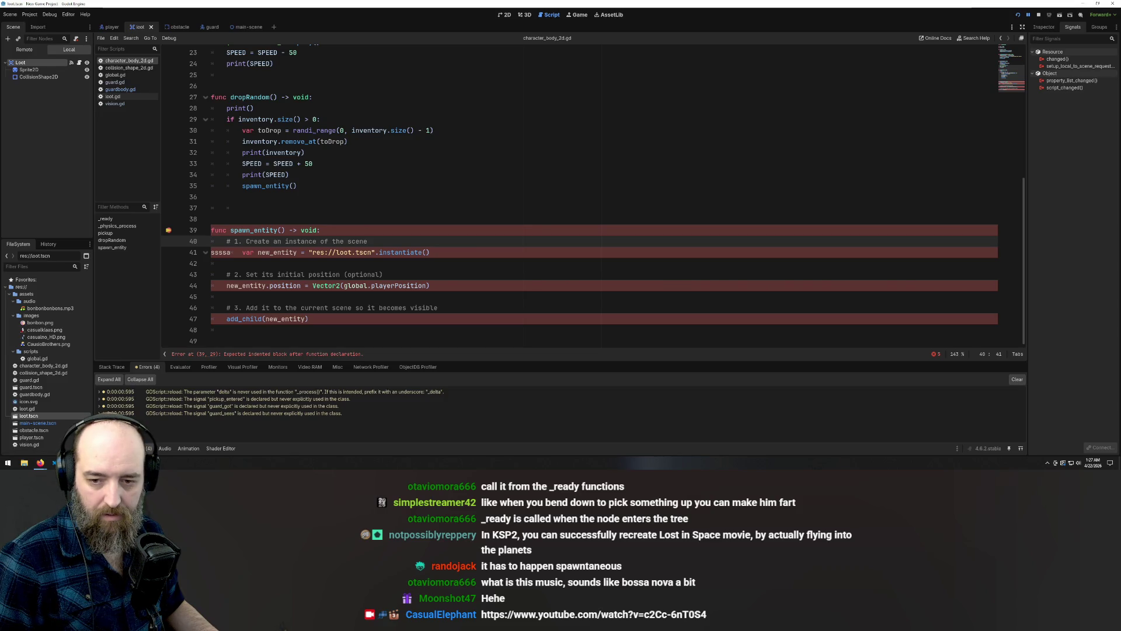
key(alt+Tab)
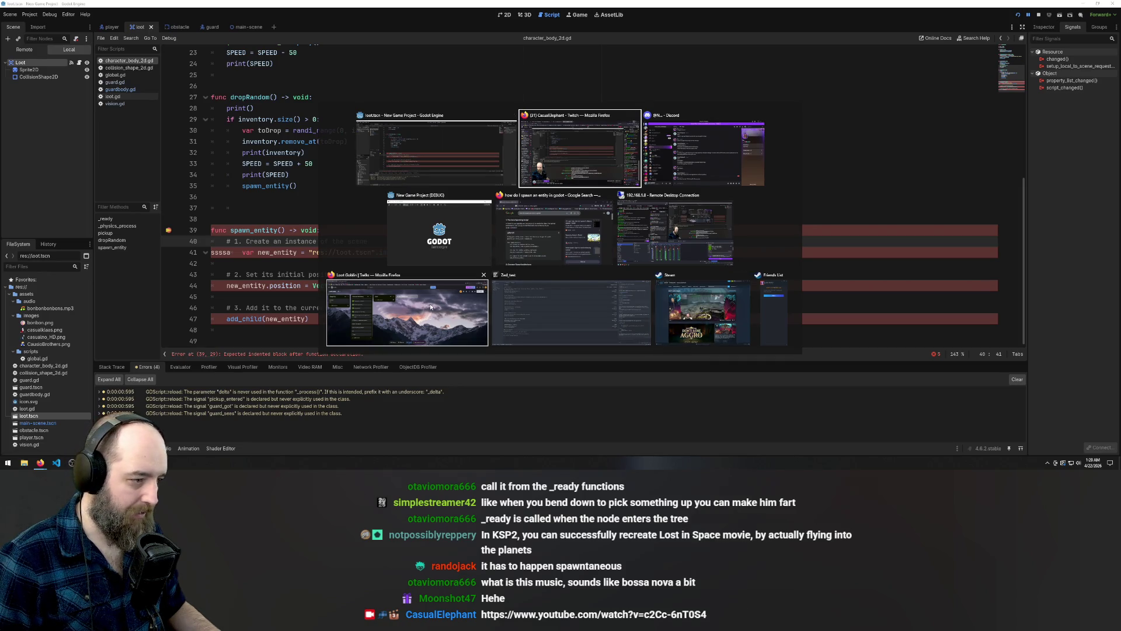
click(461, 297)
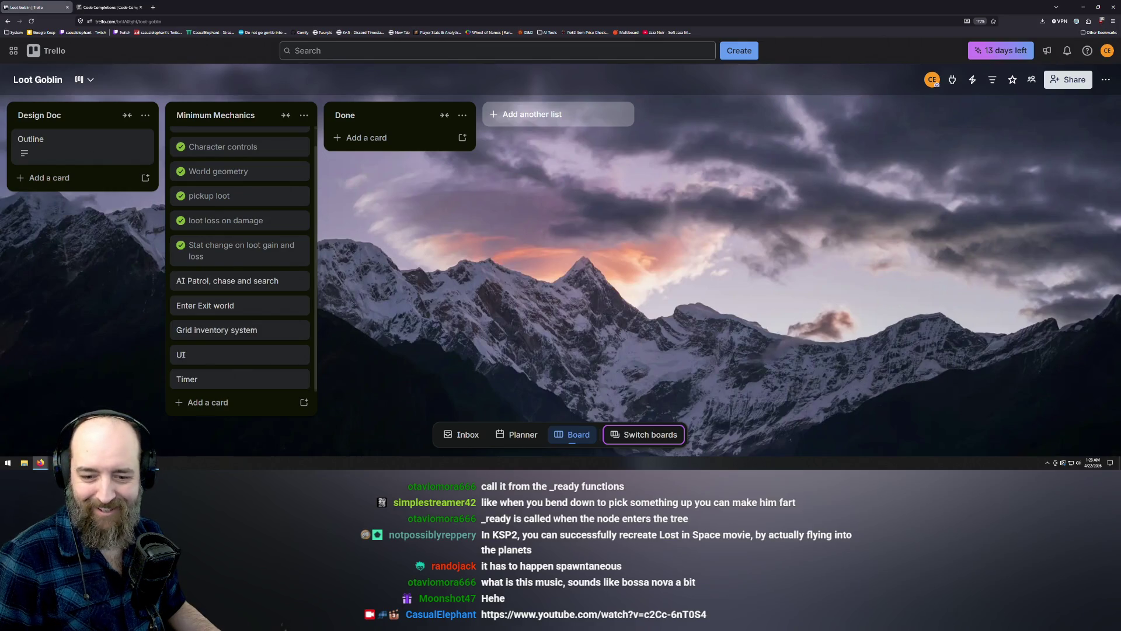
key(super+d)
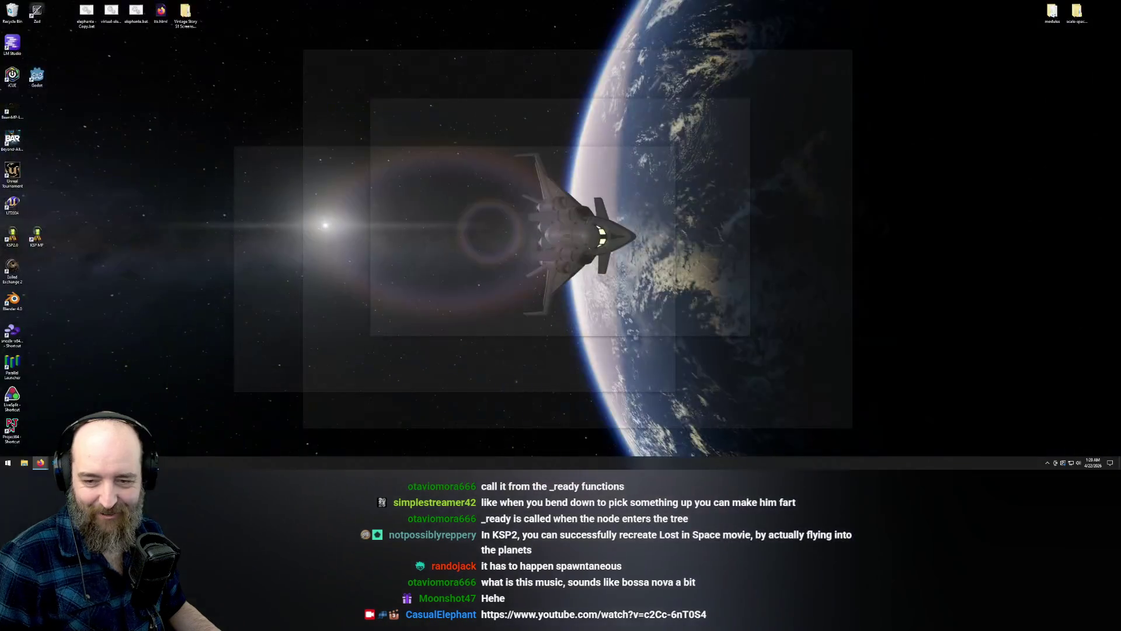
key(super+d)
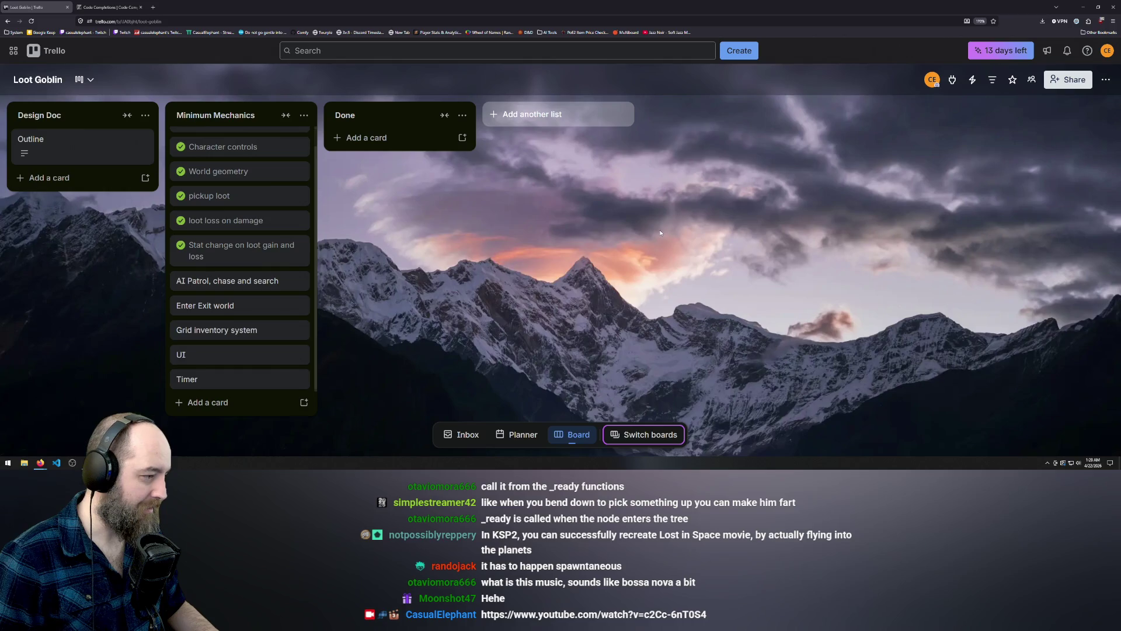
key(alt+Tab)
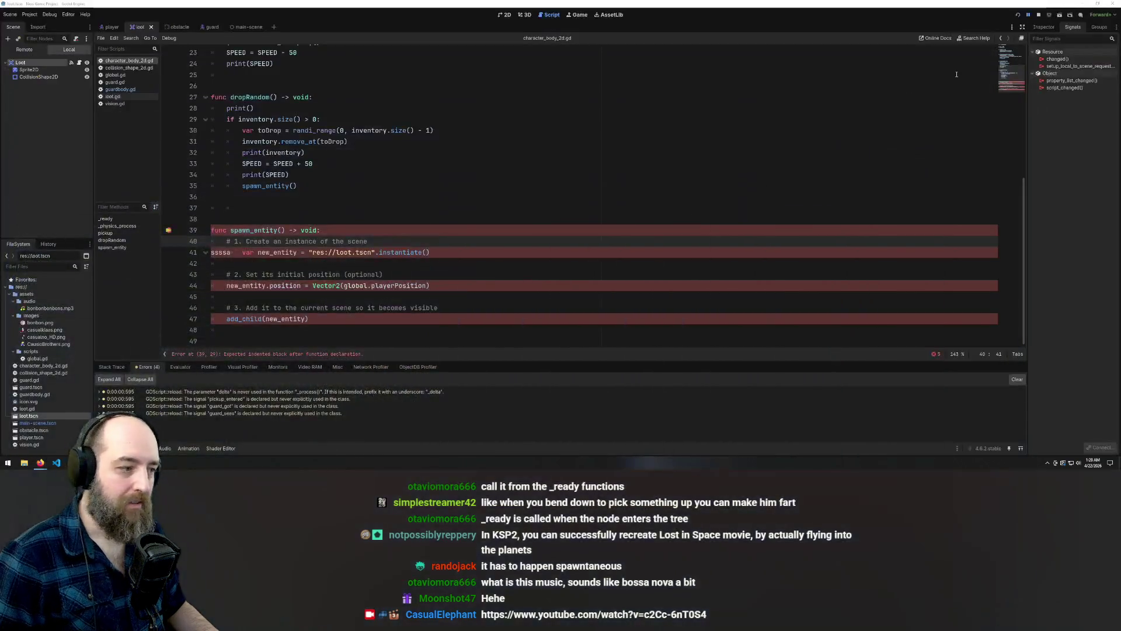
Delete the stray 'ssssa' before var on line 41 and re-indent it by one tab
click(396, 175)
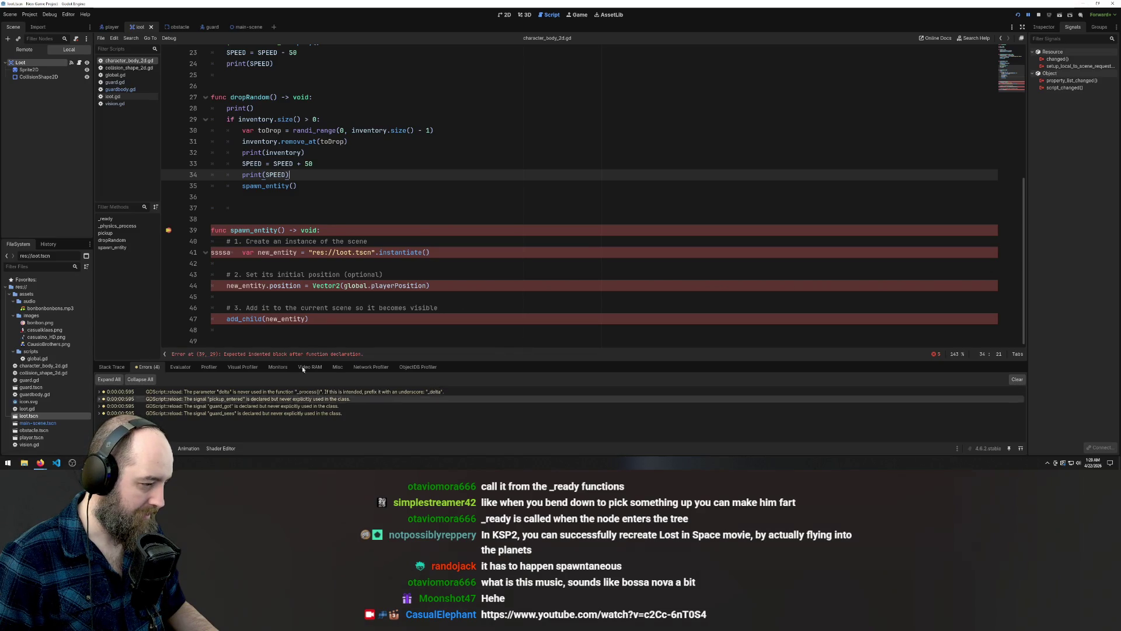
click(505, 341)
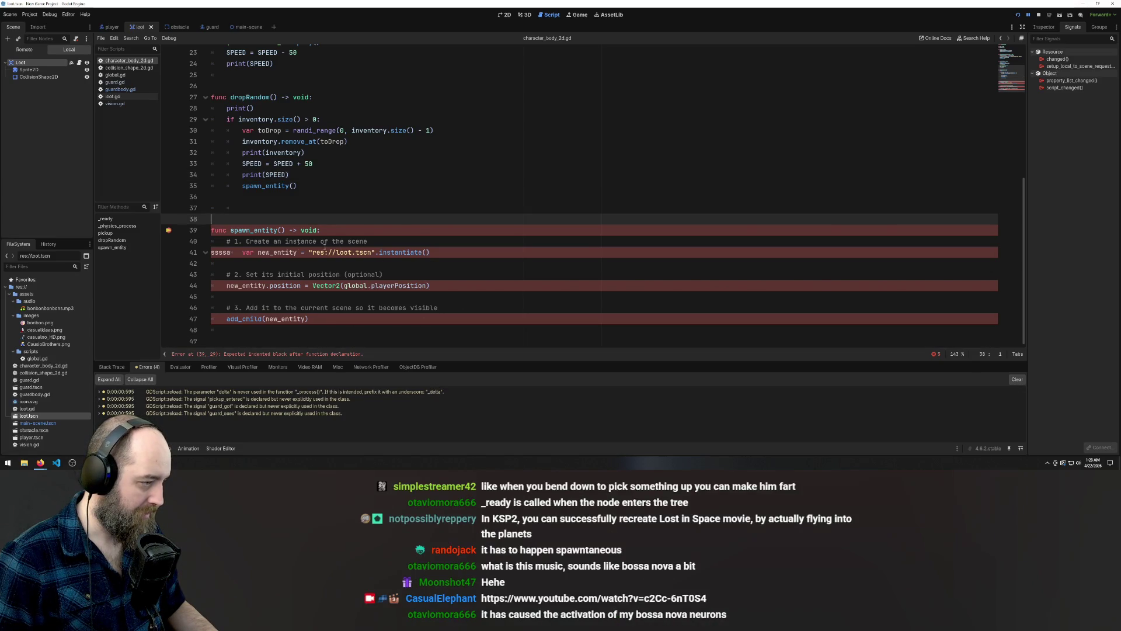
drag(242, 253, 170, 252)
key(Right)
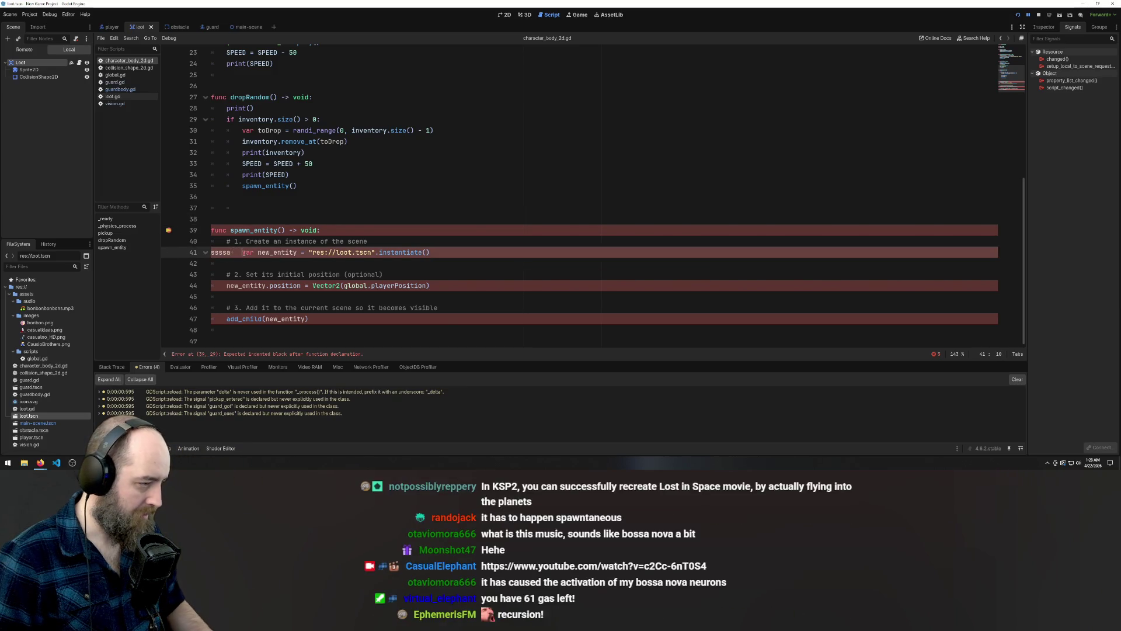
double_click(221, 252)
click(243, 252)
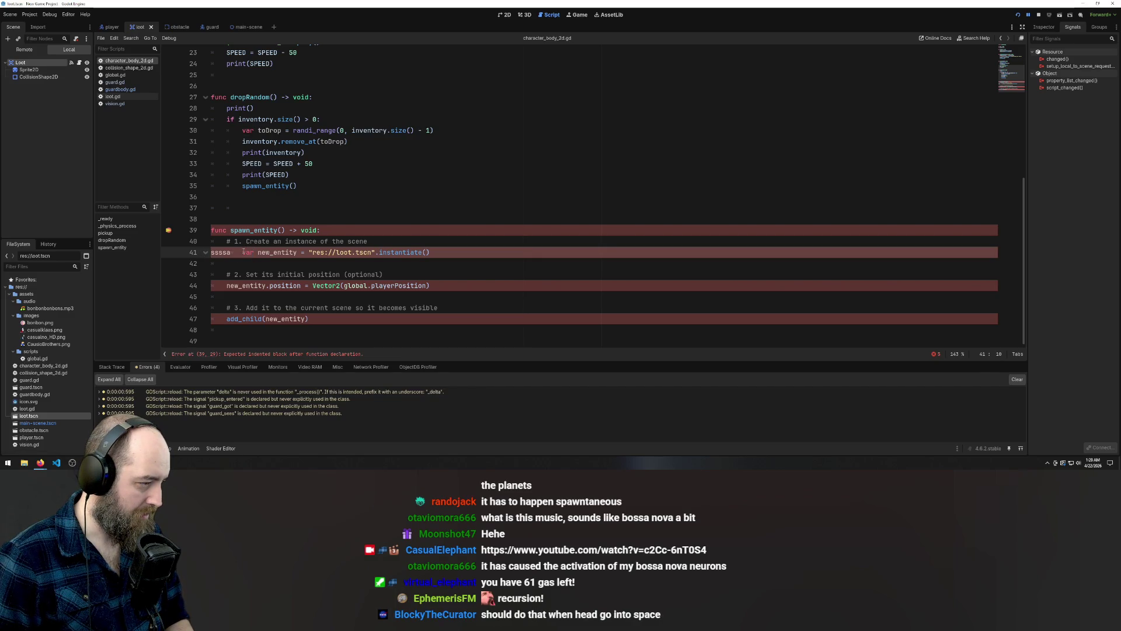
drag(244, 252, 184, 252)
key(BackSpace)
key(Tab)
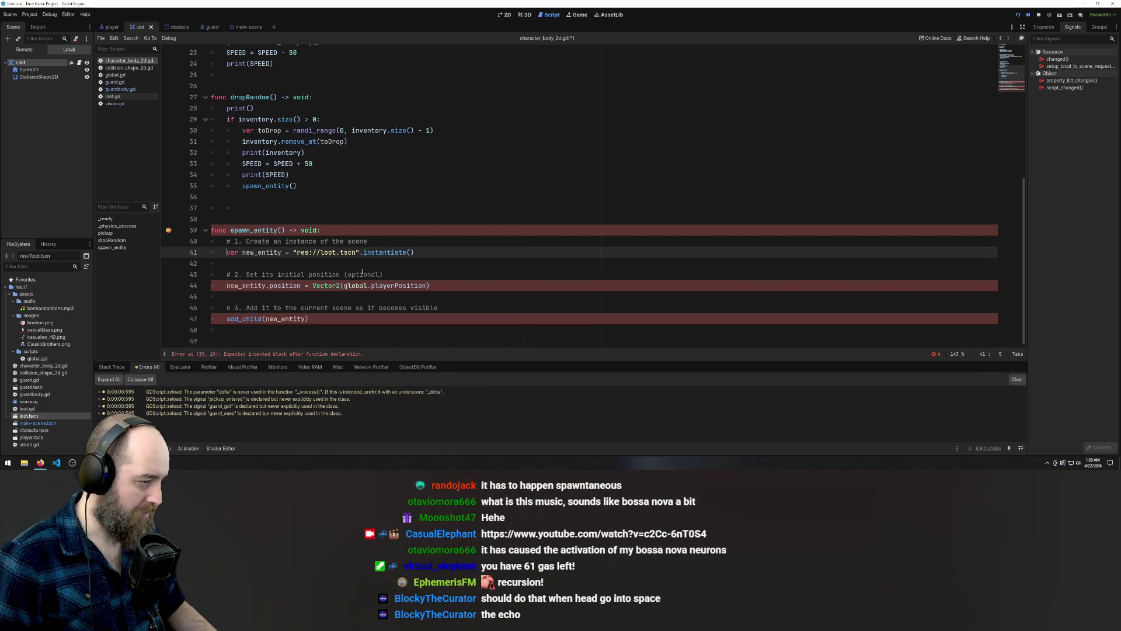
Save the script and run the game again
click(465, 238)
key(ctrl+s)
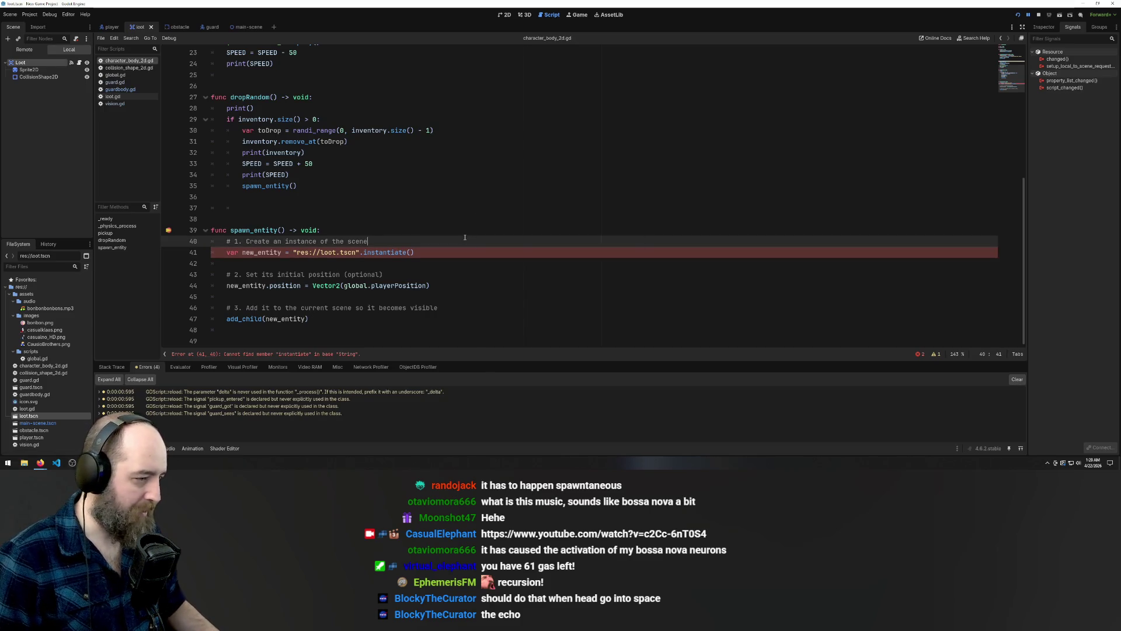
key(F5)
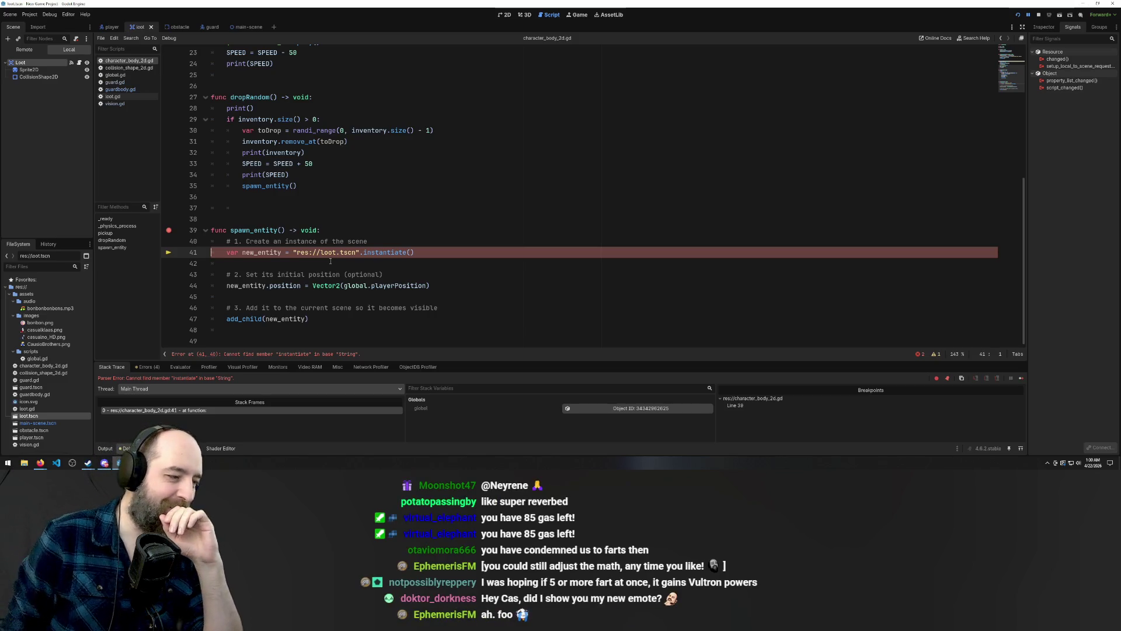
Swap the res://loot.tscn string for a $"." node reference dragged from the Scene dock, then save
click(327, 208)
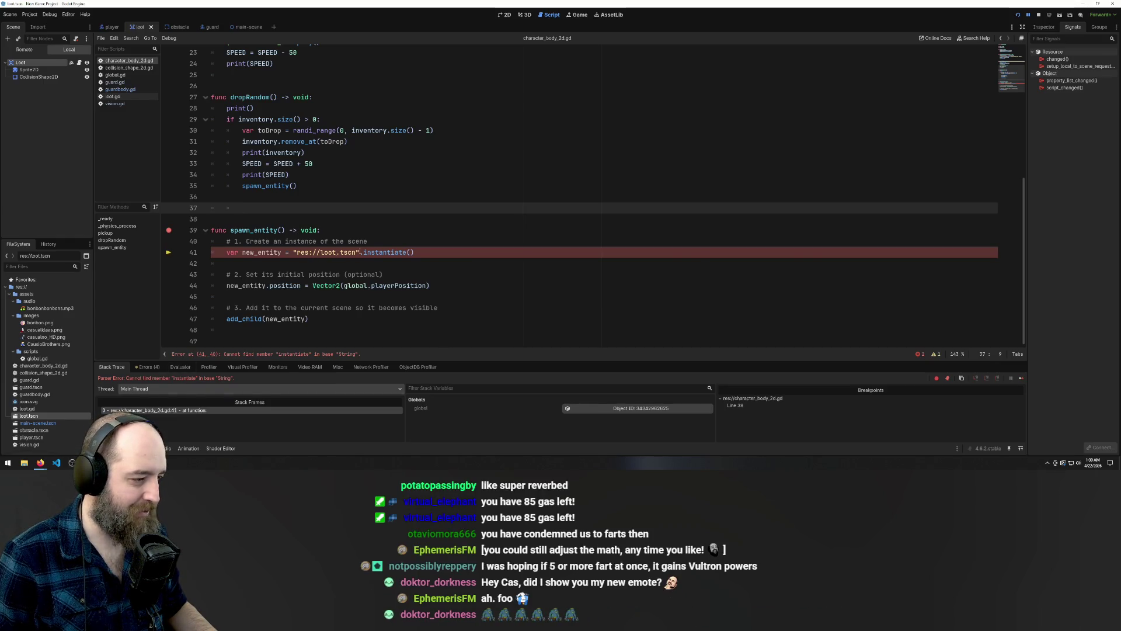
click(357, 251)
drag(360, 252, 293, 251)
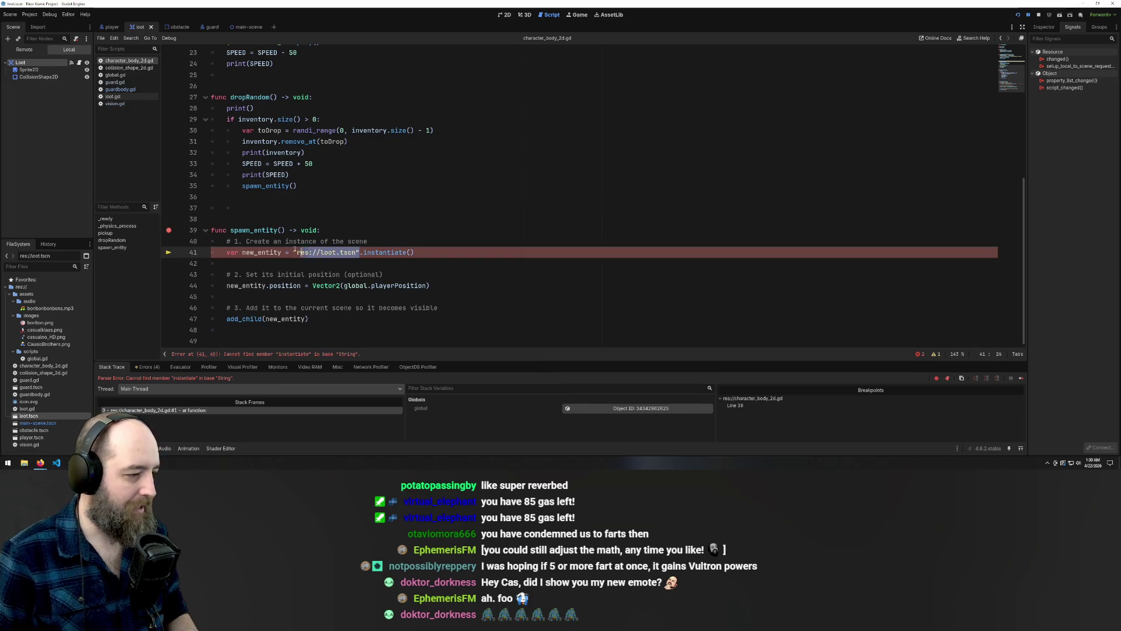
key(BackSpace)
click(529, 191)
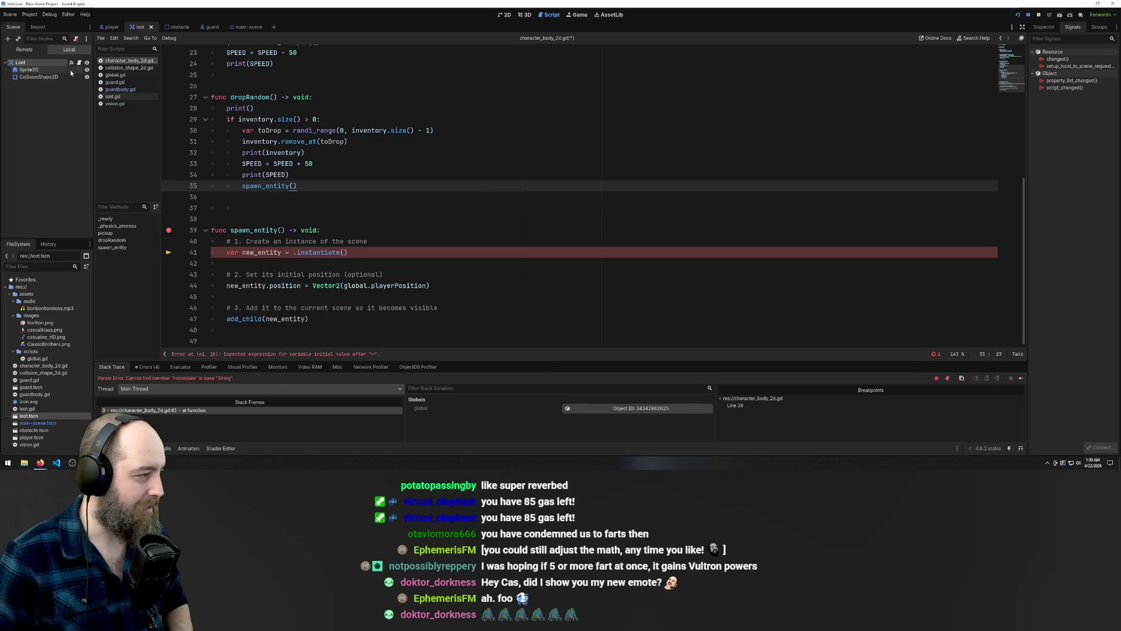
mouse_move(21, 62)
mouse_down()
mouse_move(292, 236)
mouse_move(294, 252)
mouse_up()
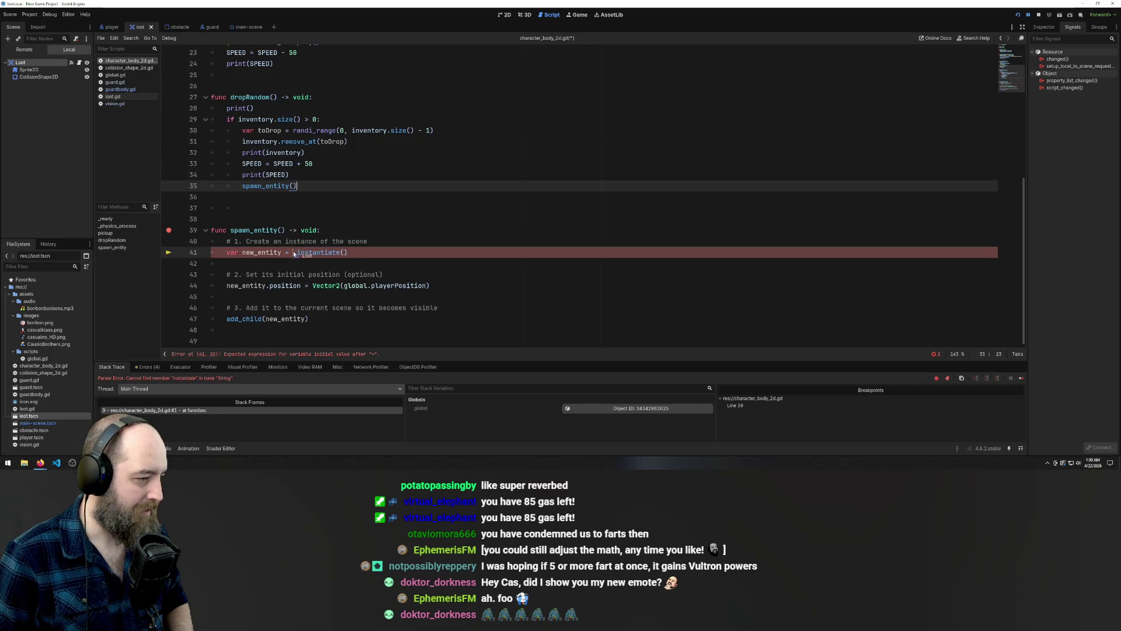
key(ctrl+s)
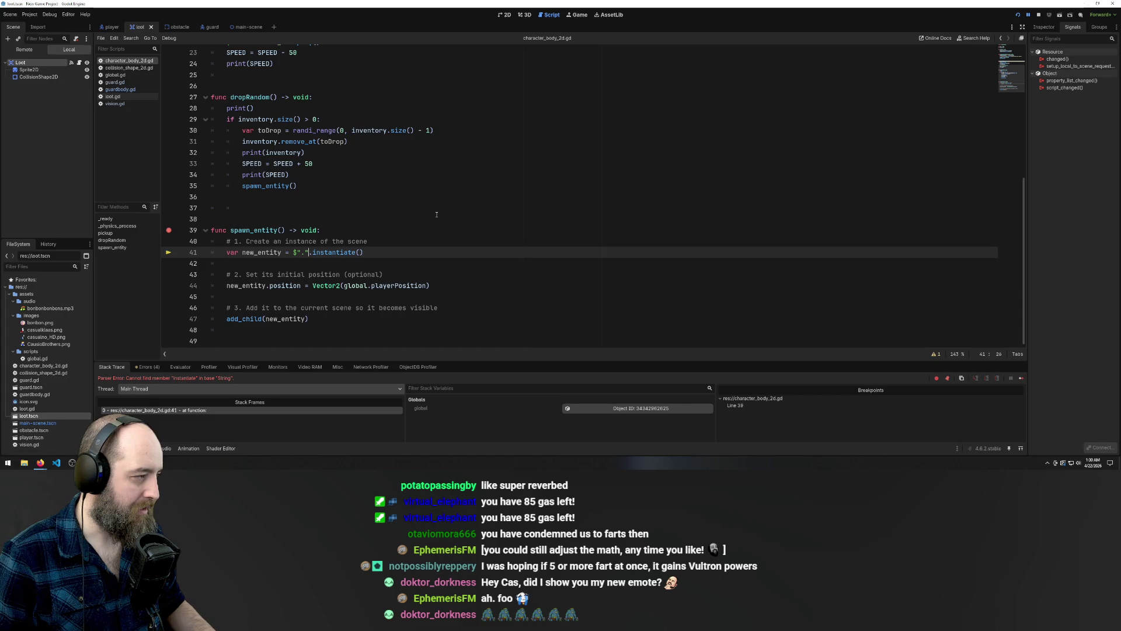
Run the game, which fails calling instantiate on CharacterBody2D
click(551, 191)
key(F5)
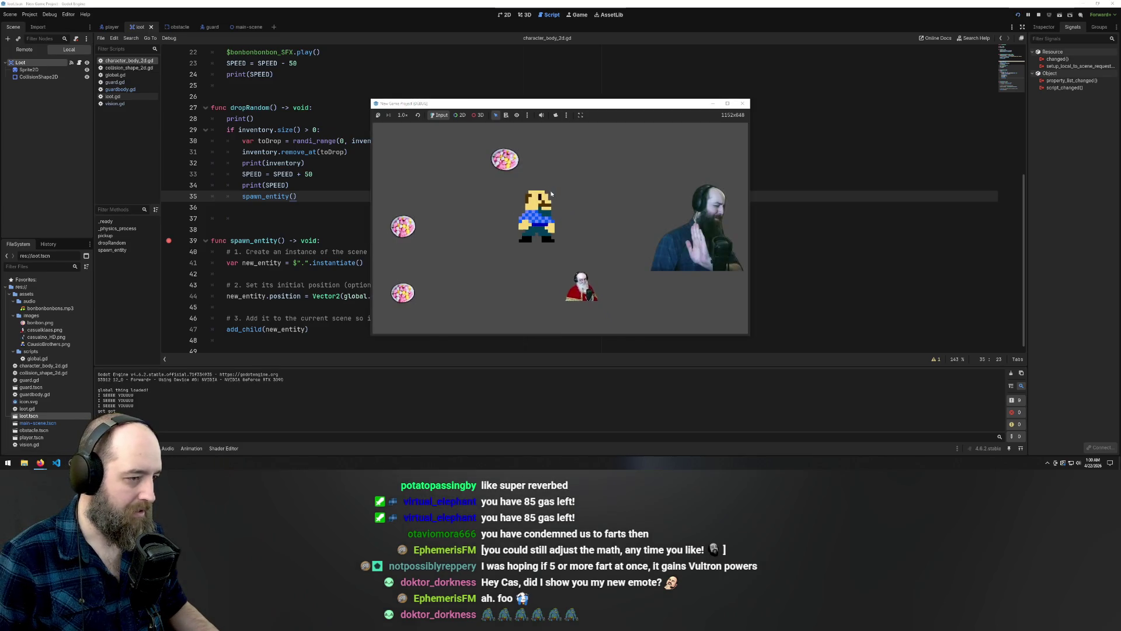
text(a)
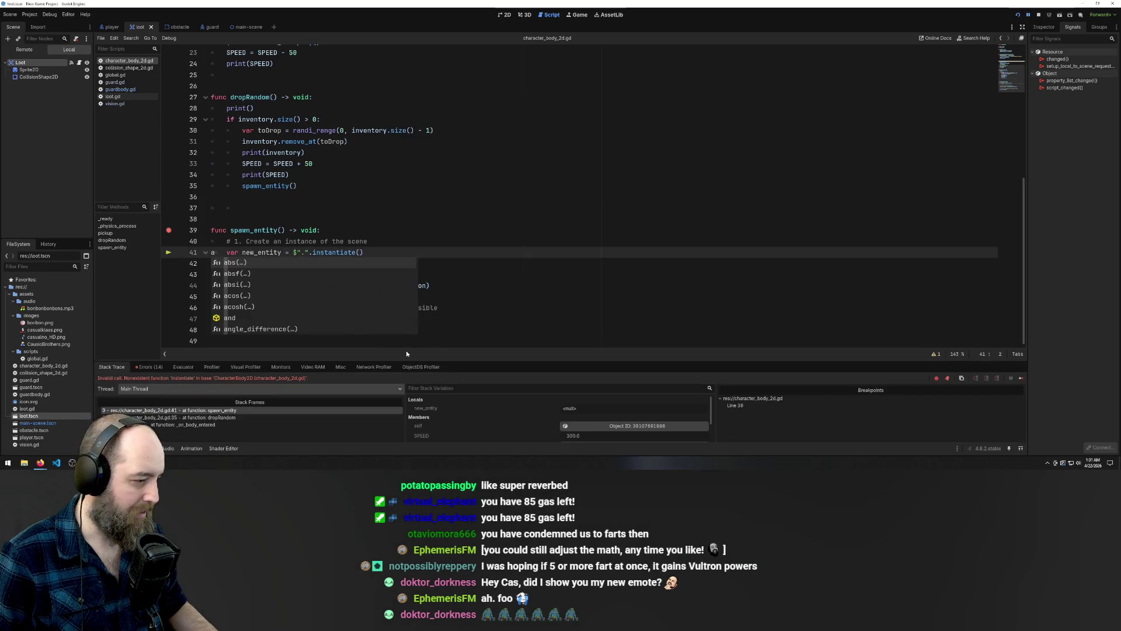